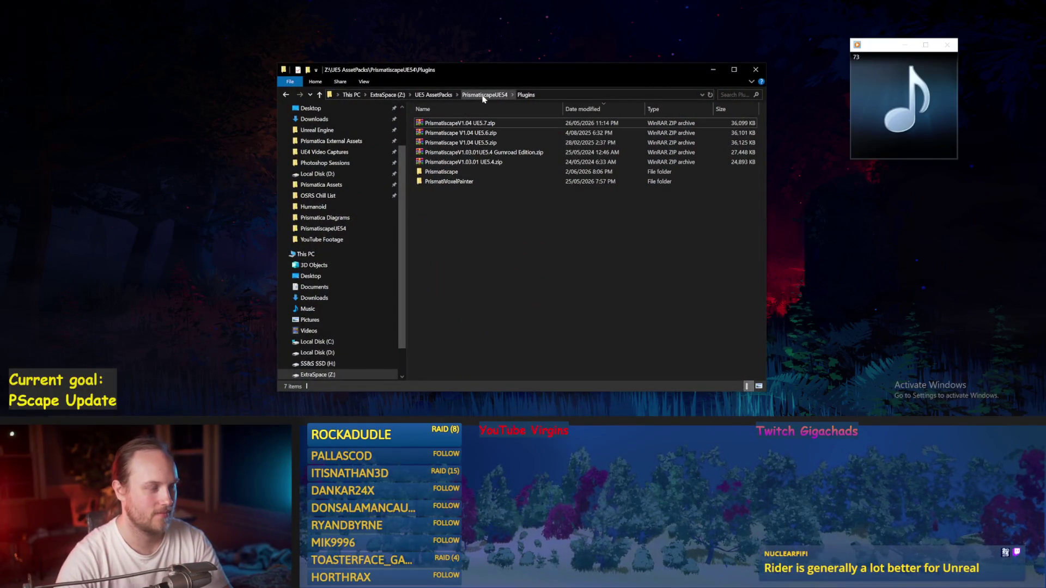
Close the File Explorer window showing the PrismaticscapeUE4 Plugins folder.
left_click(755, 69)
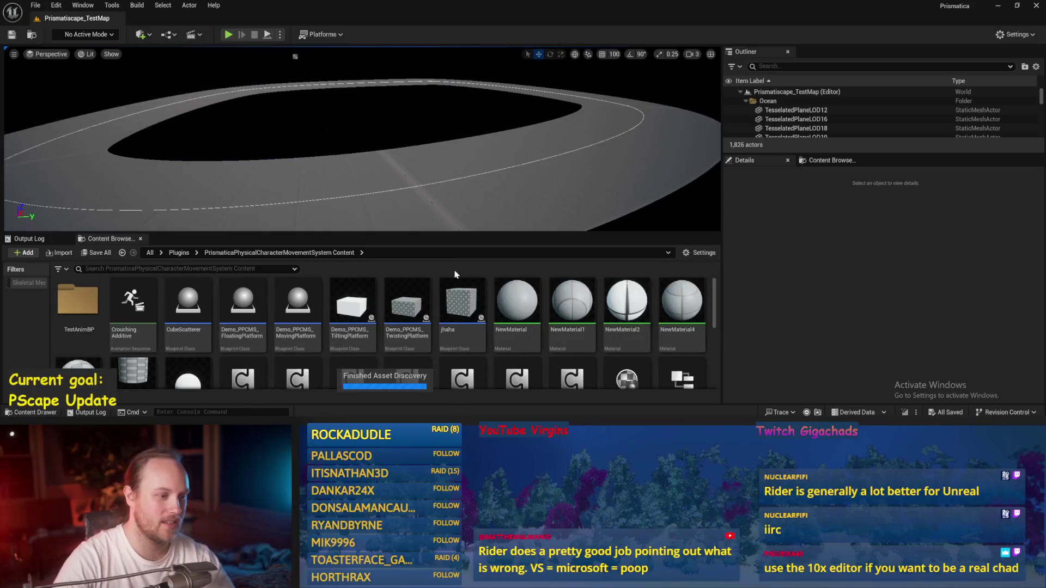
Open PPCMS_TestLevel and start a fullscreen play session despite the blueprint compile errors.
scroll(387, 315, "down", 5)
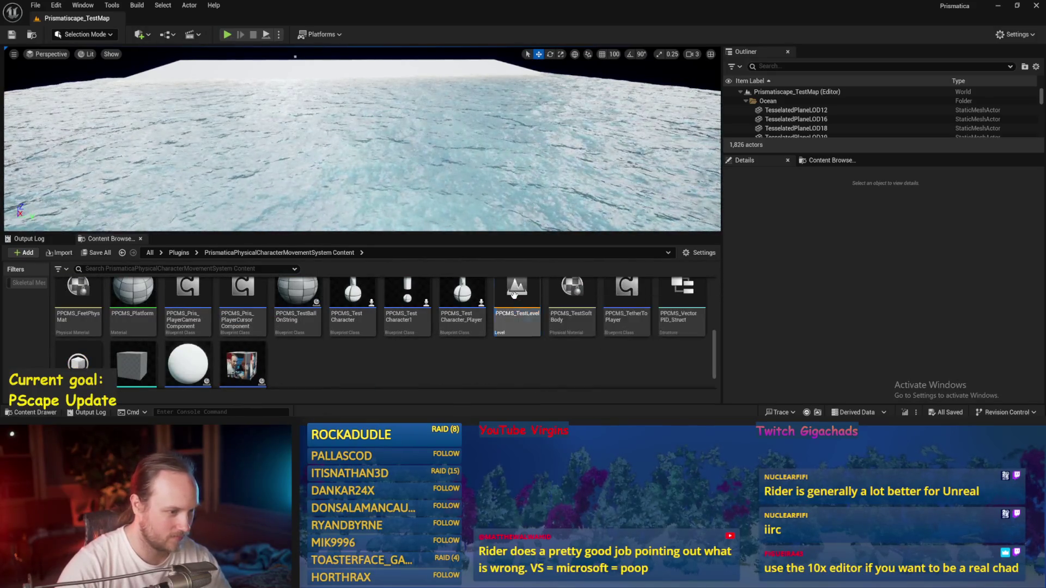
double_click(497, 288)
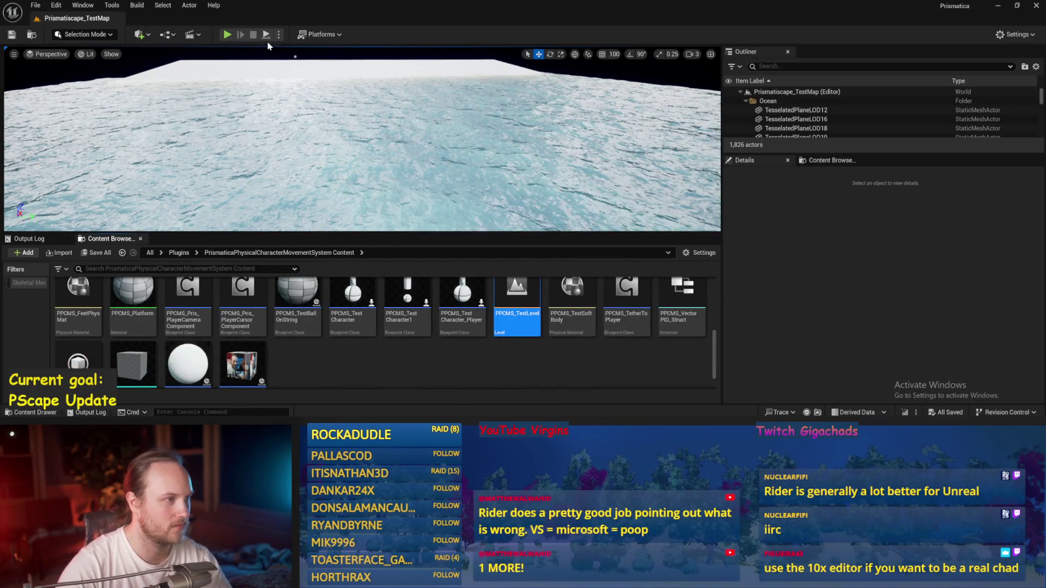
left_click(227, 35)
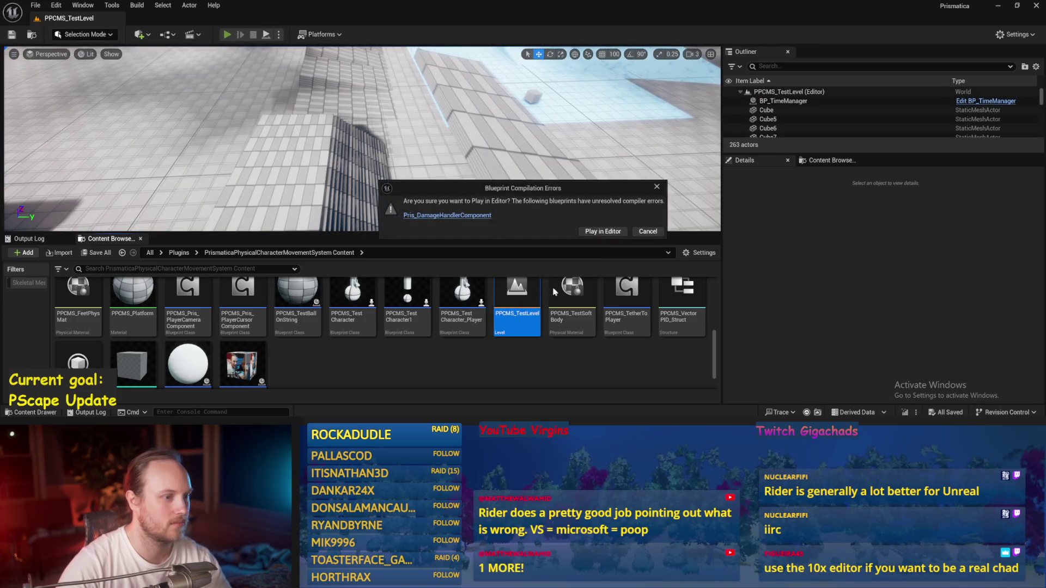
left_click(602, 229)
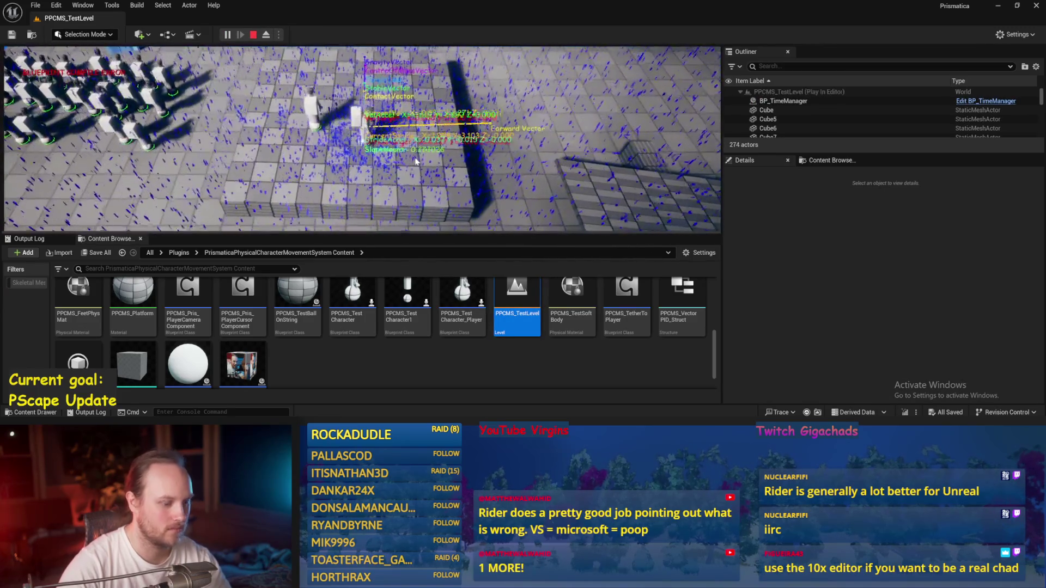
key("F11")
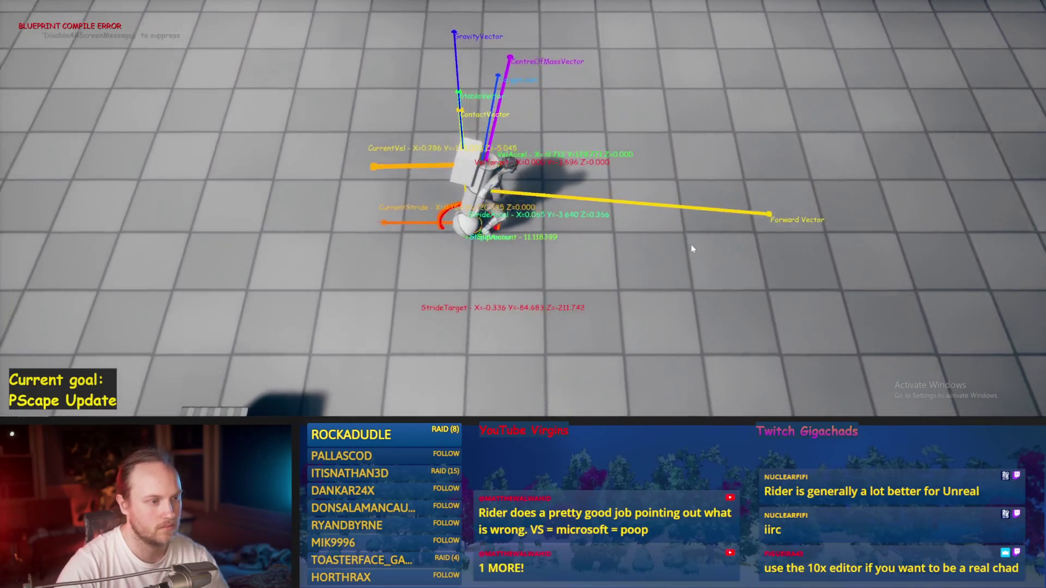
Steer the character left and right with W, A, S, D, then end the play session.
key("w")
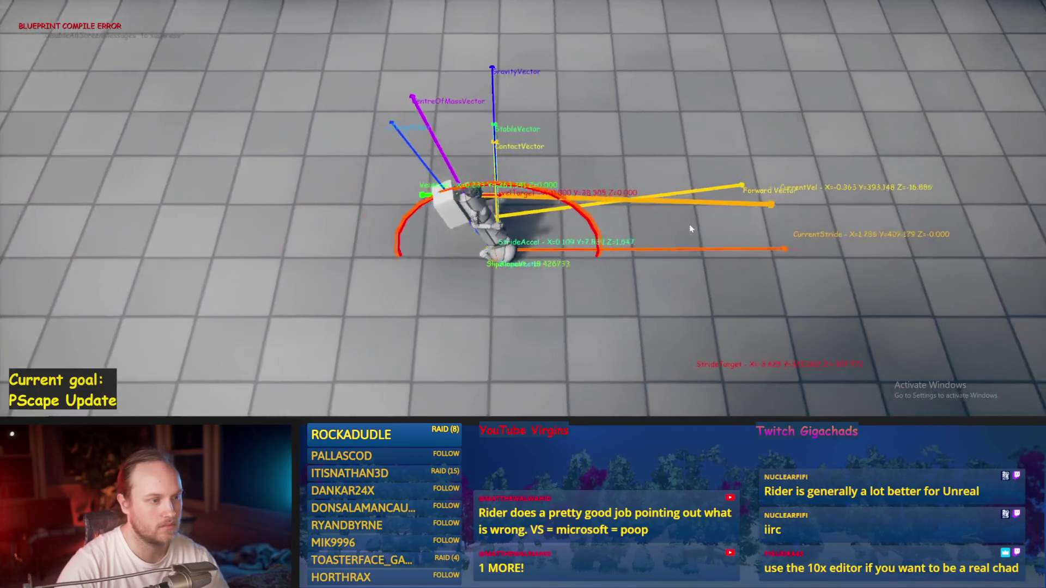
key("w")
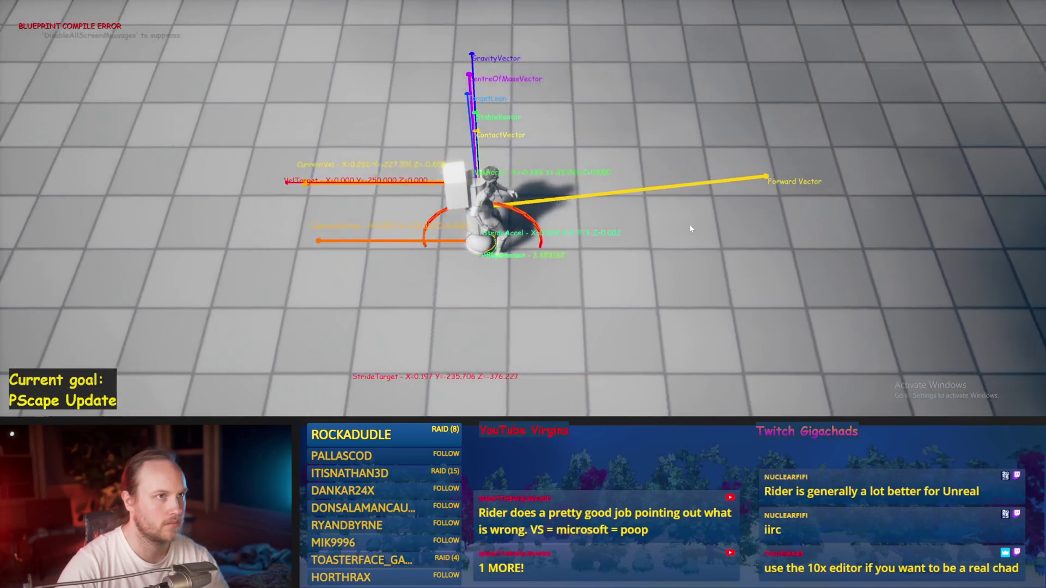
key("s")
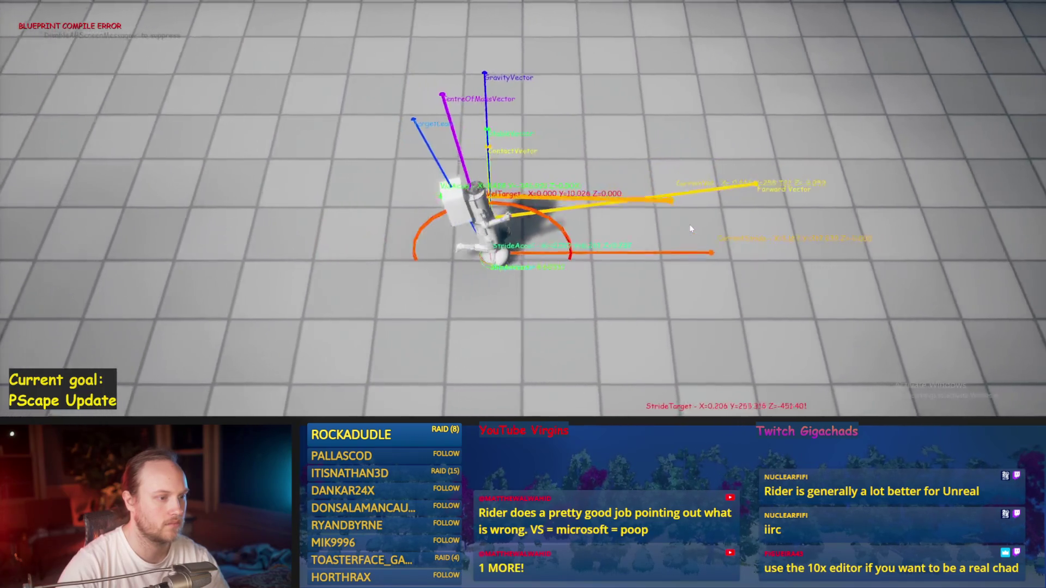
key("w")
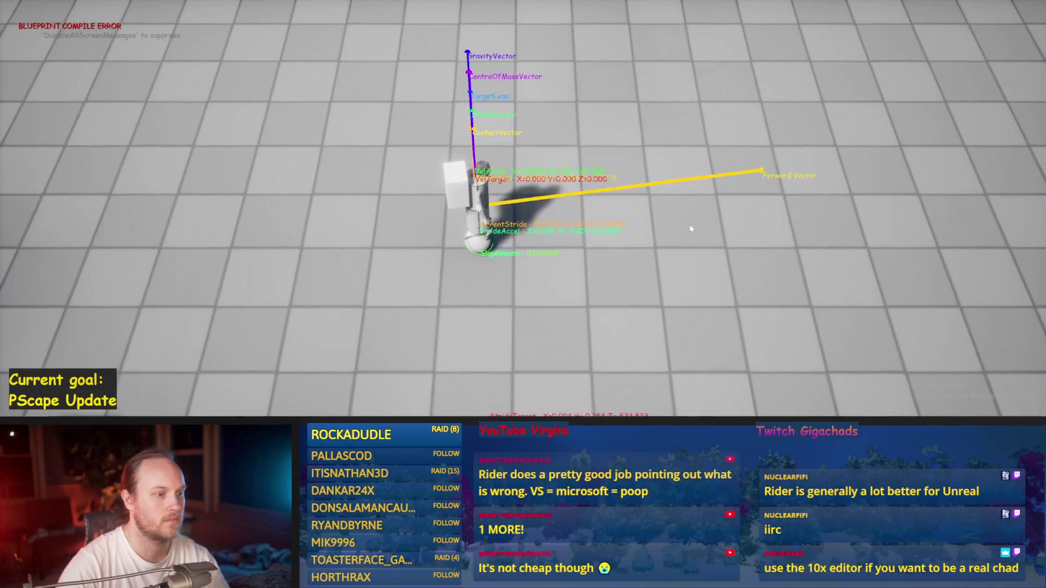
key("a")
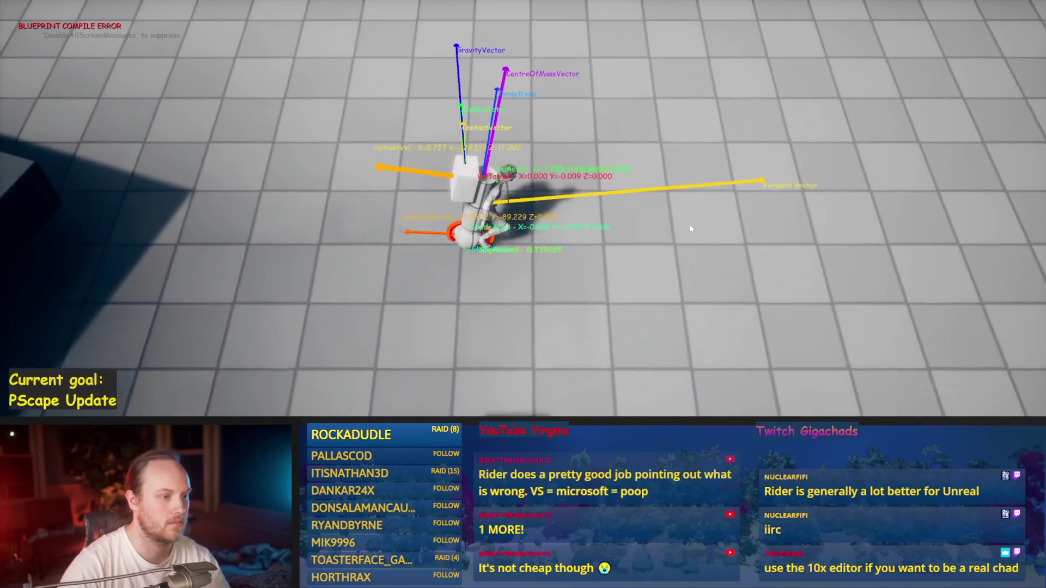
key("d")
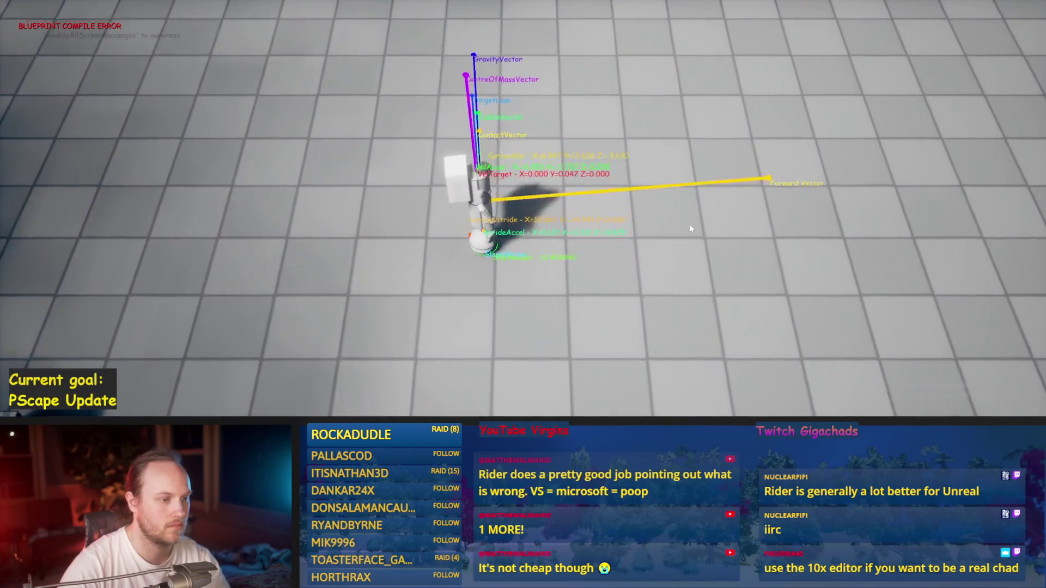
key("w")
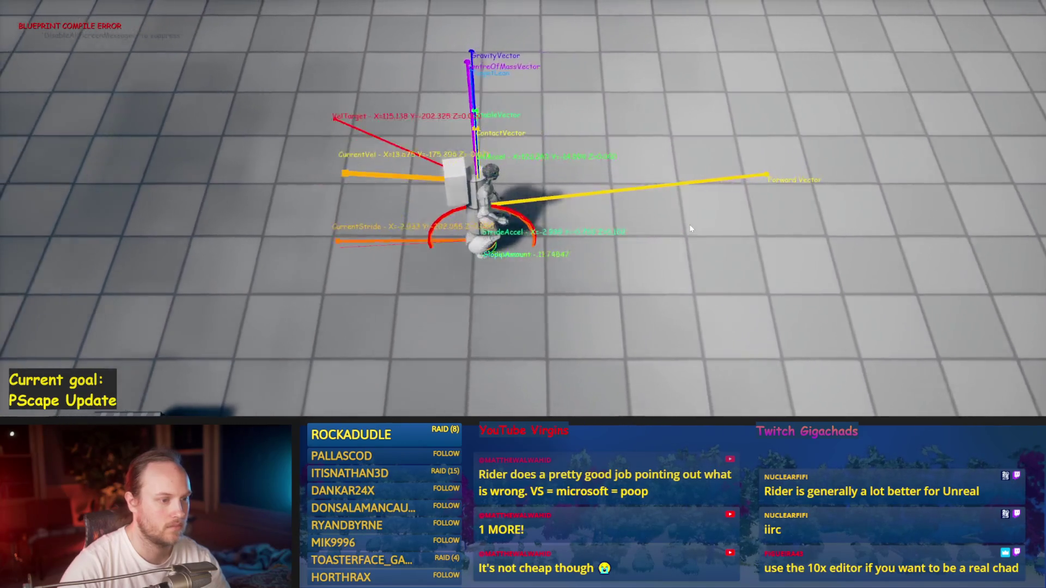
key("d")
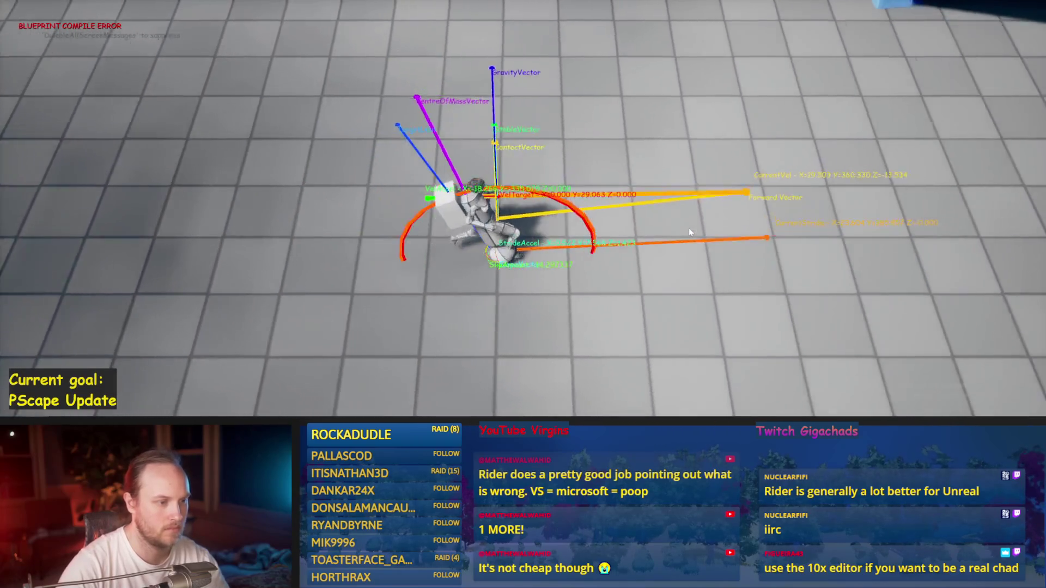
key("a")
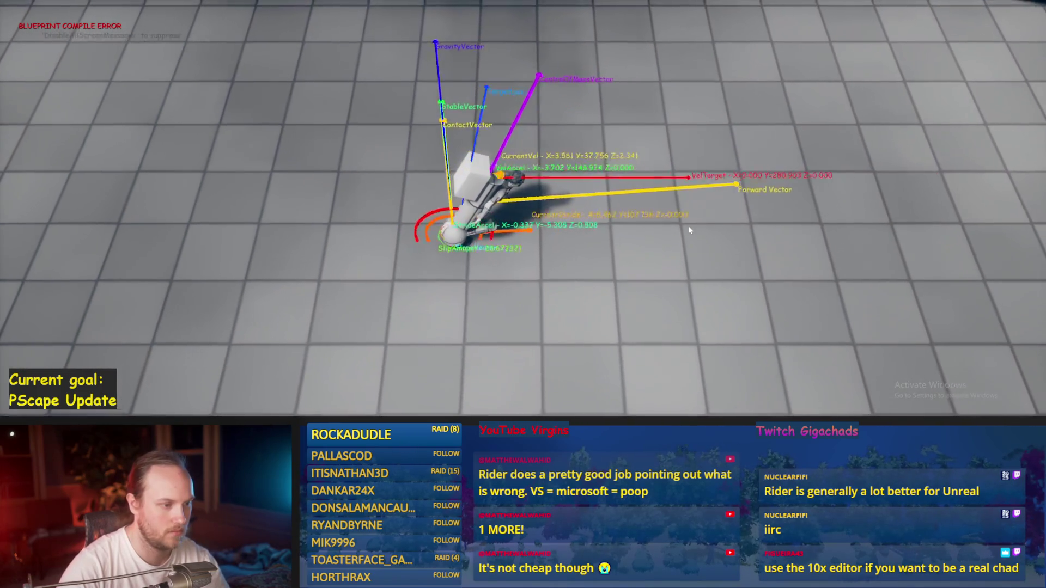
key("a")
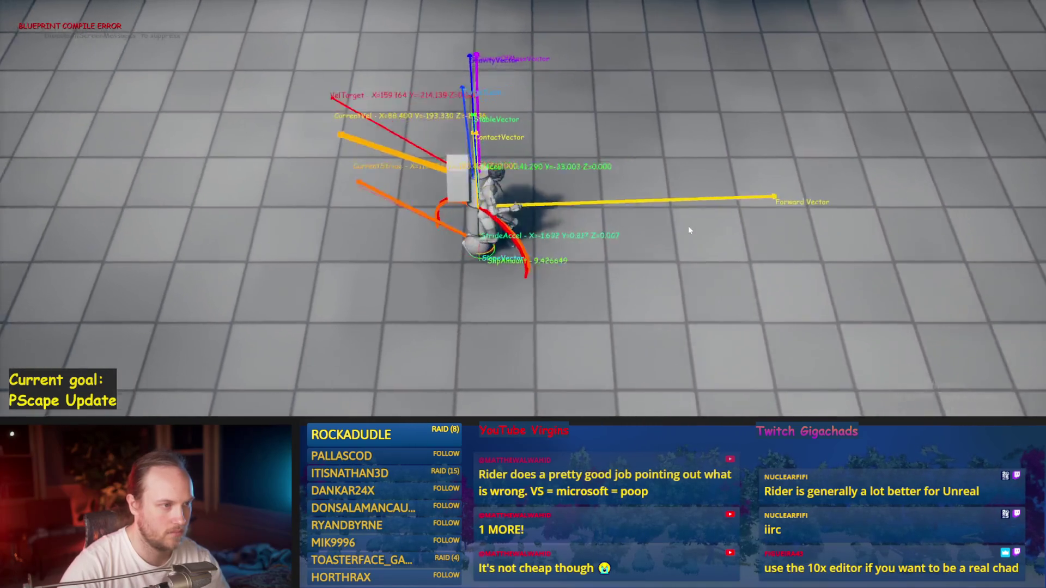
key("d")
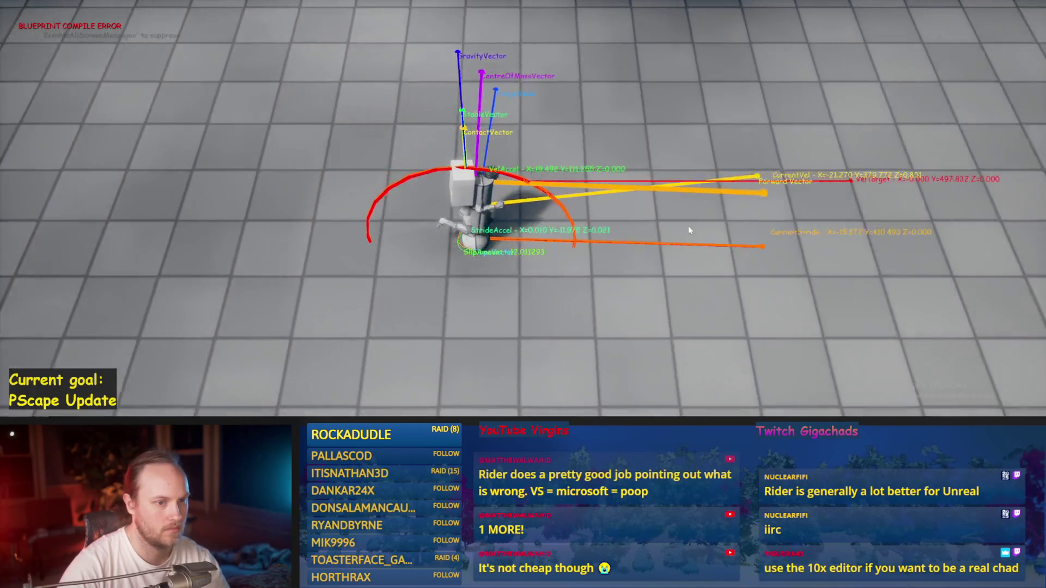
key("Escape")
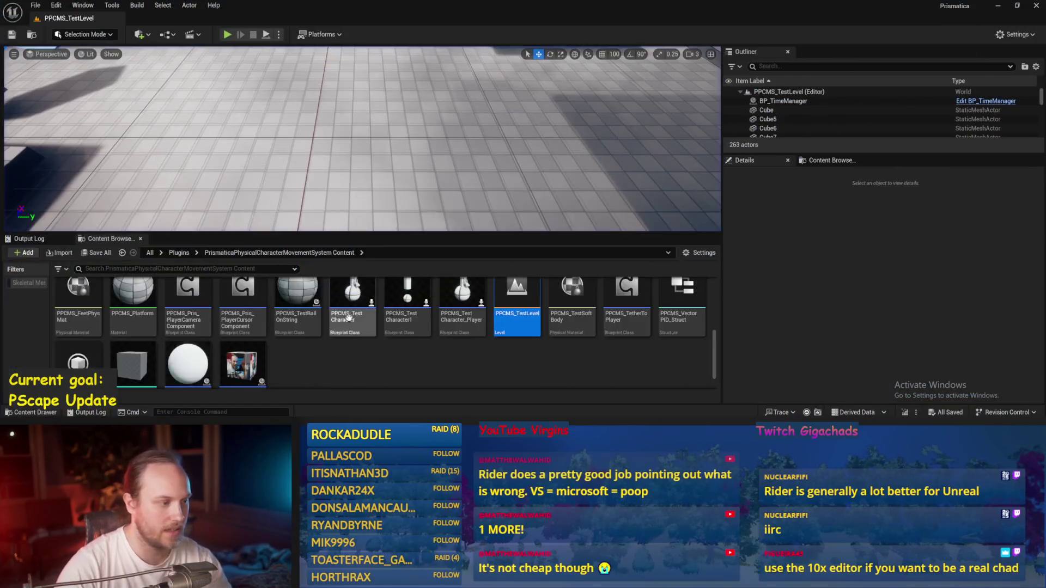
Open PPFeet_TestLevel from the PrisPhysicalFeet Content folder and briefly test-play it.
left_click(179, 253)
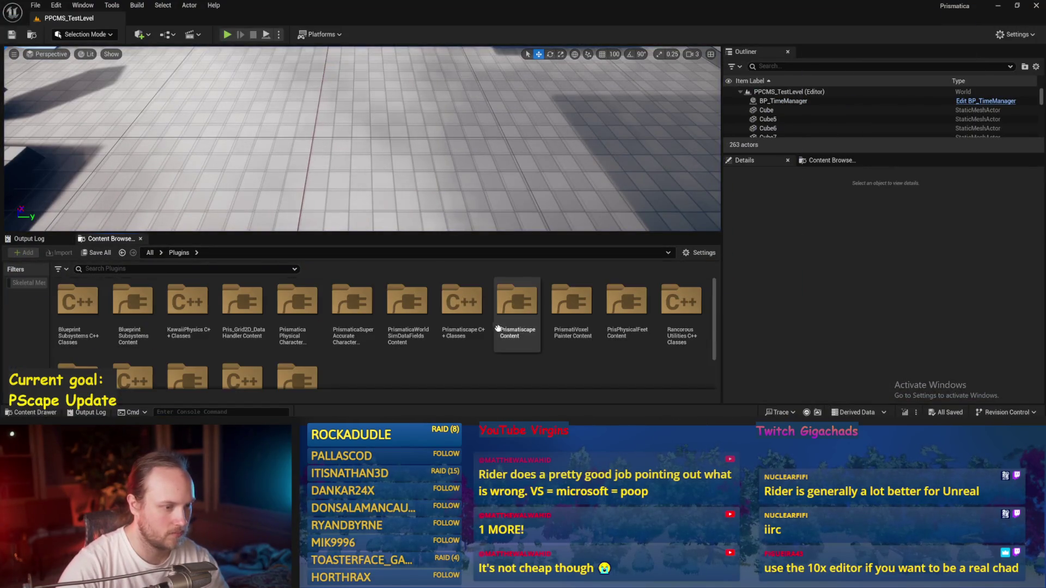
double_click(624, 299)
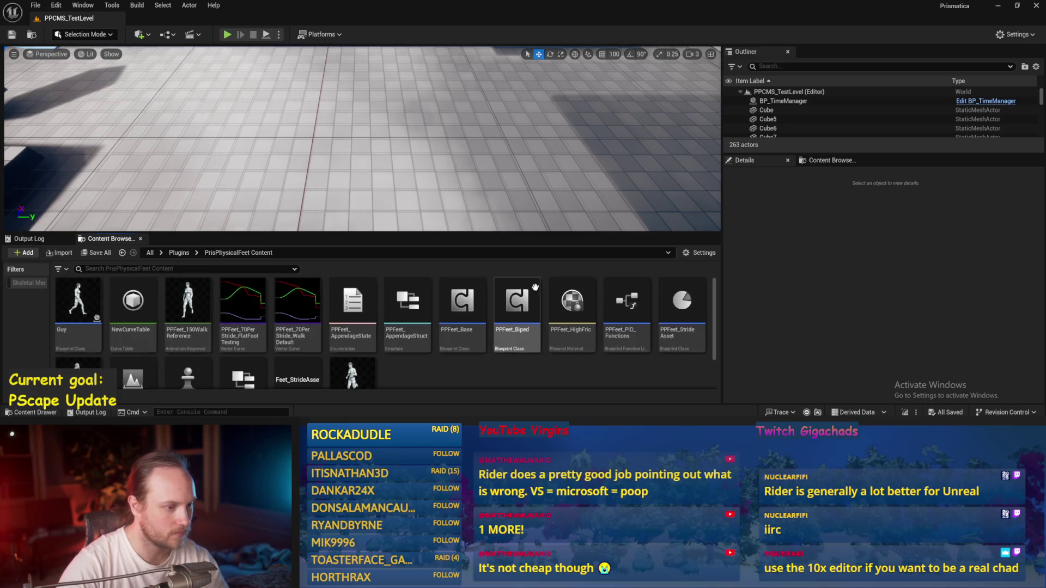
scroll(298, 334, "down", 2)
double_click(129, 346)
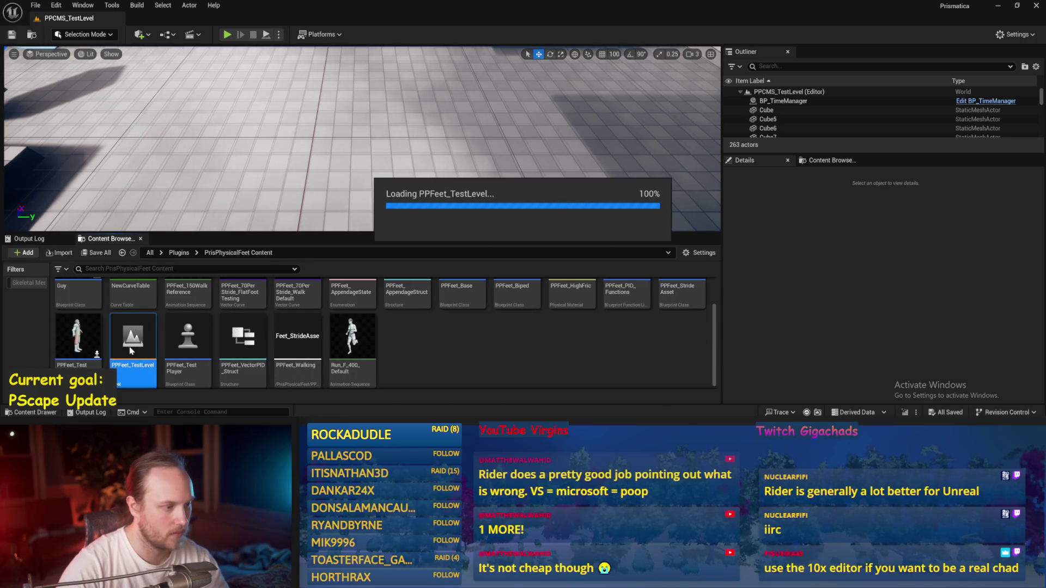
left_click(227, 36)
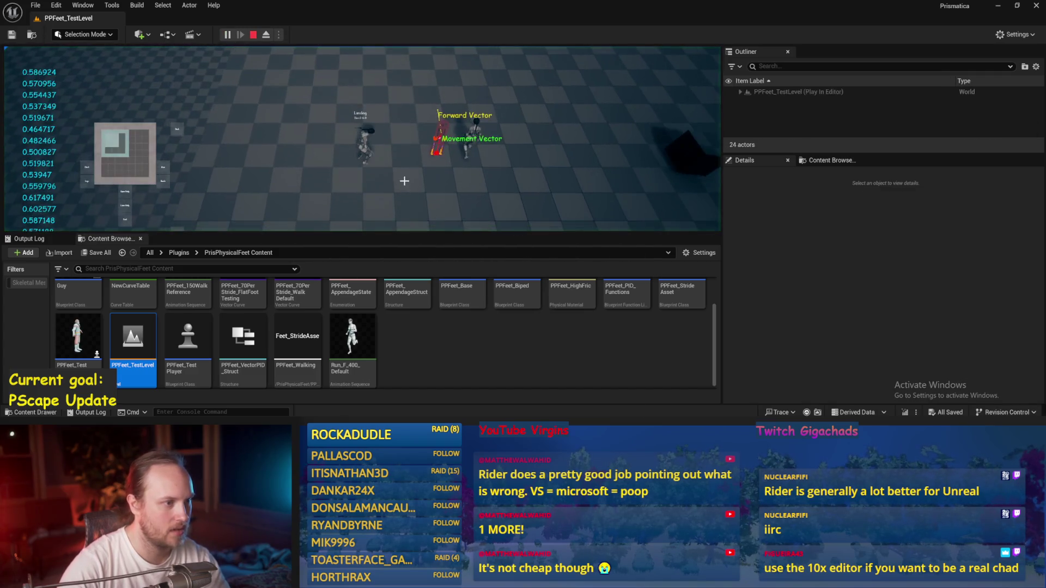
key("Escape")
left_click(640, 131)
Set PPFeet_TestPlayer's Auto Possess Player to Player 0, test-play, and save the level.
left_click(425, 129)
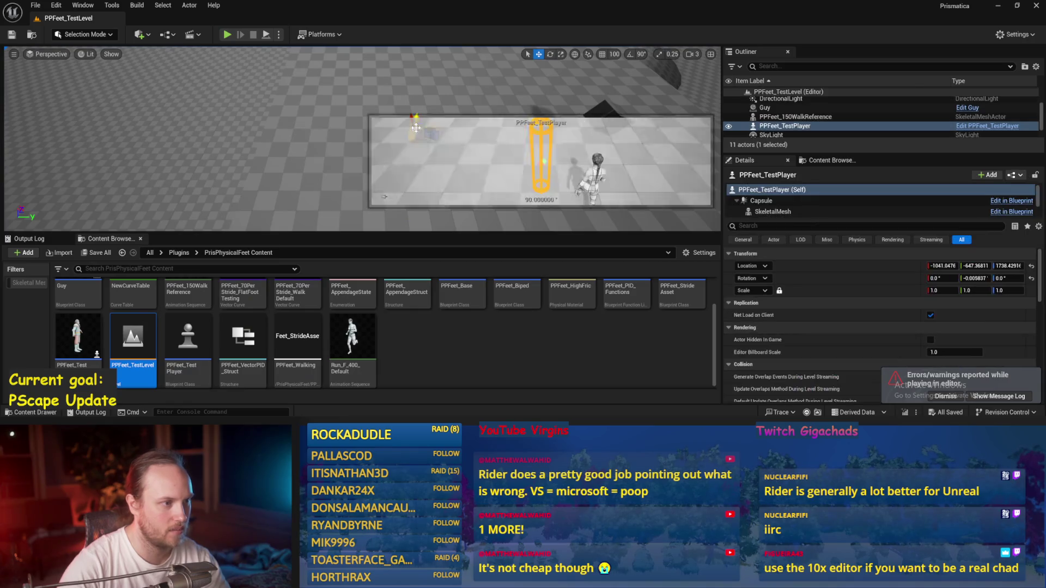
type("poss")
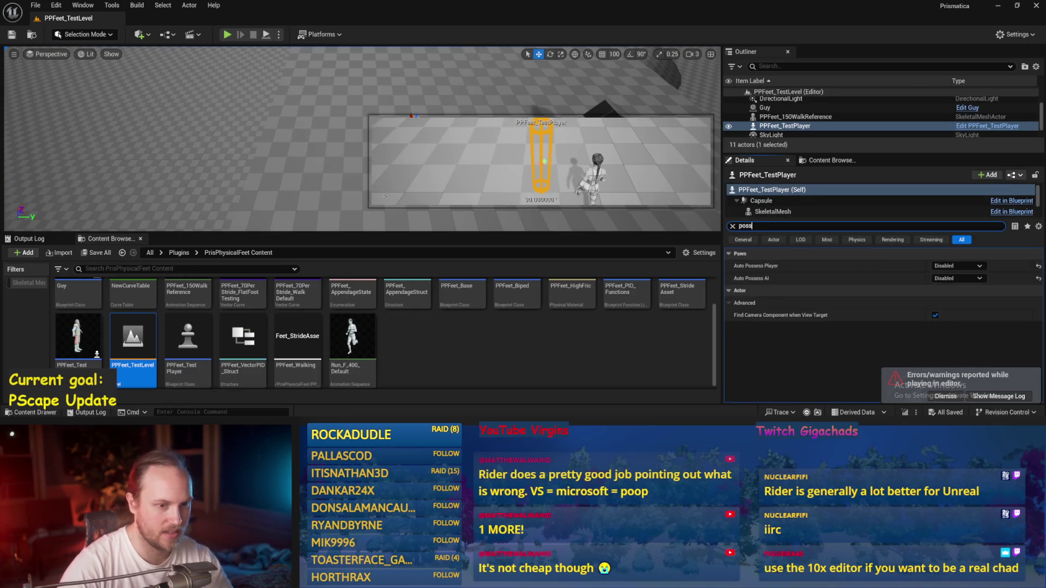
left_click(944, 267)
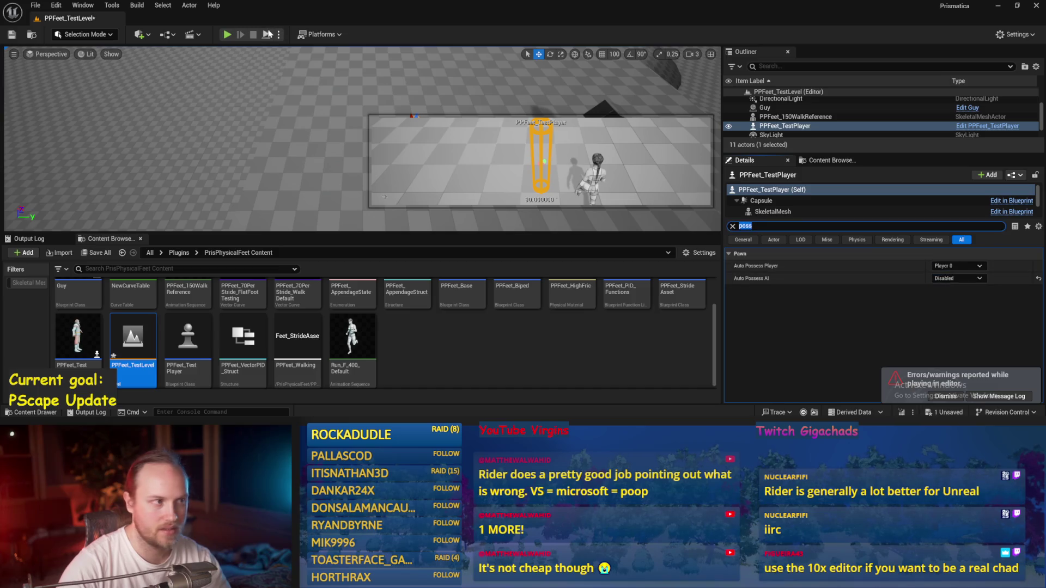
left_click(228, 35)
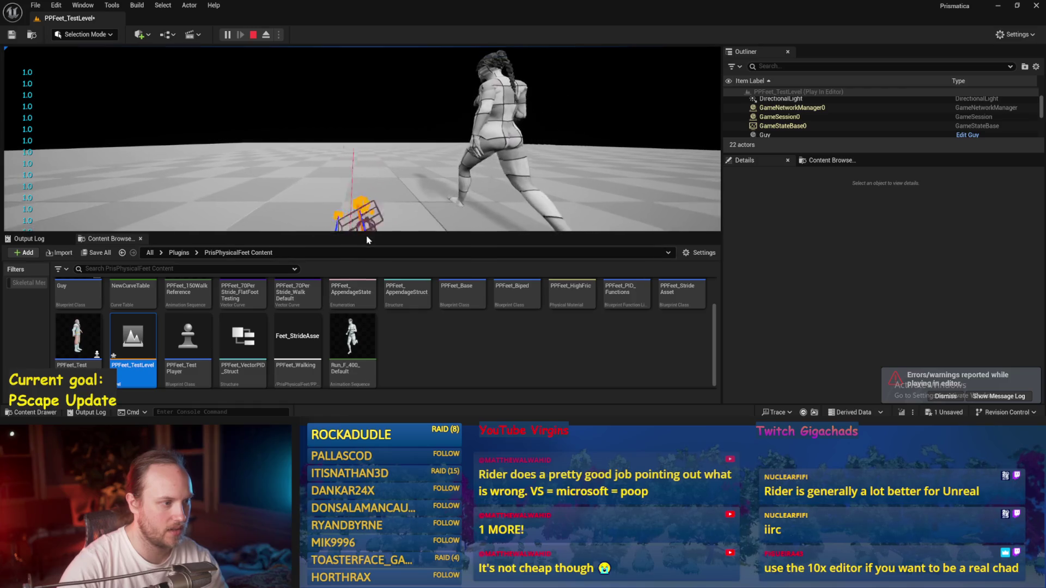
key("Escape")
key("ctrl+s")
Look at the PPFeet_Base blueprint, then open the PPFeet_TestPlayer Blueprint.
left_click(35, 5)
left_click(65, 139)
scroll(448, 343, "up", 2)
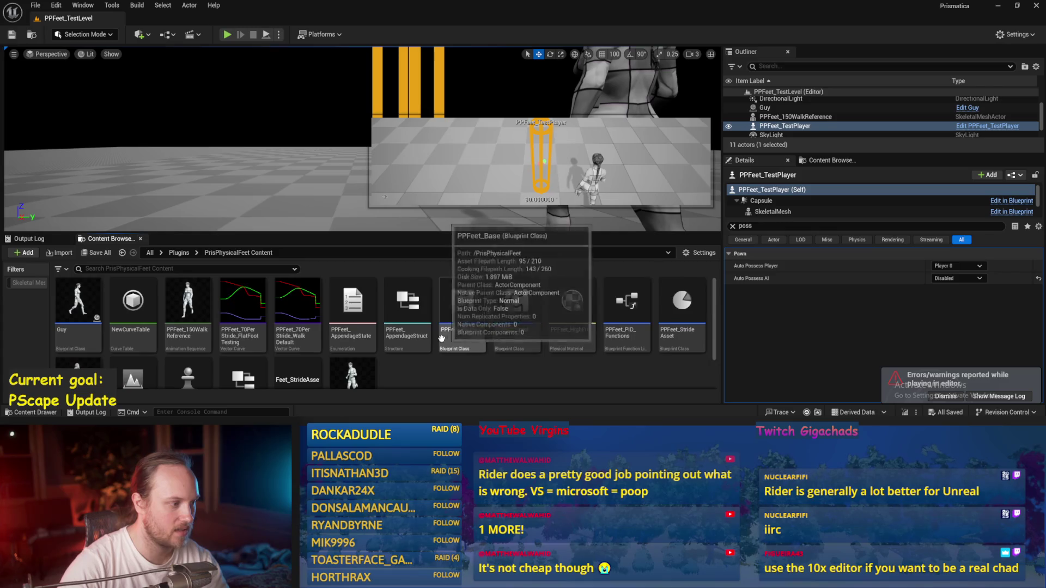
double_click(461, 304)
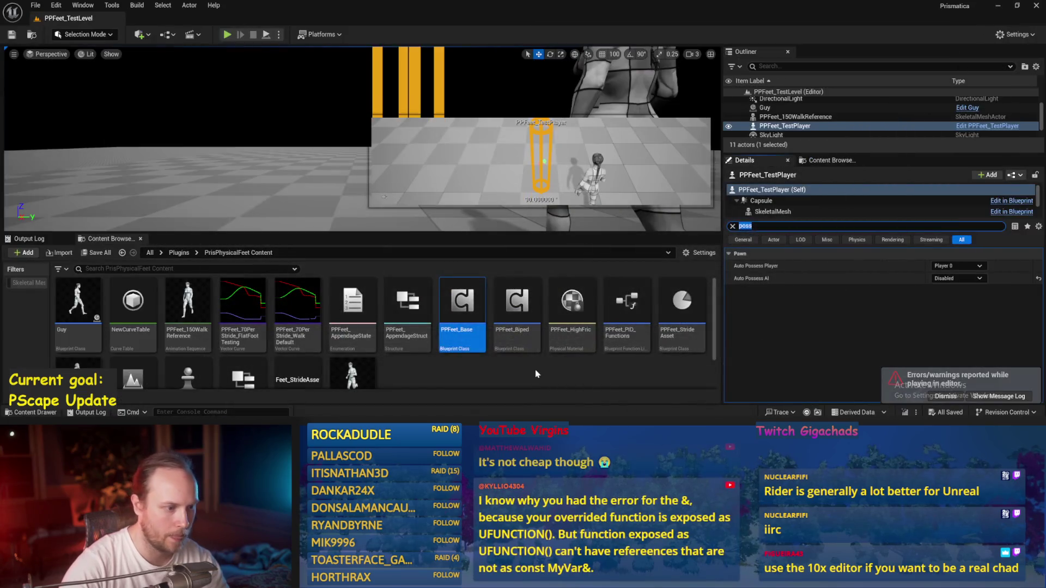
left_click(537, 374)
scroll(528, 366, "down", 1)
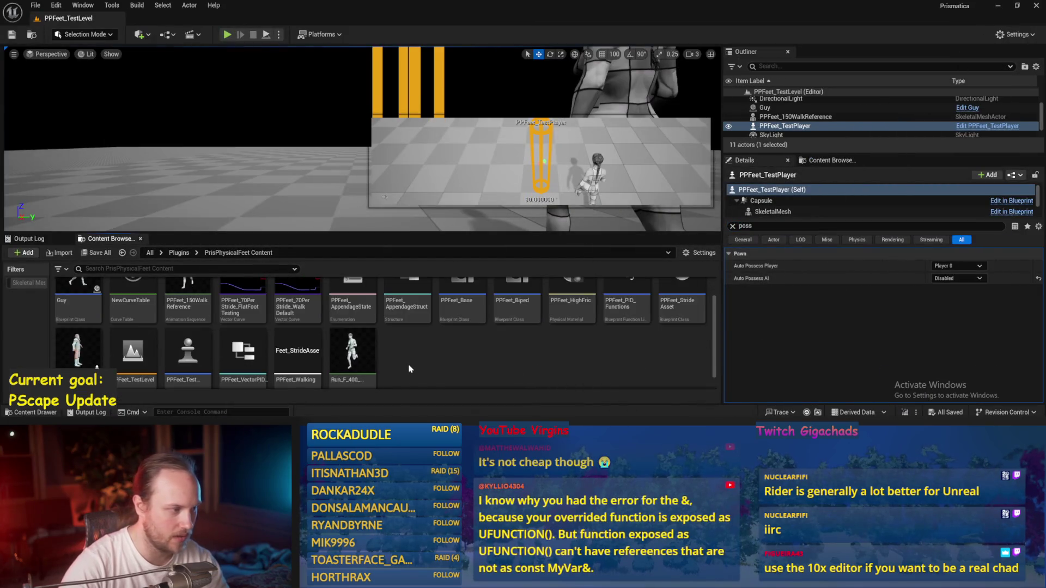
scroll(234, 351, "down", 1)
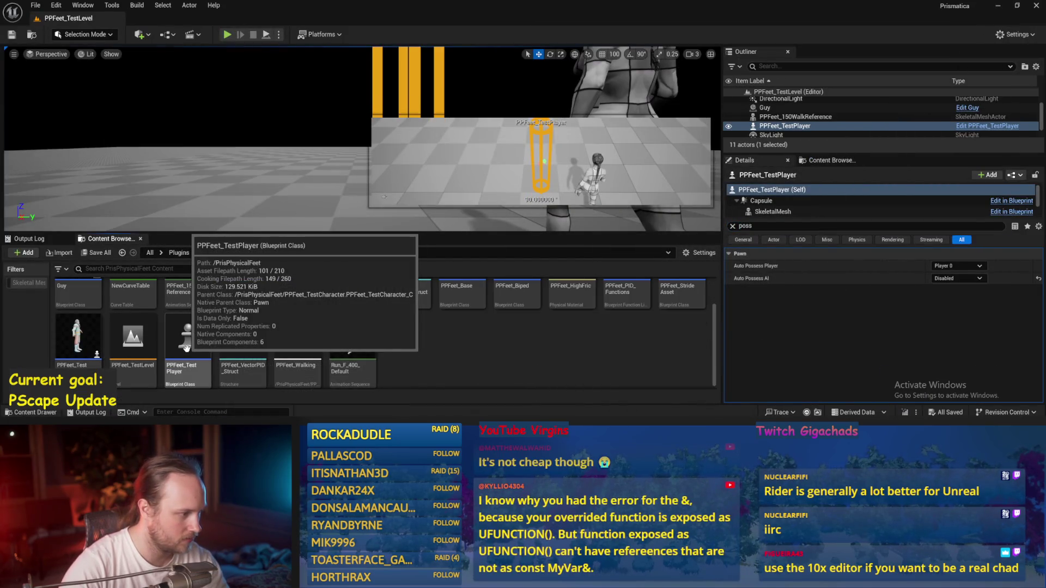
double_click(186, 349)
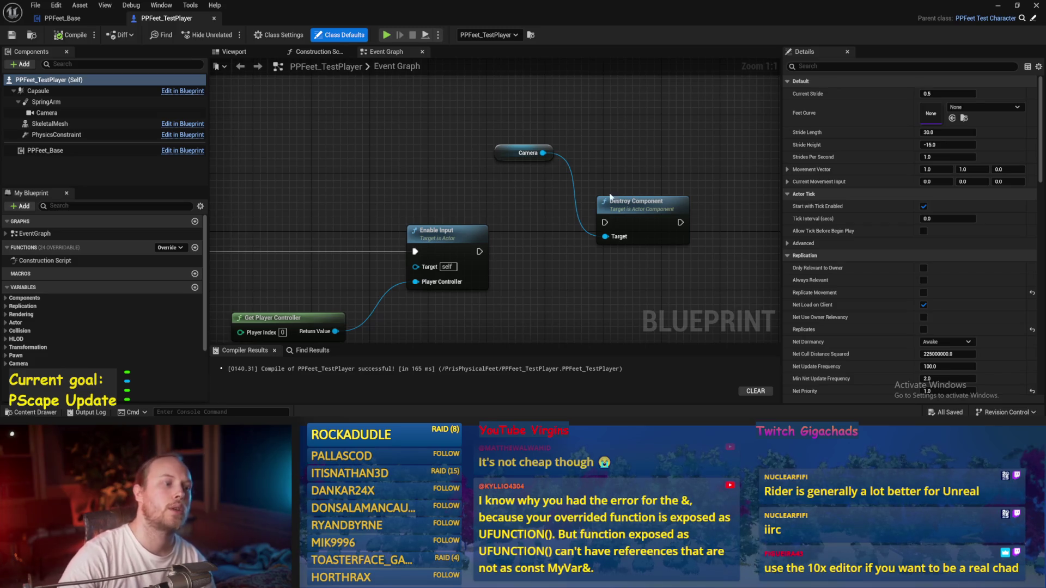
Compile the PPFeet_TestPlayer Event Graph, then test-play the level and stop.
left_click_drag(640, 125, 614, 148)
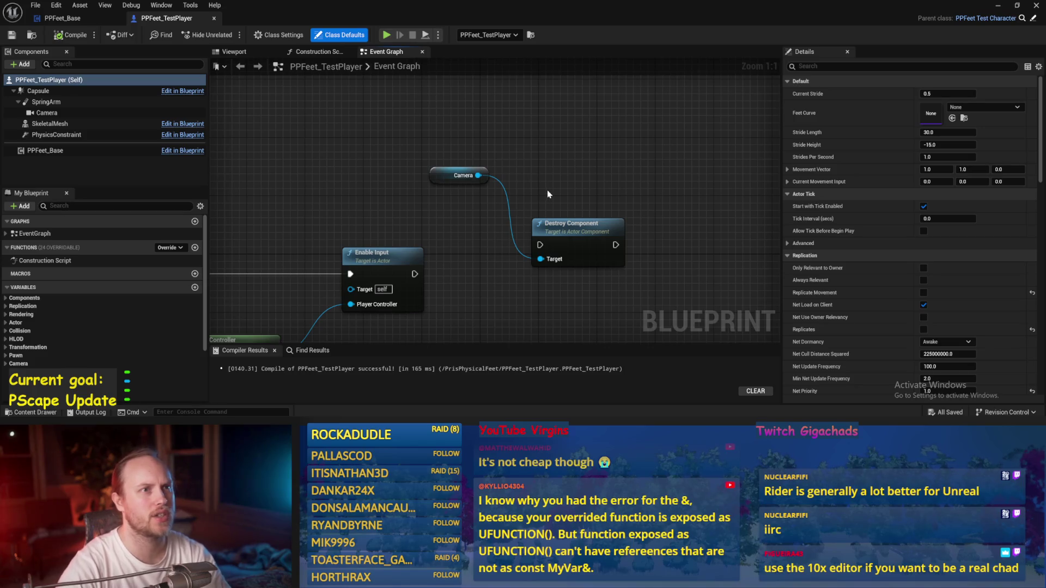
left_click_drag(547, 190, 528, 172)
left_click(52, 37)
left_click_drag(597, 126, 546, 155)
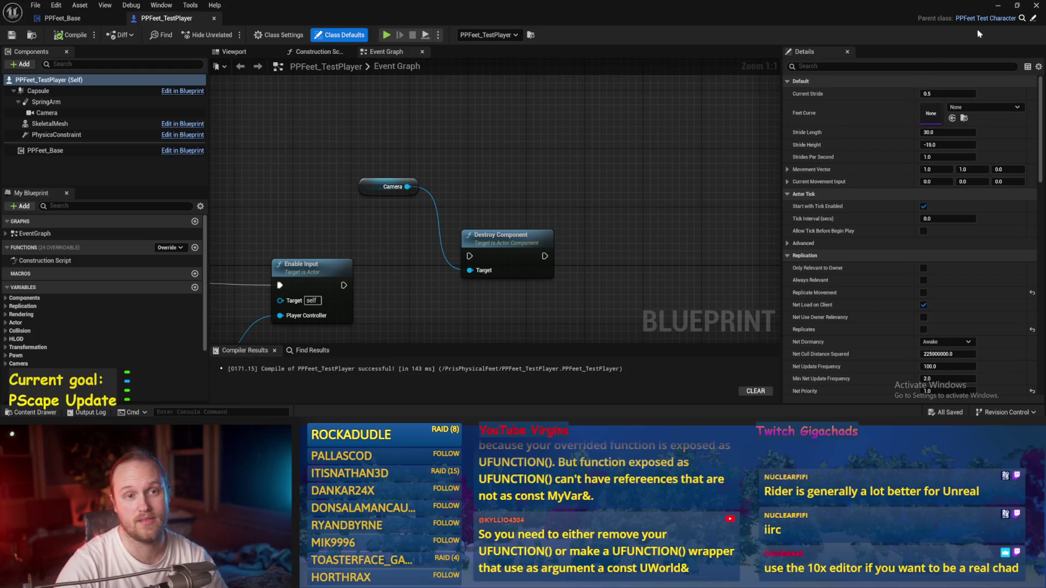
left_click(997, 7)
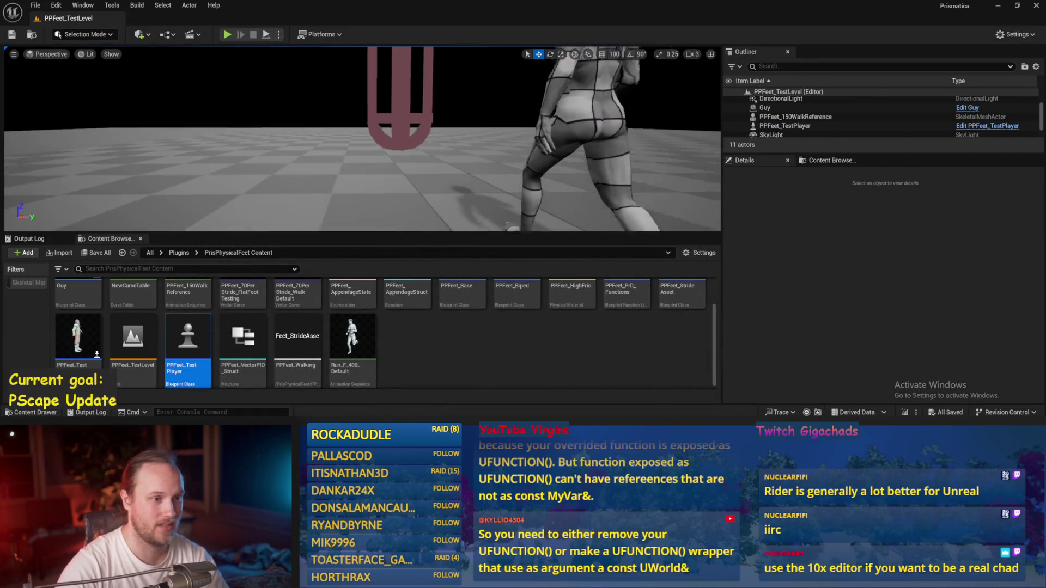
left_click(227, 34)
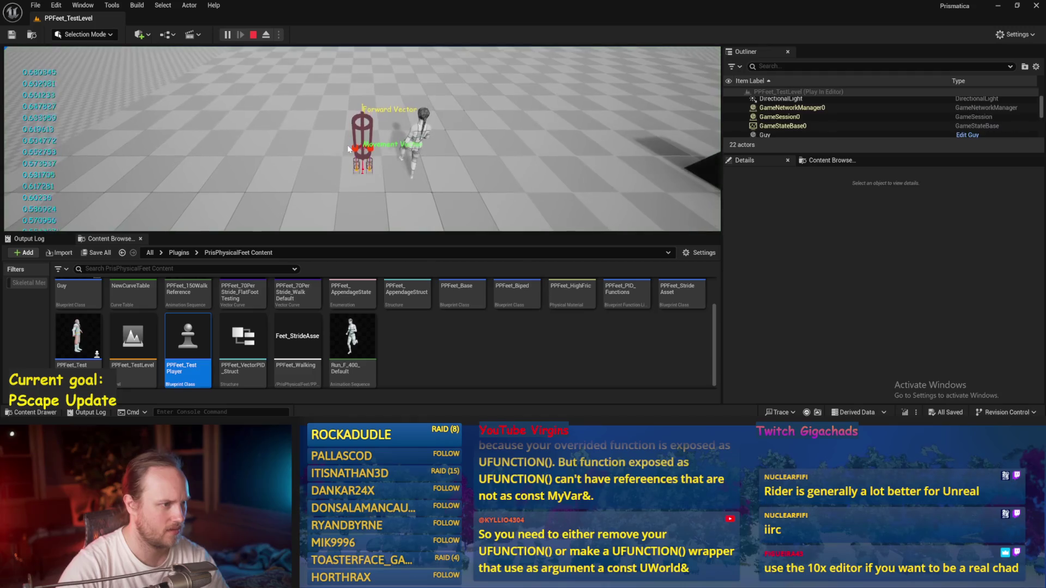
key("Escape")
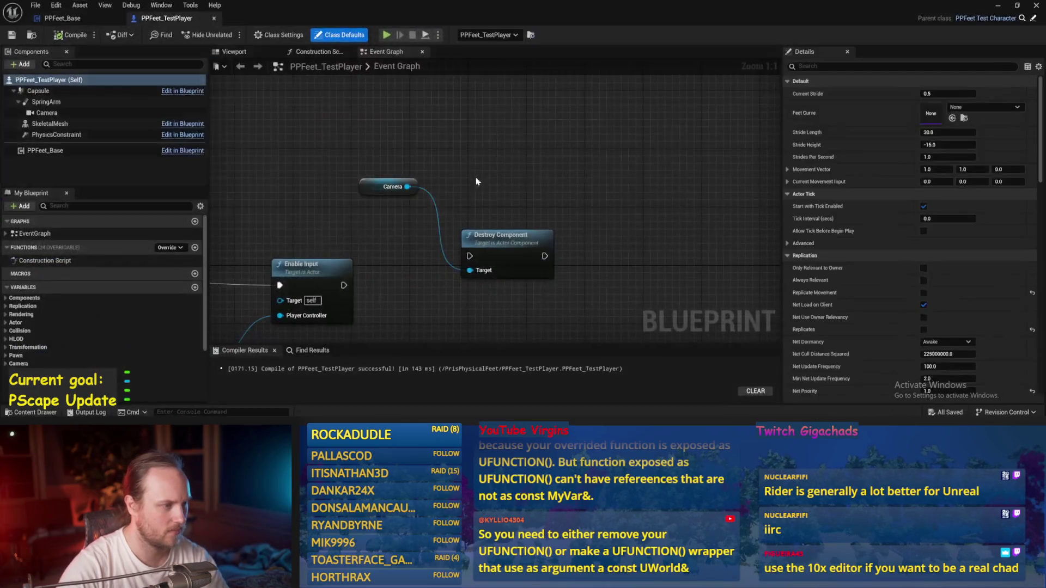
Set the SpringArm component's Target Arm Length to 1000.
left_click(234, 51)
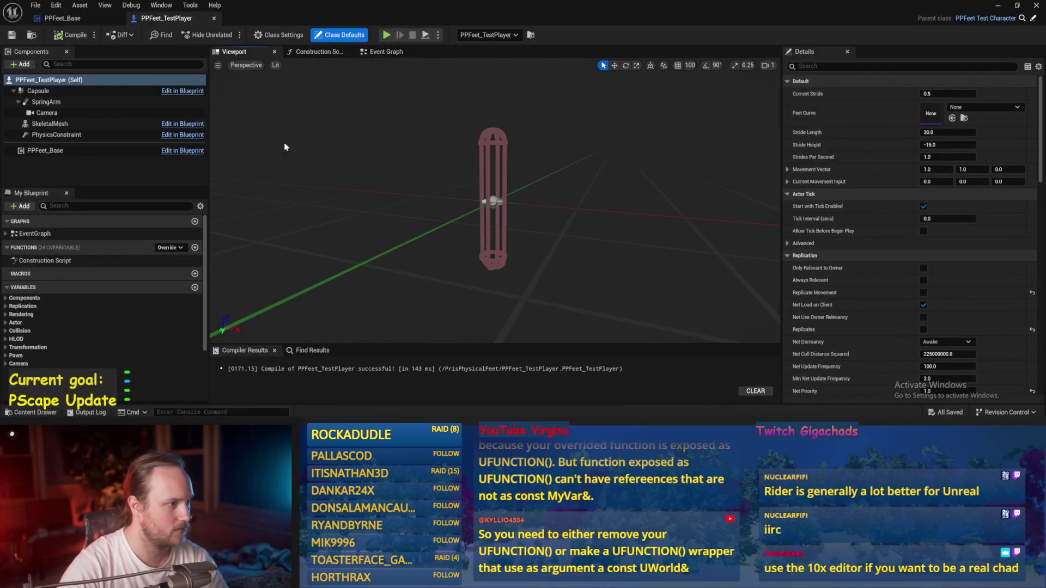
left_click(60, 113)
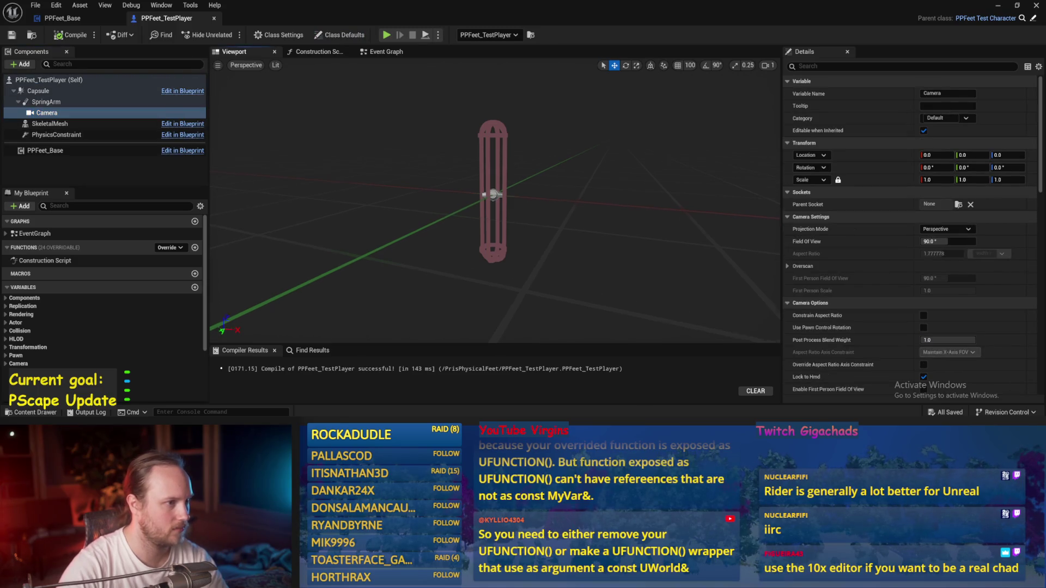
left_click(55, 124)
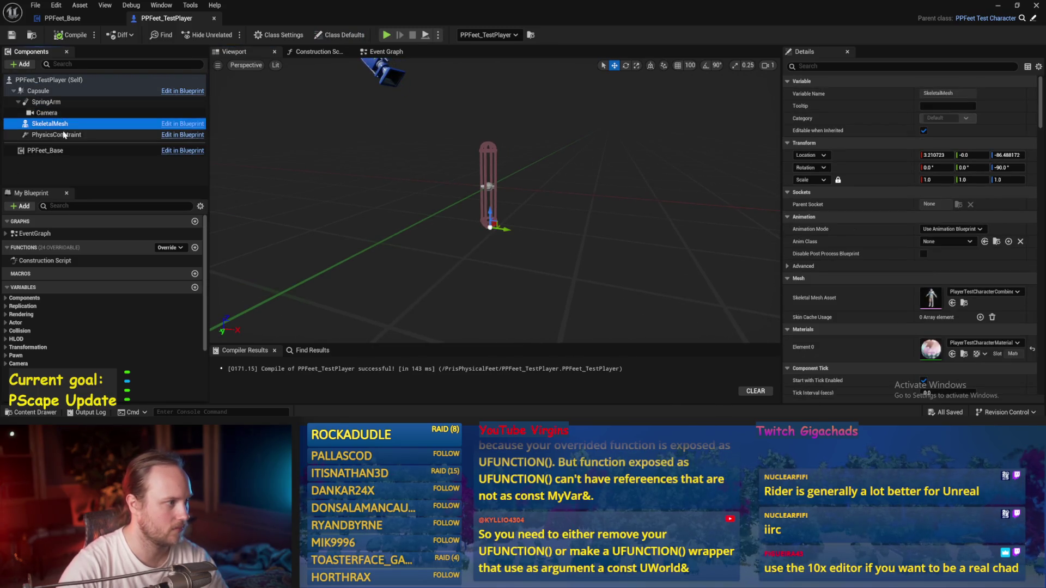
left_click(46, 102)
left_click(930, 228)
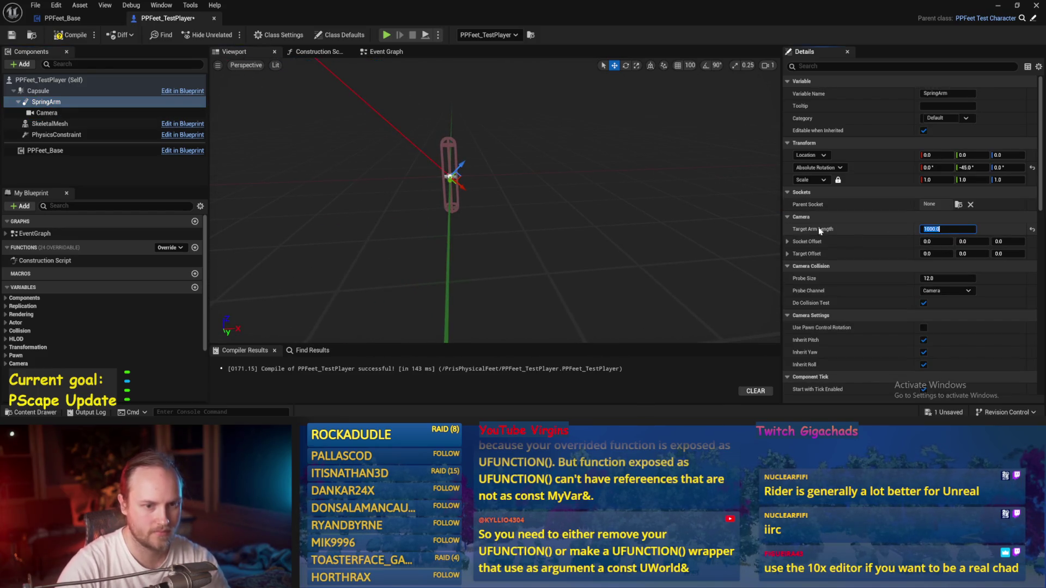
key("Return")
scroll(343, 161, "down", 3)
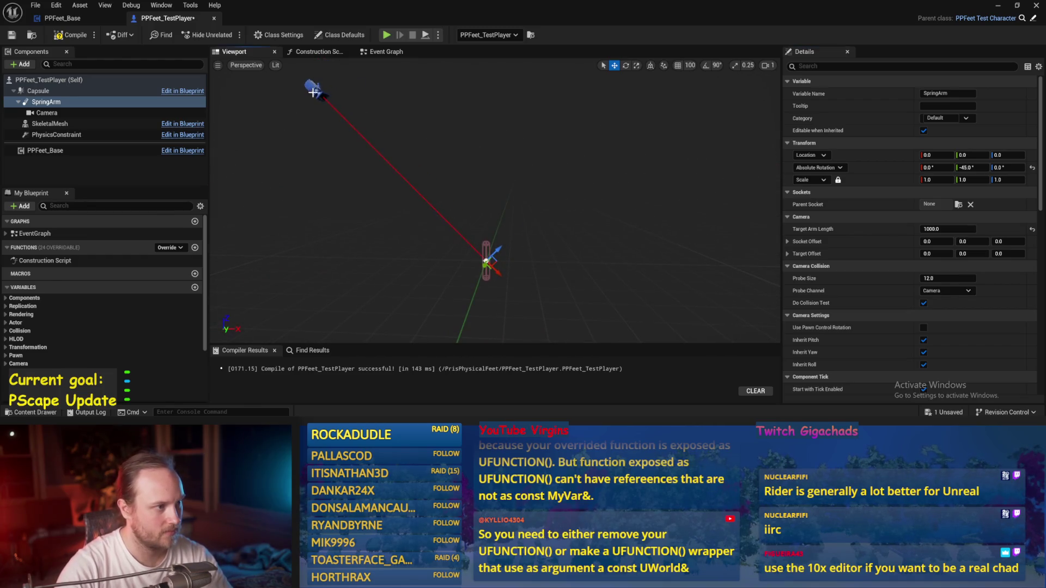
Set the camera's field of view to 70, compile, and test-play the level.
left_click(313, 93)
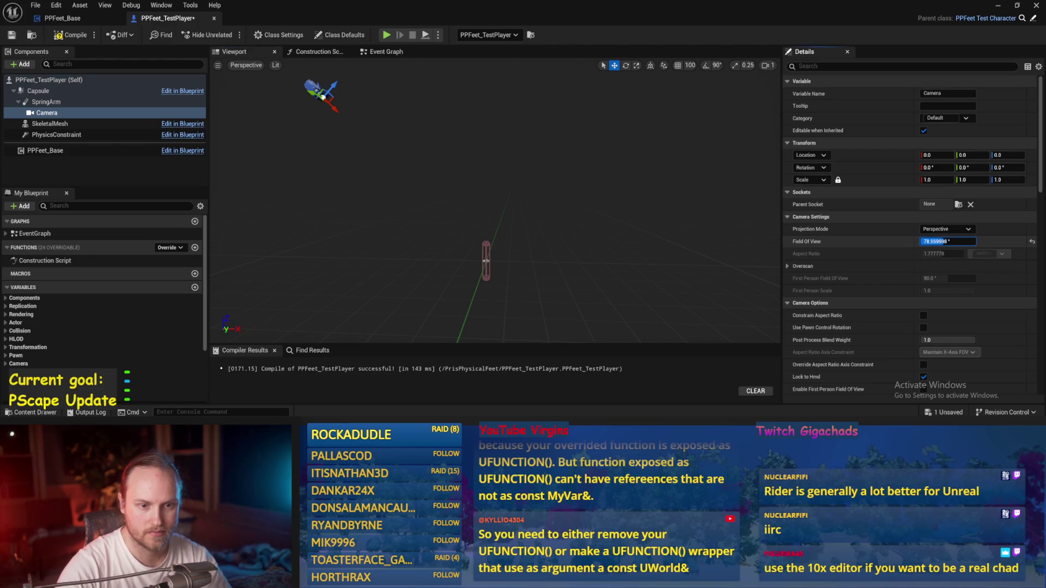
type("70")
key("Return")
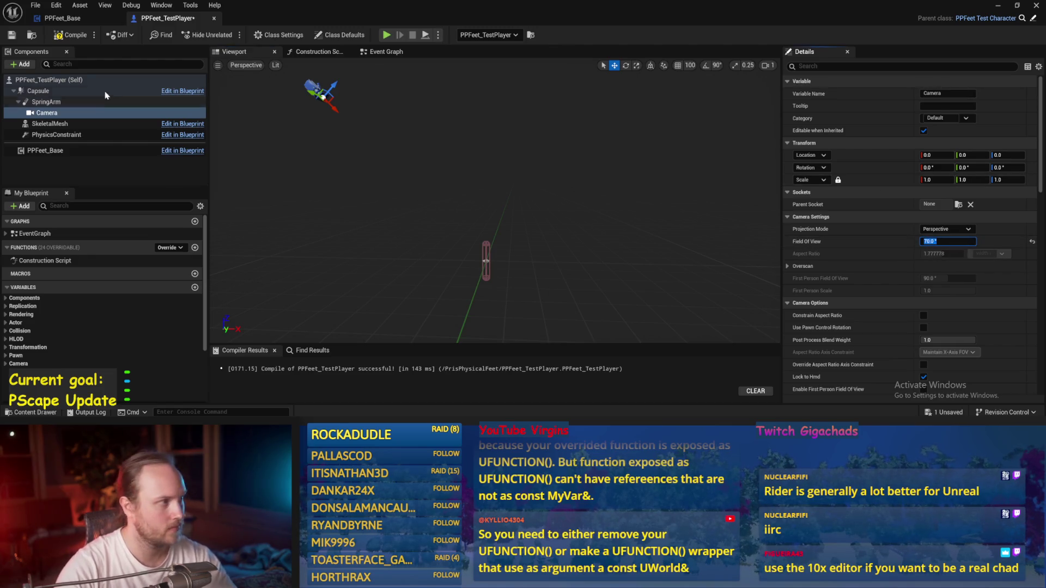
left_click(11, 35)
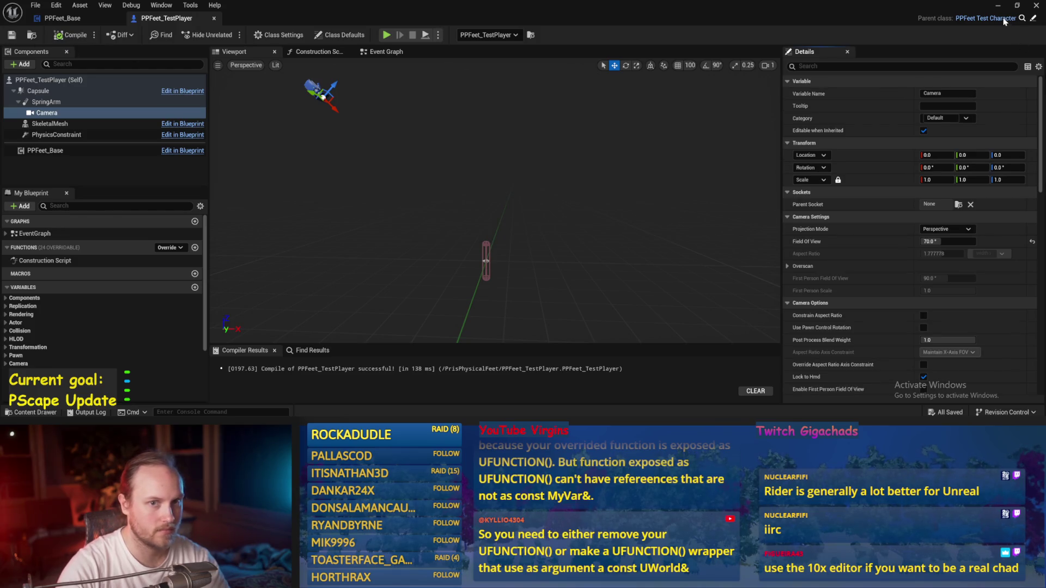
left_click(998, 5)
left_click(224, 36)
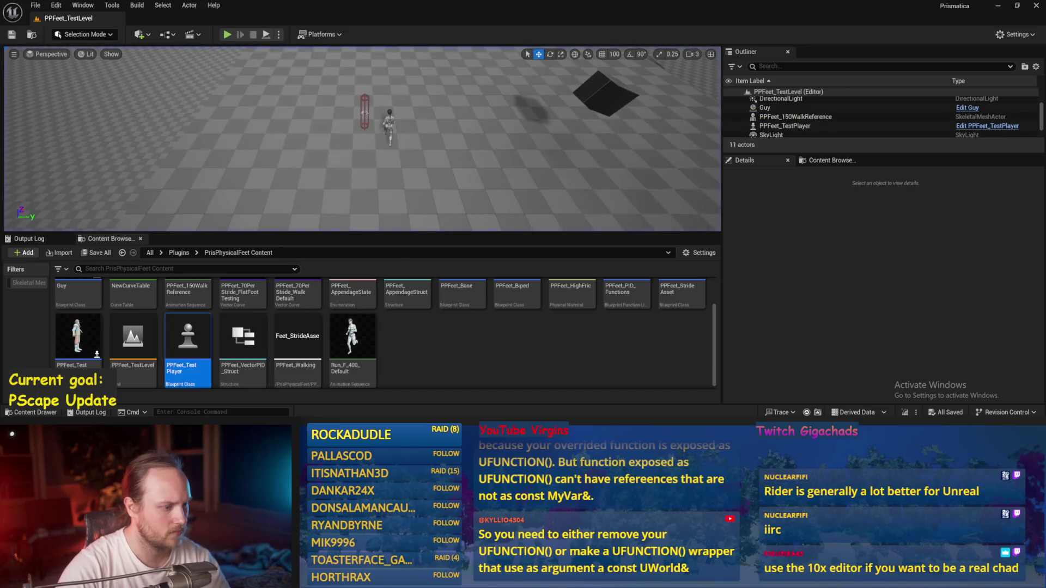
key("Escape")
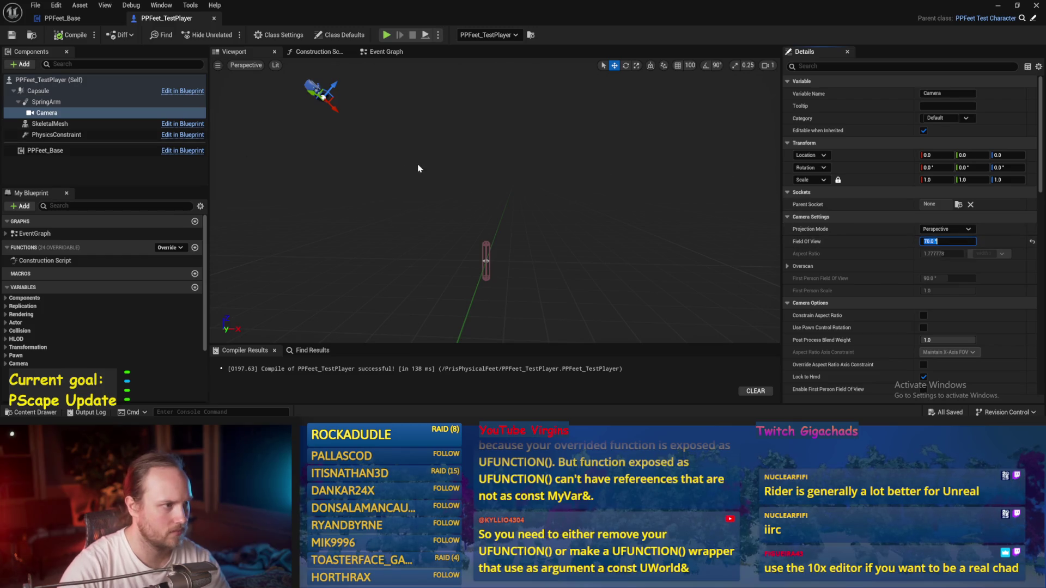
Lower the camera field of view to 60, recompile, test-play again, and use the File menu.
type("6")
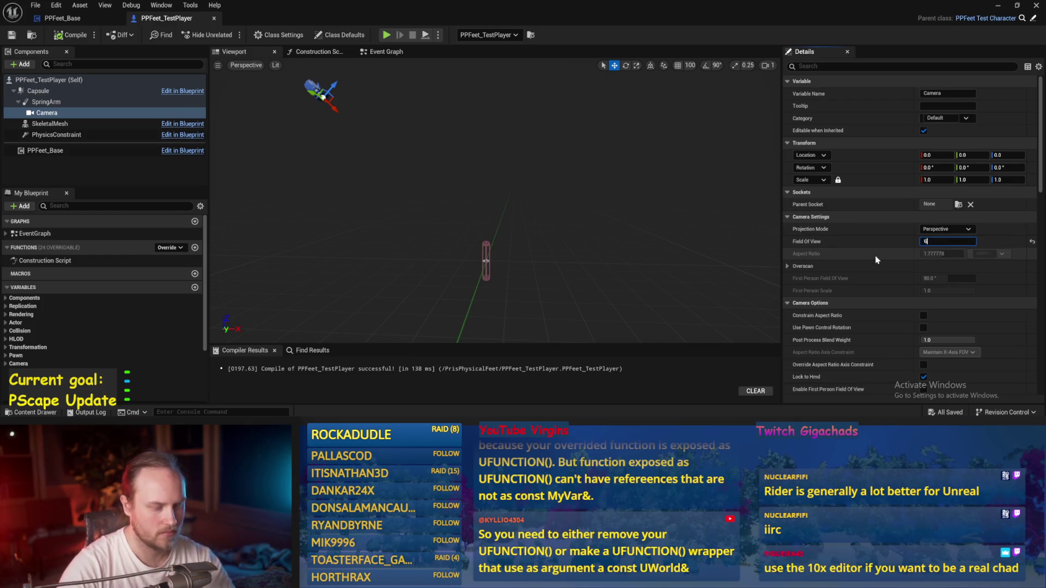
type("0")
key("Return")
left_click(76, 34)
left_click(995, 5)
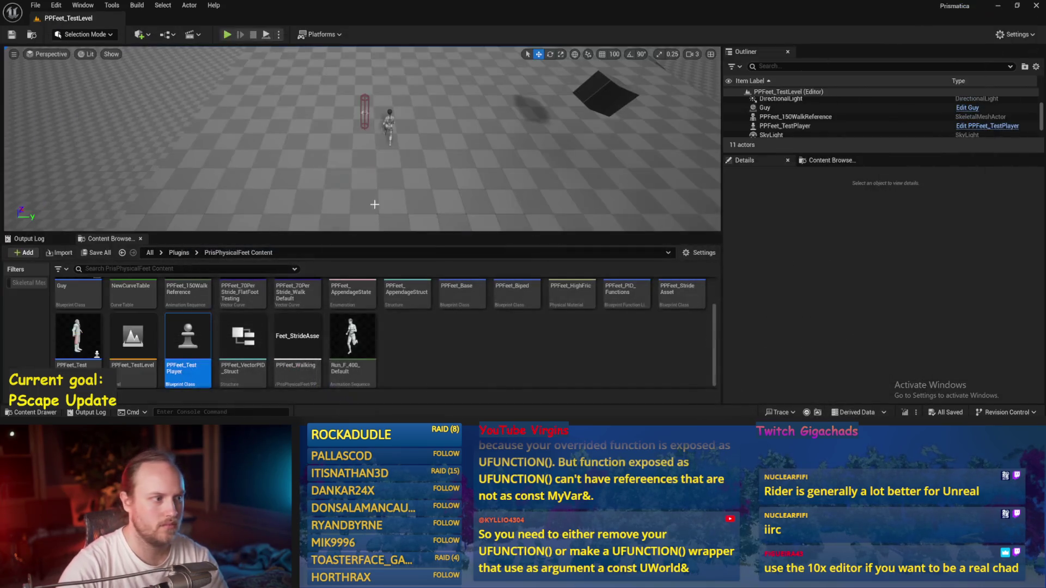
left_click_drag(722, 188, 539, 188)
left_click(228, 34)
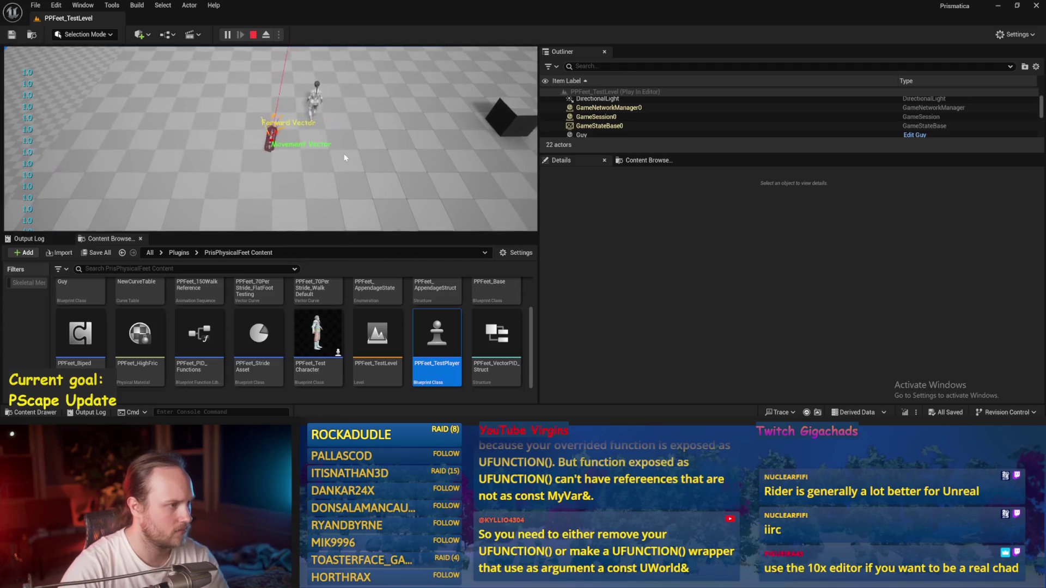
key("Escape")
left_click(36, 5)
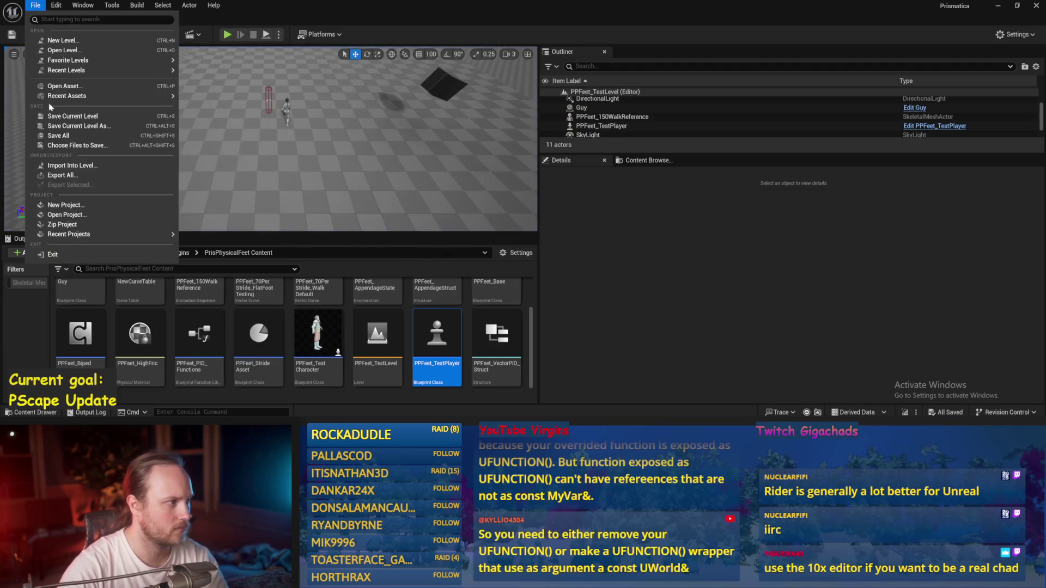
left_click(126, 136)
left_click_drag(277, 128, 277, 128)
key("ctrl+s")
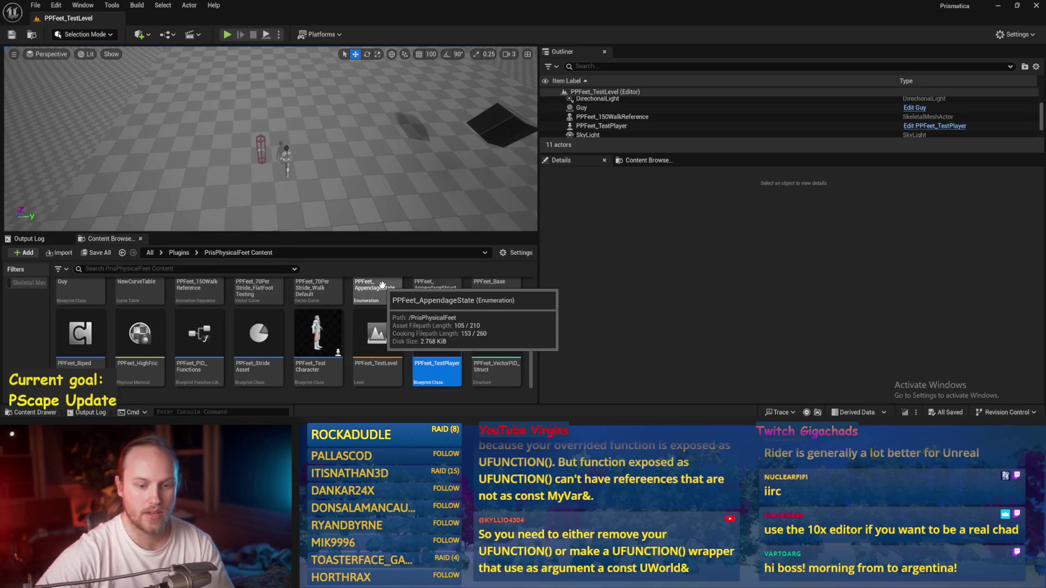
After a quick test-play, set the SpringArm's Target Arm Length to 700.
left_click(225, 35)
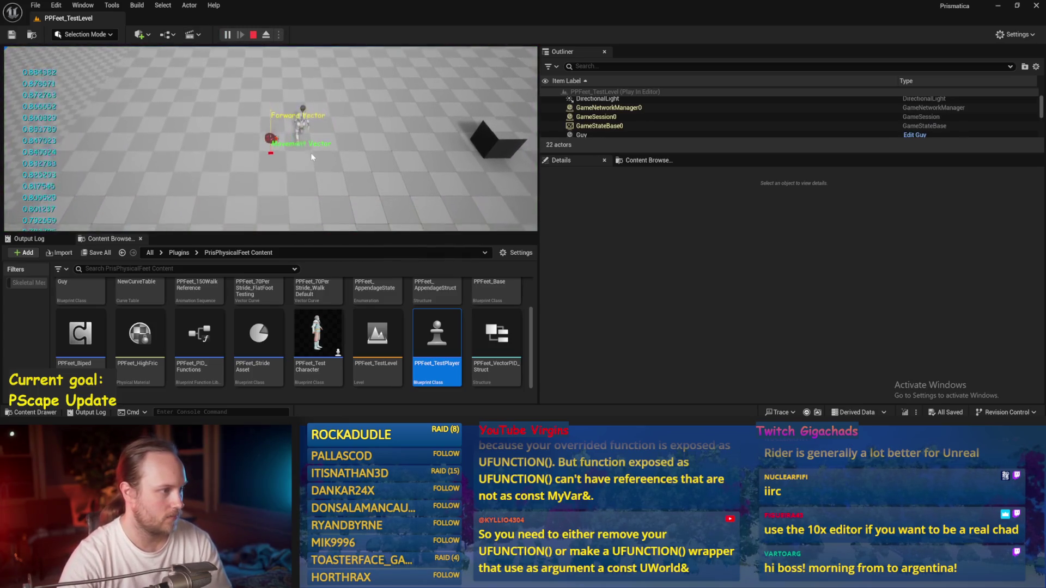
key("Escape")
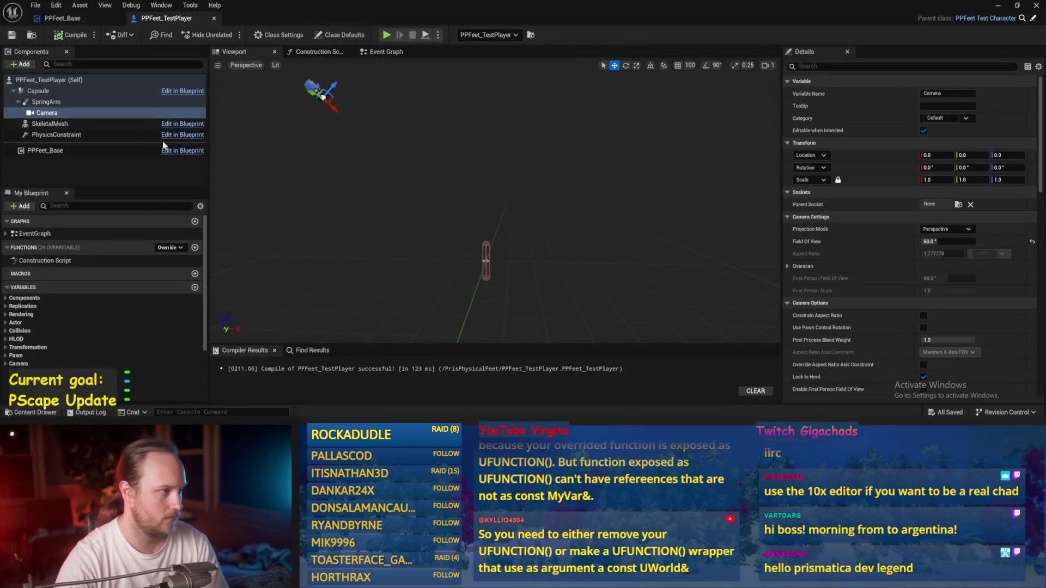
left_click(66, 134)
left_click(64, 123)
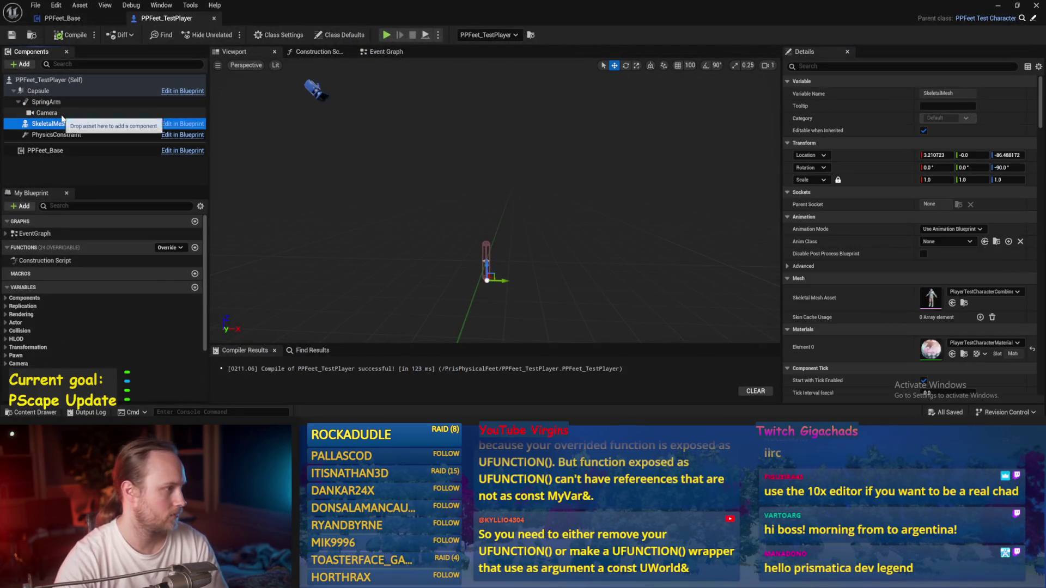
left_click(62, 113)
left_click(61, 103)
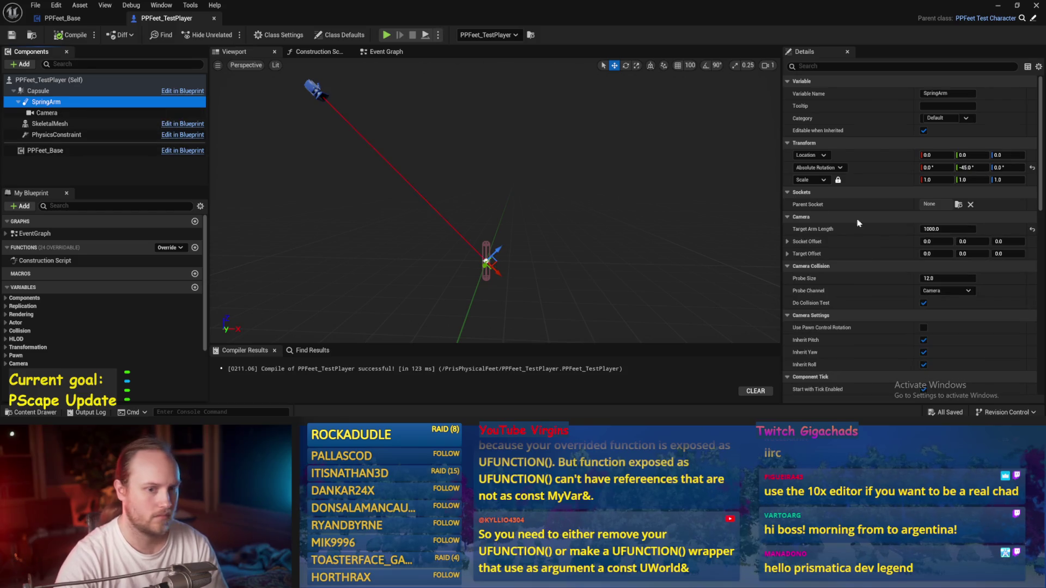
left_click(946, 229)
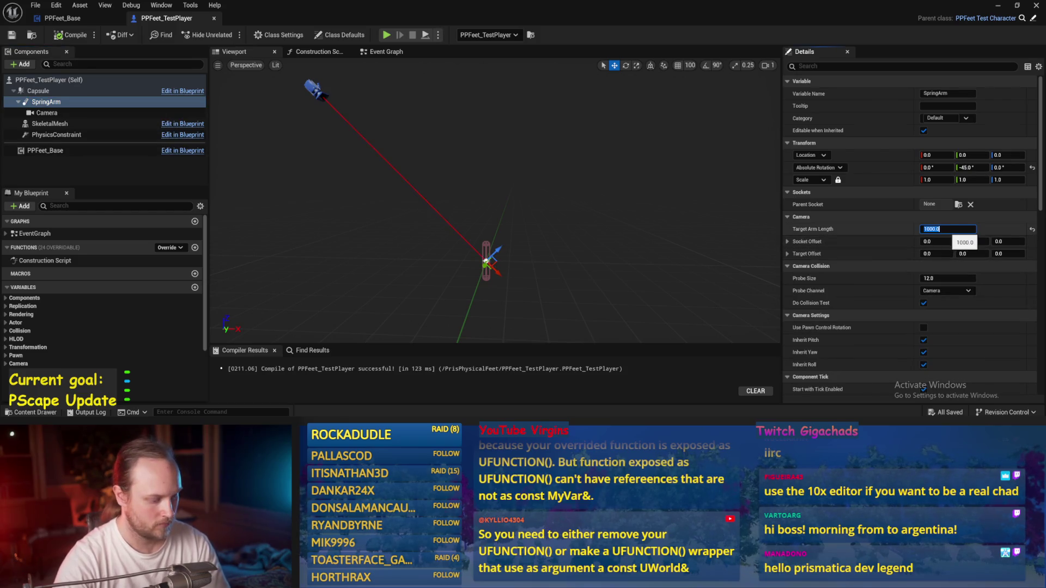
type("700")
key("Return")
Compile the Blueprint and test-play the level with the 700-length arm.
key("F7")
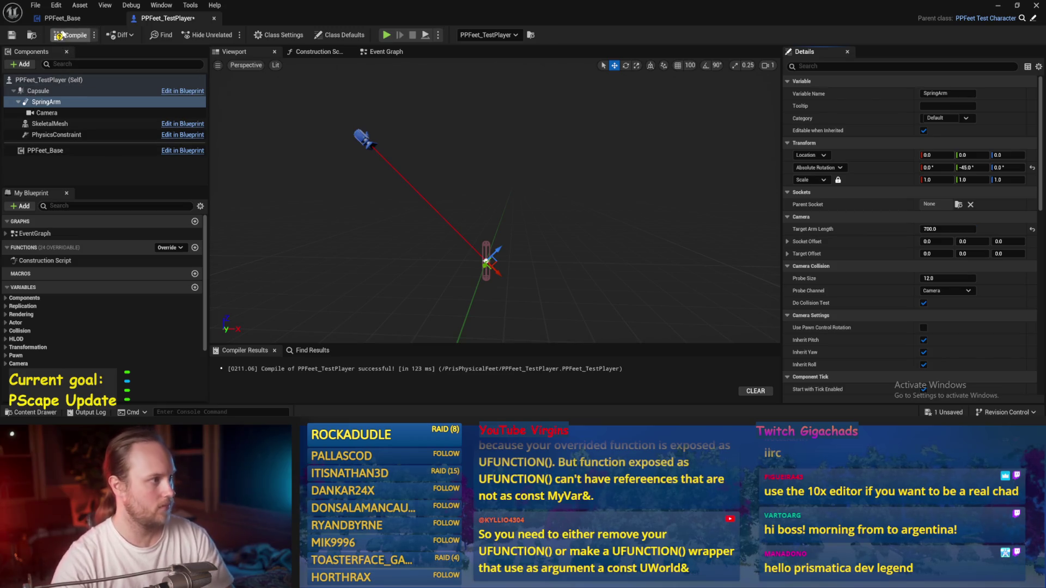
left_click(997, 5)
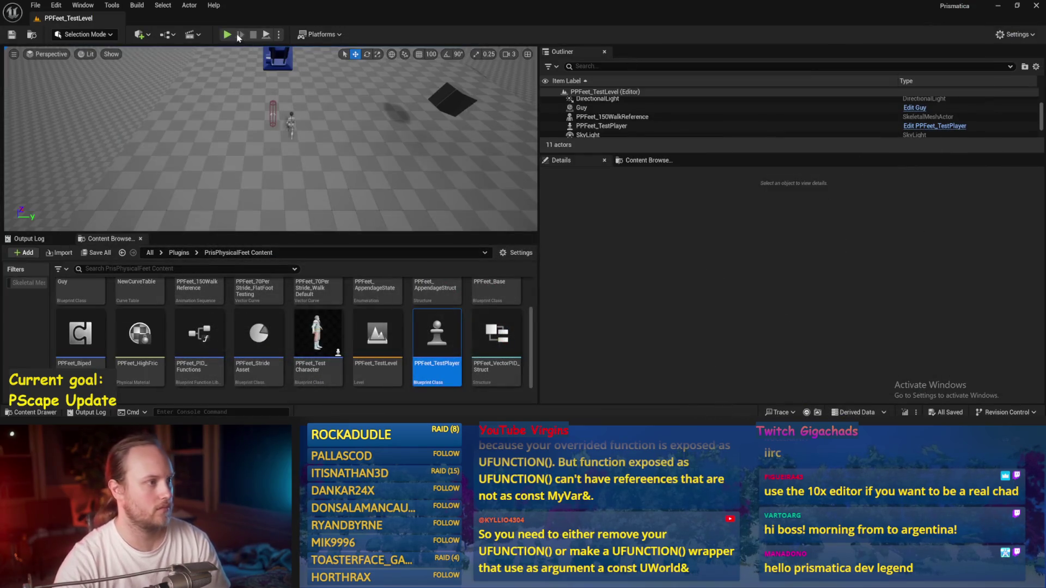
left_click(227, 34)
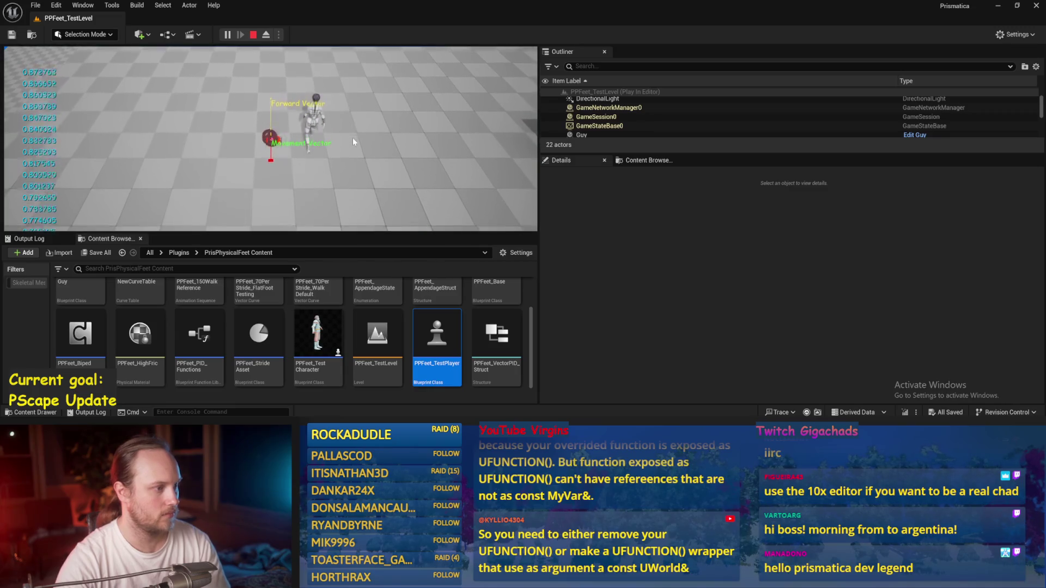
key("Escape")
key("alt+p")
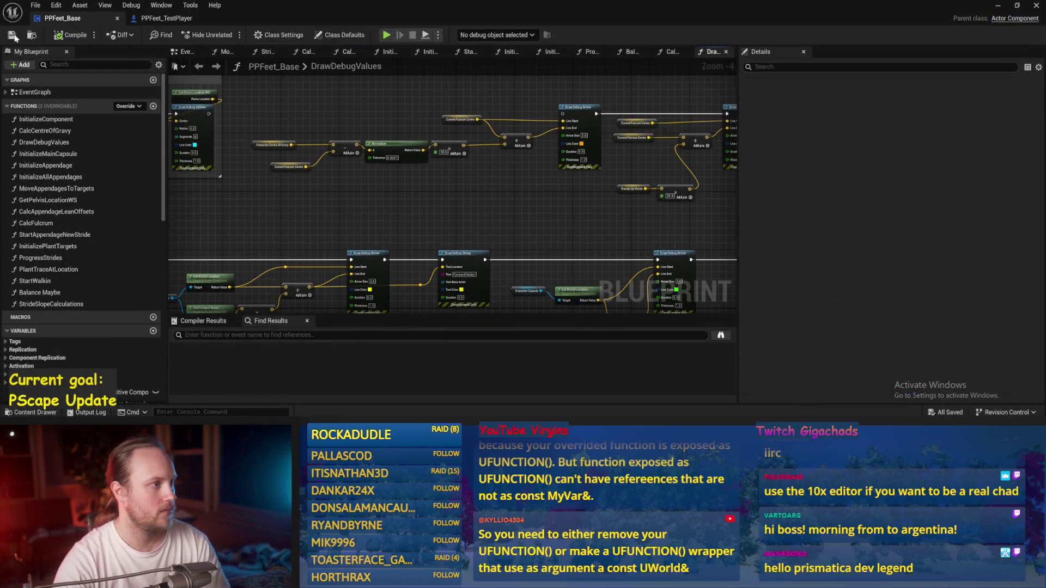
Delete the Normalize node feeding Target Lean in PPFeet_TestPlayer's Event Graph and save.
left_click(169, 20)
left_click(385, 52)
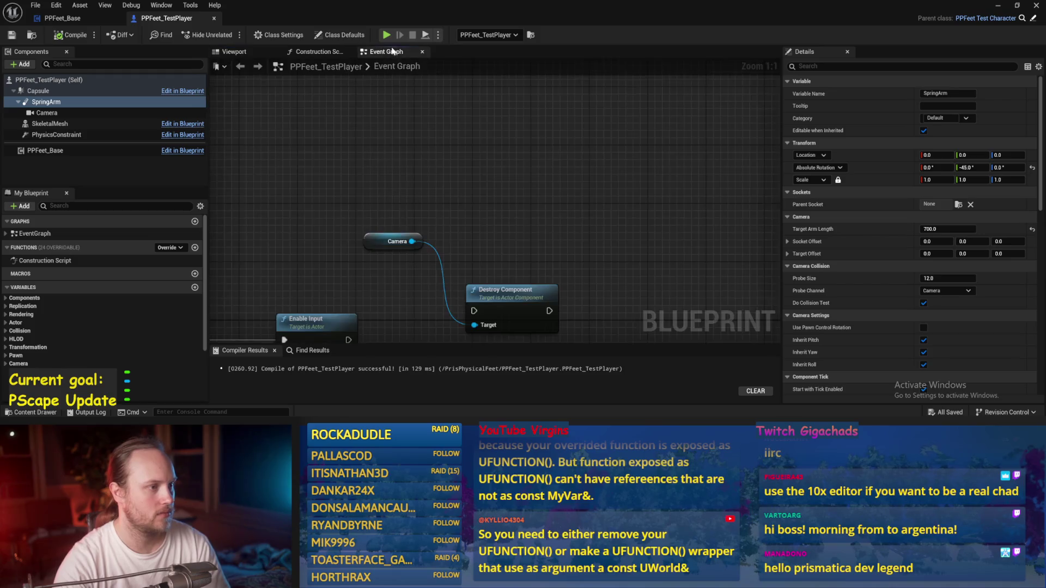
scroll(620, 135, "down", 2)
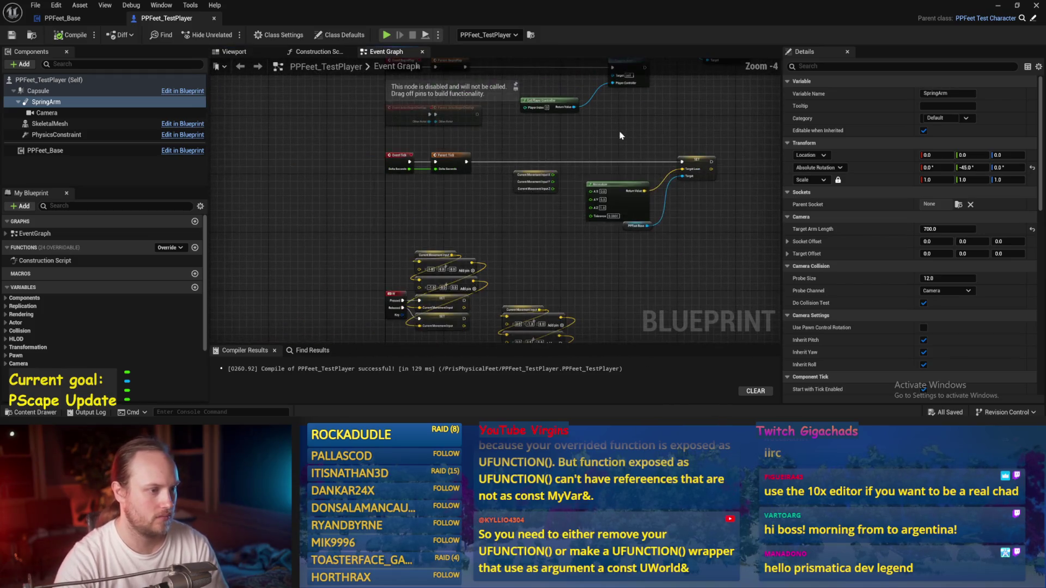
scroll(600, 256, "up", 1)
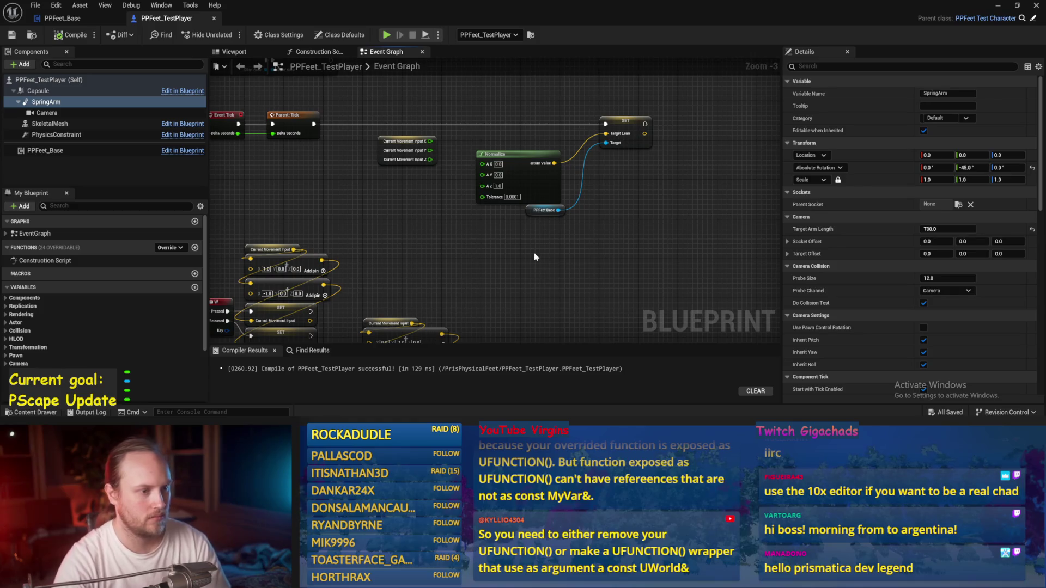
left_click(525, 178)
key("Delete")
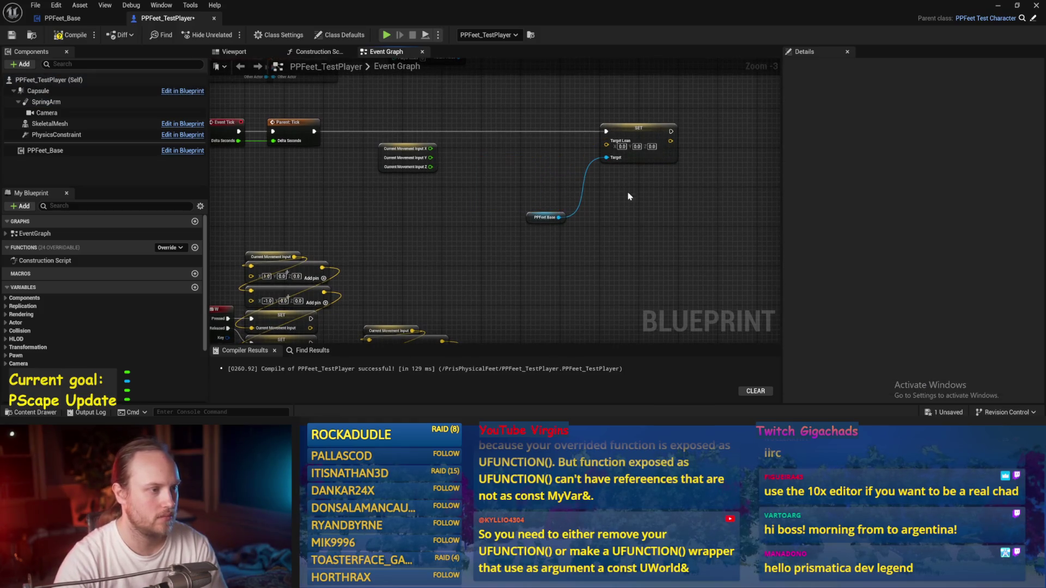
mouse_move(406, 214)
left_mouse_down()
mouse_move(466, 133)
mouse_move(602, 156)
mouse_move(522, 146)
mouse_move(496, 205)
mouse_move(443, 258)
left_mouse_up()
key("ctrl+s")
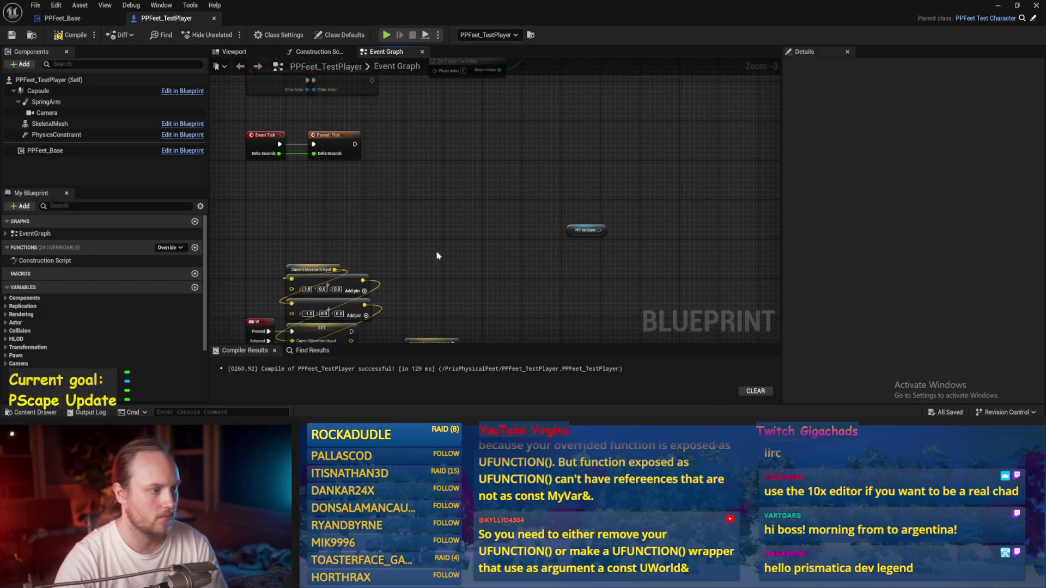
Rearrange the nodes and add a Normalize 2D node on Current Movement Input.
left_click_drag(299, 272, 483, 116)
scroll(436, 217, "up", 2)
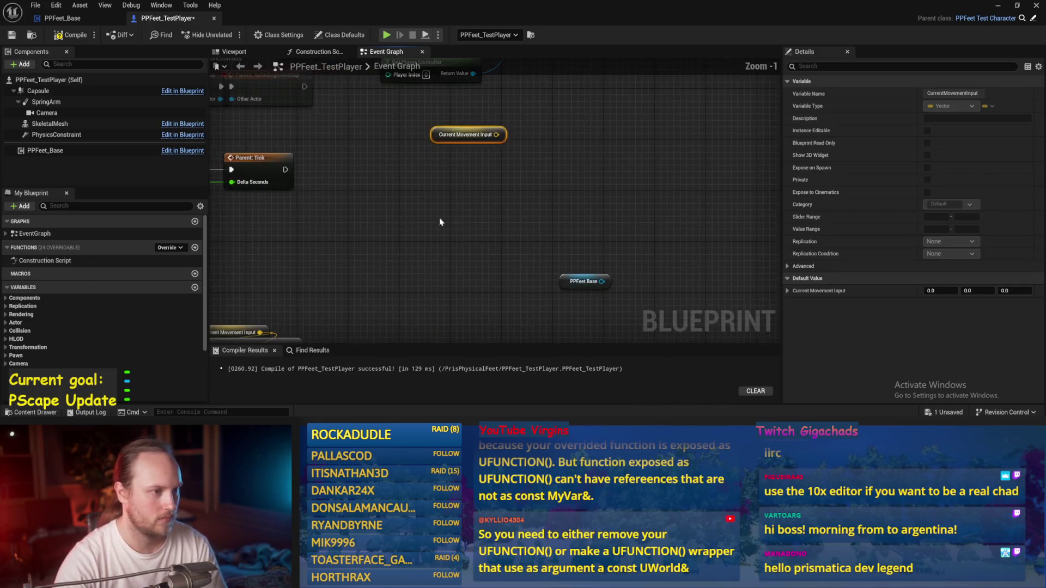
left_click_drag(561, 279, 311, 235)
left_click_drag(410, 227, 411, 228)
type("desired")
key("Return")
left_click_drag(496, 135, 521, 152)
type("normalize")
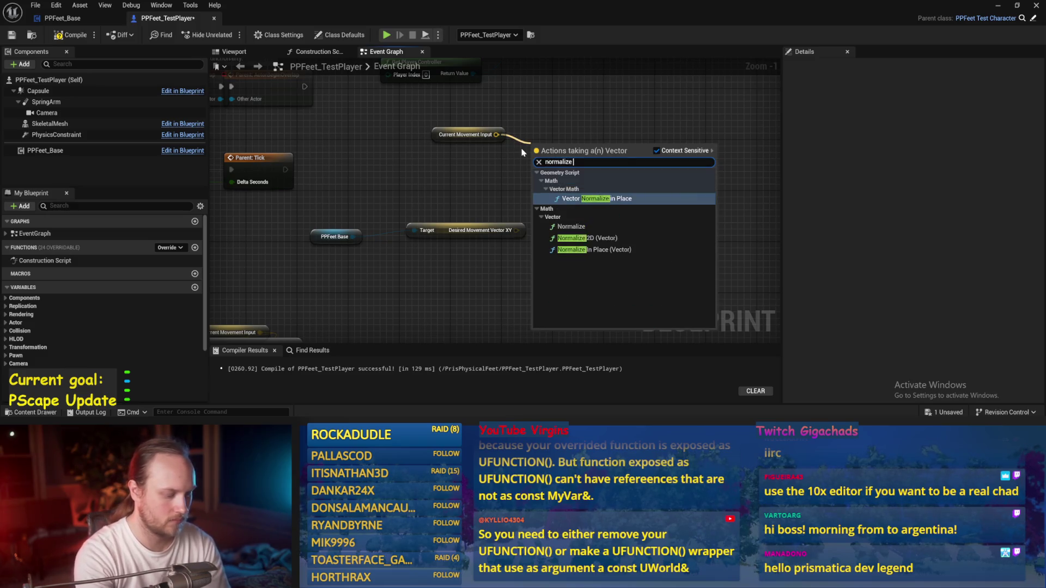
left_click(586, 238)
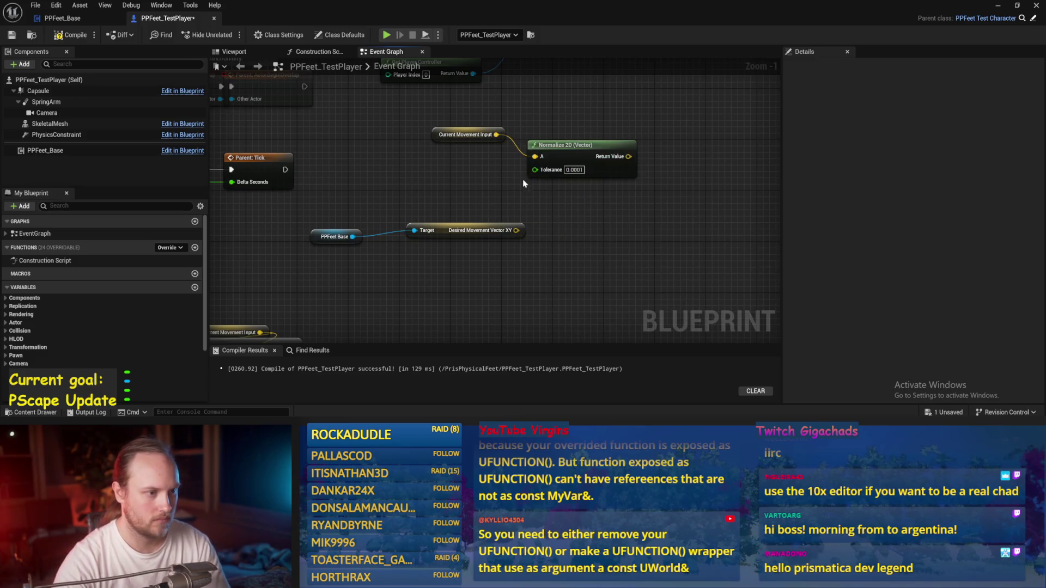
left_click_drag(583, 158, 487, 159)
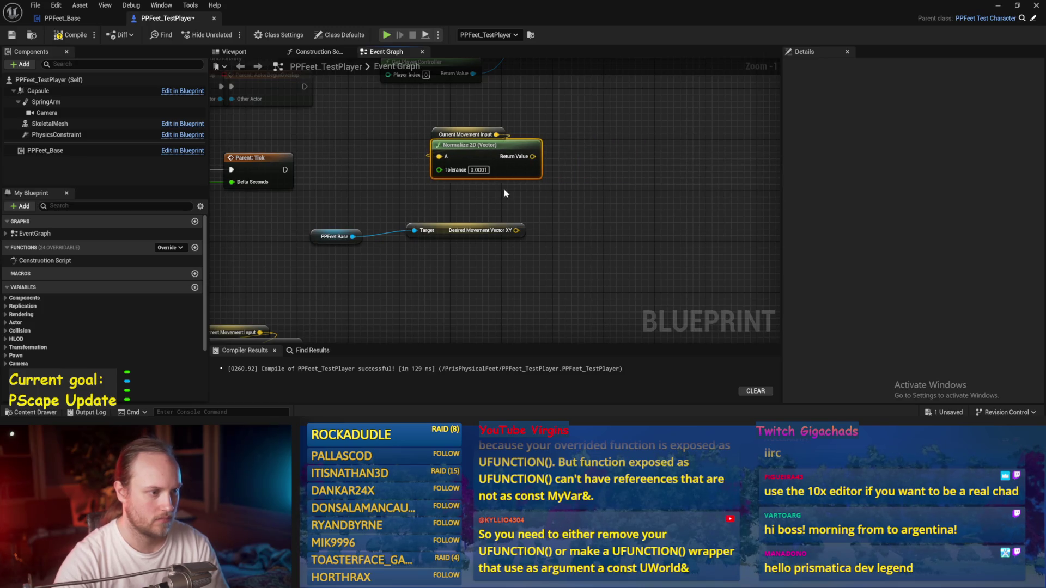
Add a SET Desired Movement Vector XY after Parent: Tick, fed by Normalize 2D's result.
left_click(468, 230)
key("Delete")
left_click_drag(353, 236, 502, 228)
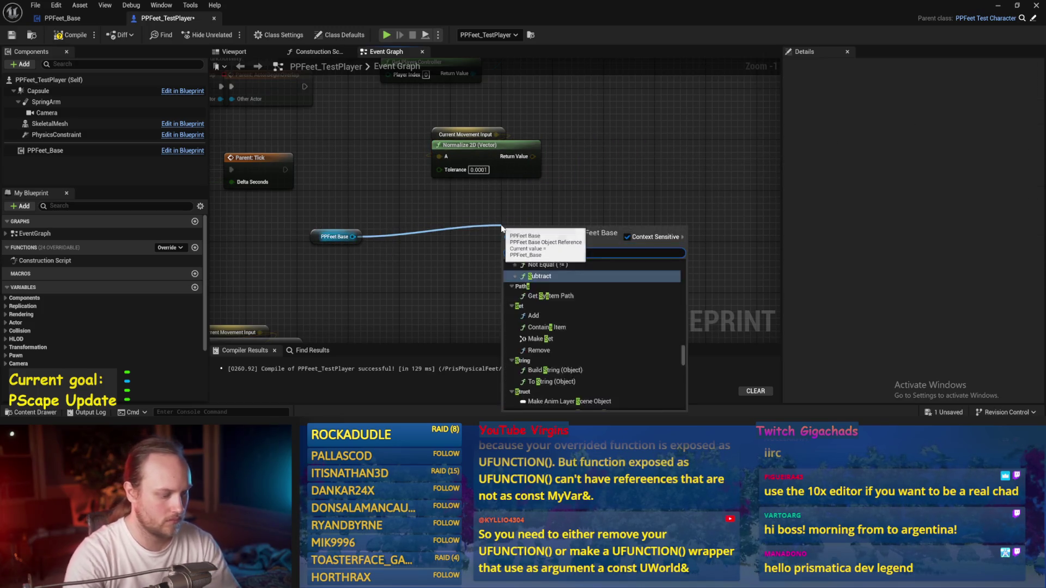
type("desired")
key("Return")
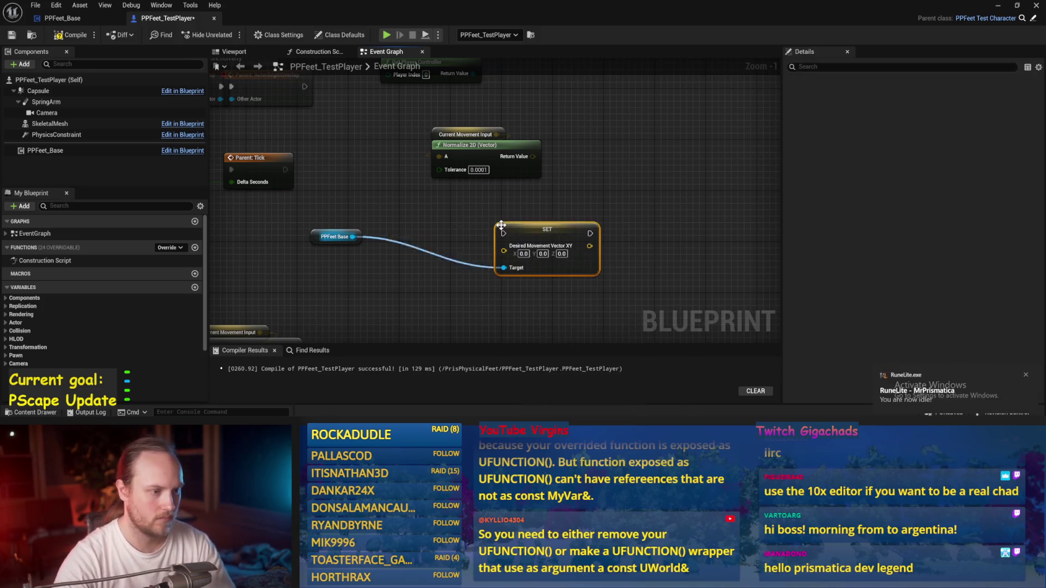
left_click_drag(285, 169, 662, 171)
left_click_drag(533, 156, 619, 188)
mouse_move(474, 155)
left_mouse_down()
mouse_move(447, 289)
mouse_move(359, 217)
left_mouse_up()
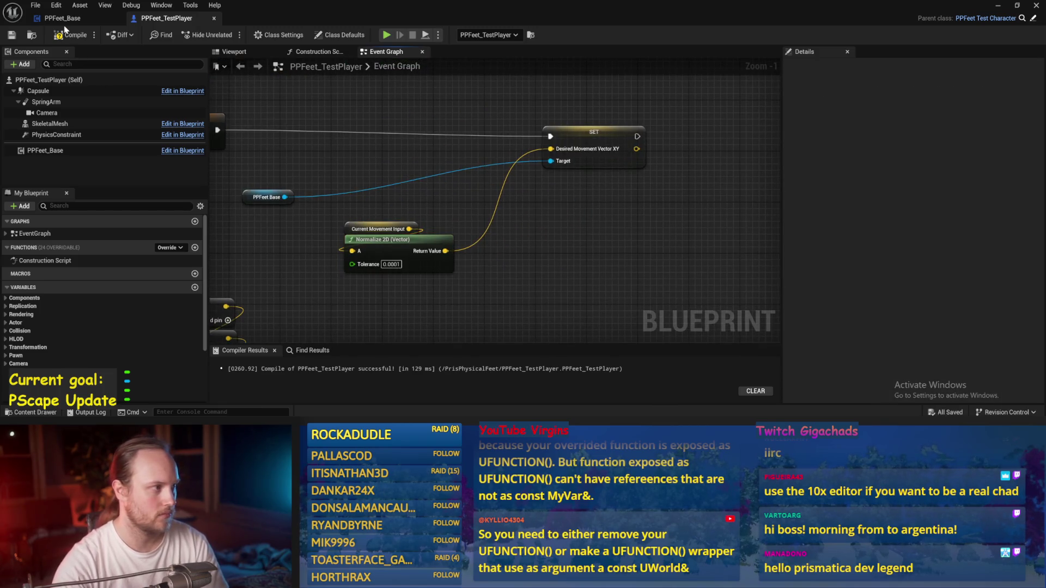
scroll(457, 284, "down", 3)
Move the PPFeet Base and Normalize 2D nodes to free space near the key input nodes.
scroll(457, 272, "up", 1)
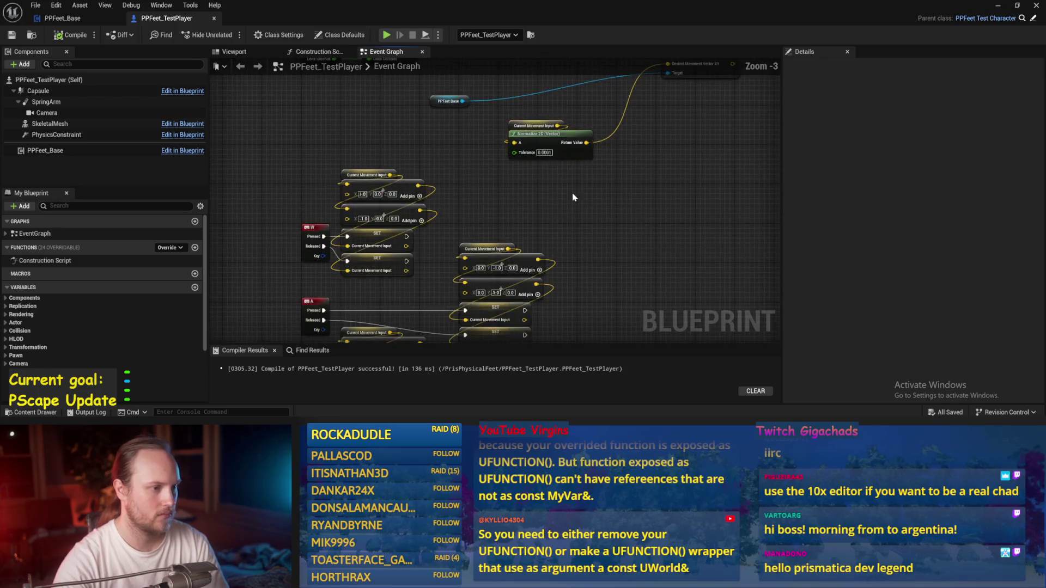
left_click_drag(457, 272, 638, 259)
left_click(721, 165)
left_click_drag(720, 165, 537, 134)
left_click_drag(430, 243, 254, 171)
mouse_move(413, 226)
left_mouse_down()
mouse_move(487, 241)
mouse_move(386, 233)
mouse_move(397, 203)
mouse_move(476, 219)
mouse_move(478, 256)
mouse_move(653, 215)
mouse_move(537, 187)
left_mouse_up()
Add a Left Ctrl keyboard event from a 'ctrl' search and place it beside the movement inputs.
right_click(538, 187)
type("ctrl")
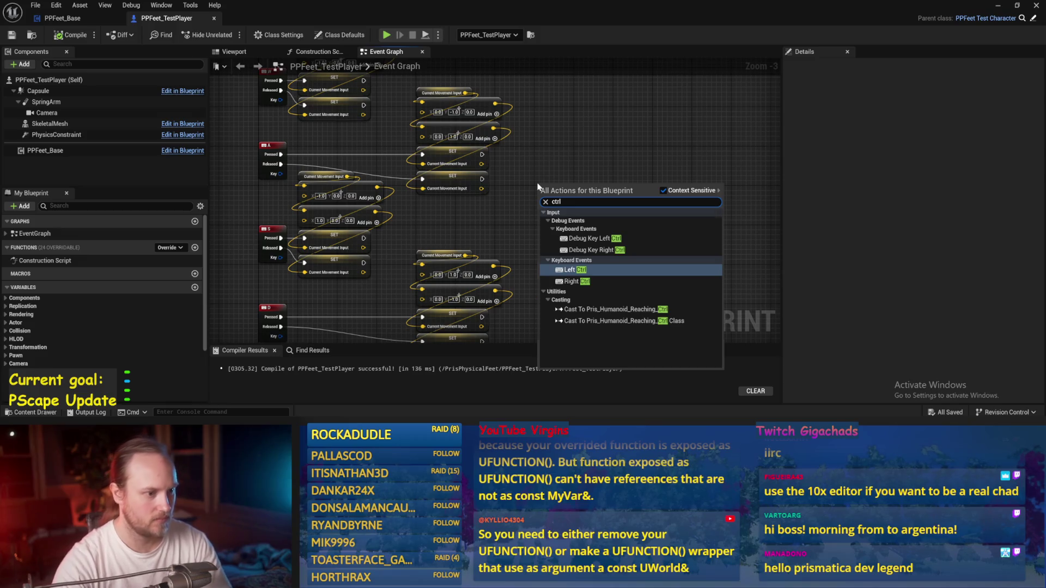
key("Return")
scroll(507, 235, "up", 1)
left_click_drag(510, 227, 529, 149)
scroll(468, 231, "up", 1)
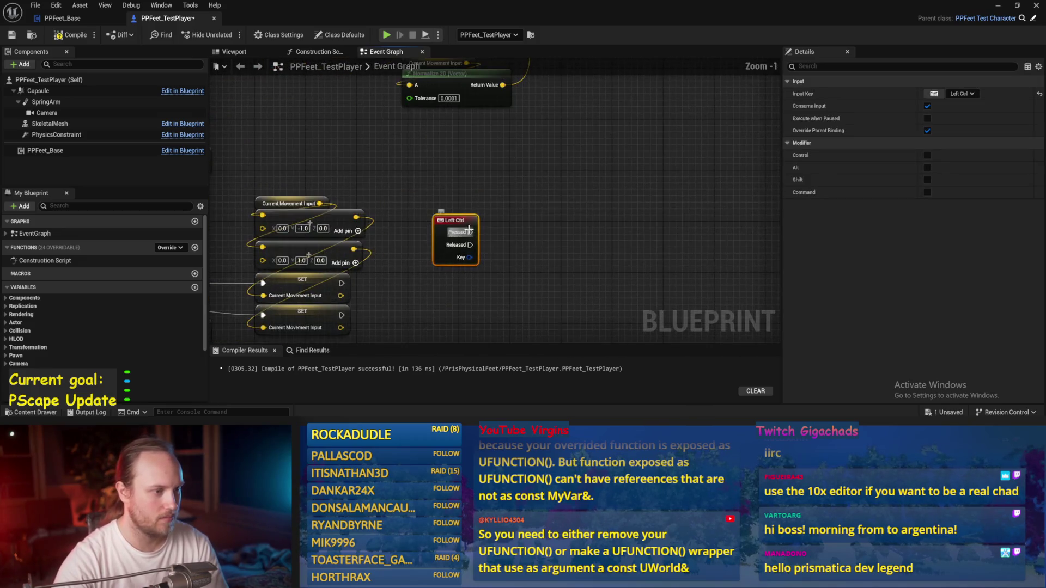
left_click(489, 235)
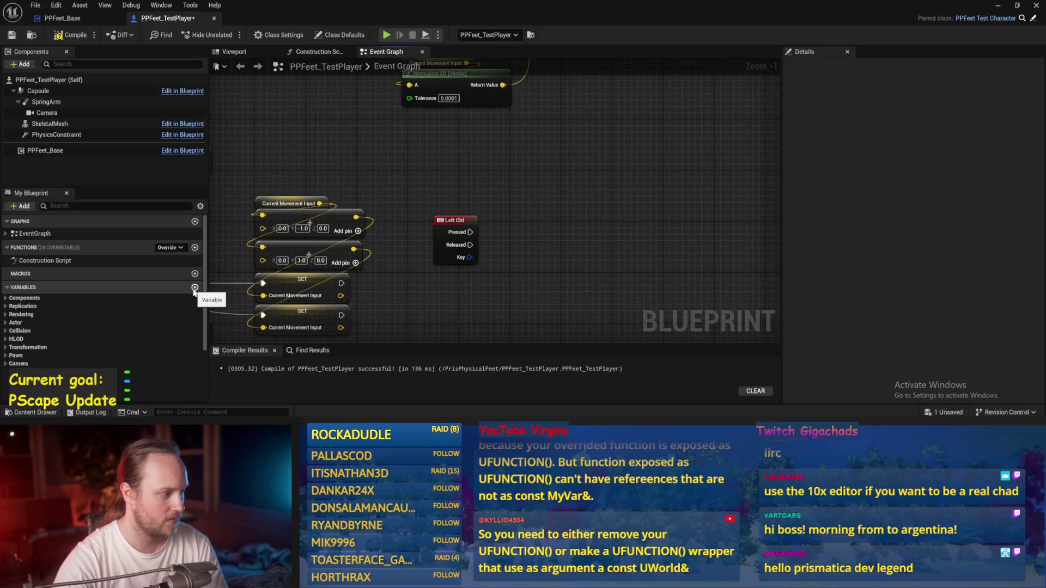
Add a new Blueprint variable named Speed of type Float.
scroll(194, 291, "down", 3)
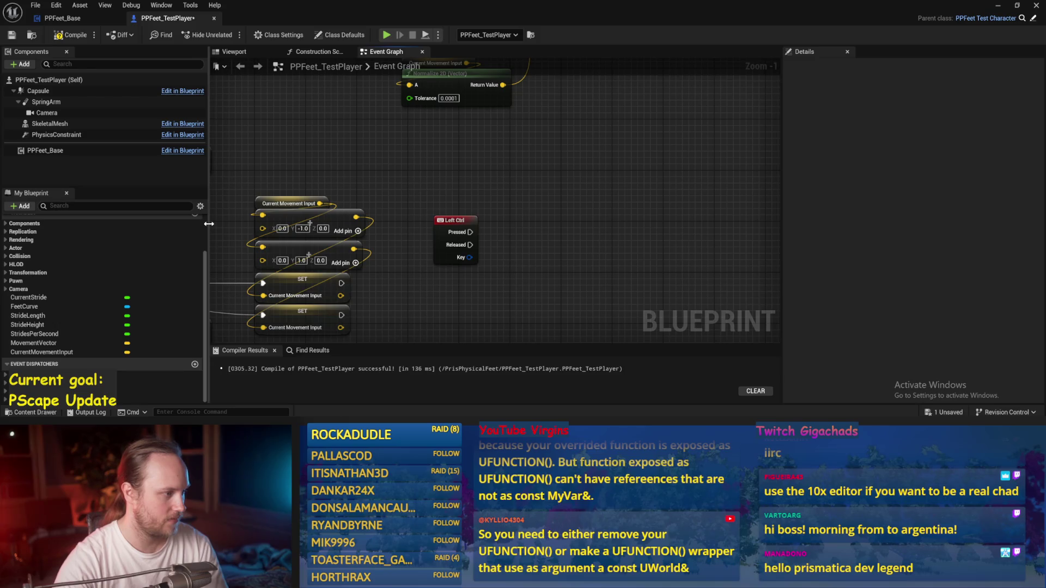
scroll(196, 245, "up", 2)
left_click(194, 256)
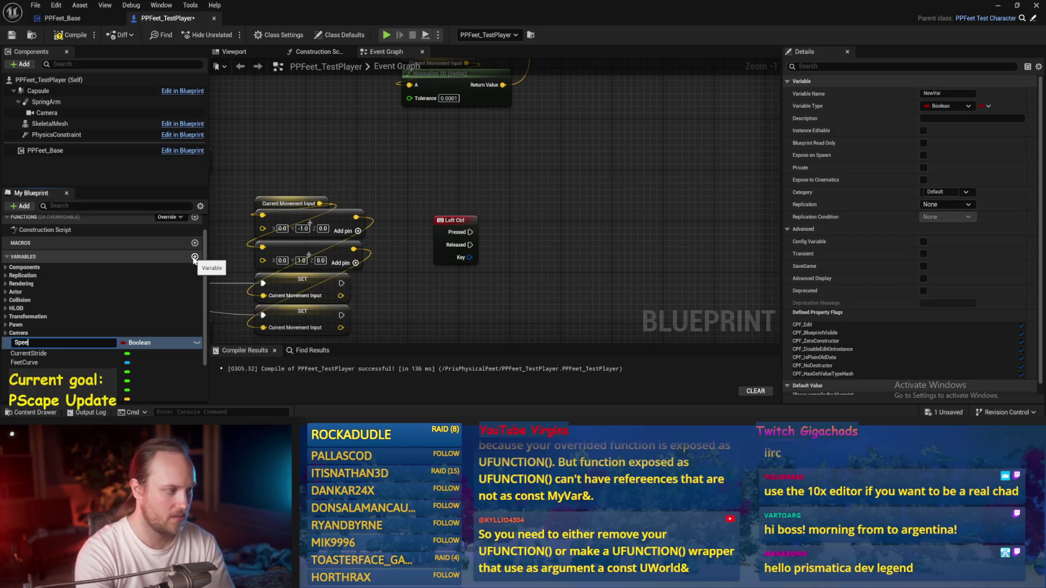
type("d")
key("Return")
left_click(140, 342)
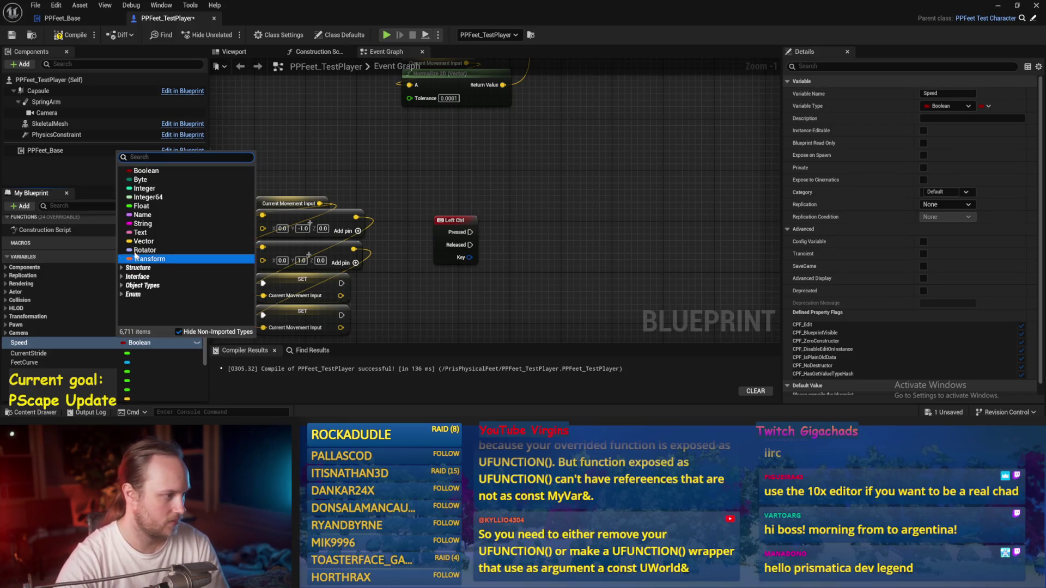
left_click(136, 198)
left_click(137, 343)
left_click(136, 215)
Place a Set Speed node on Left Ctrl Pressed with value 150.
mouse_move(30, 343)
left_mouse_down()
mouse_move(492, 220)
mouse_move(530, 166)
left_mouse_up()
left_click(479, 226)
left_click_drag(470, 232, 507, 172)
left_click(544, 185)
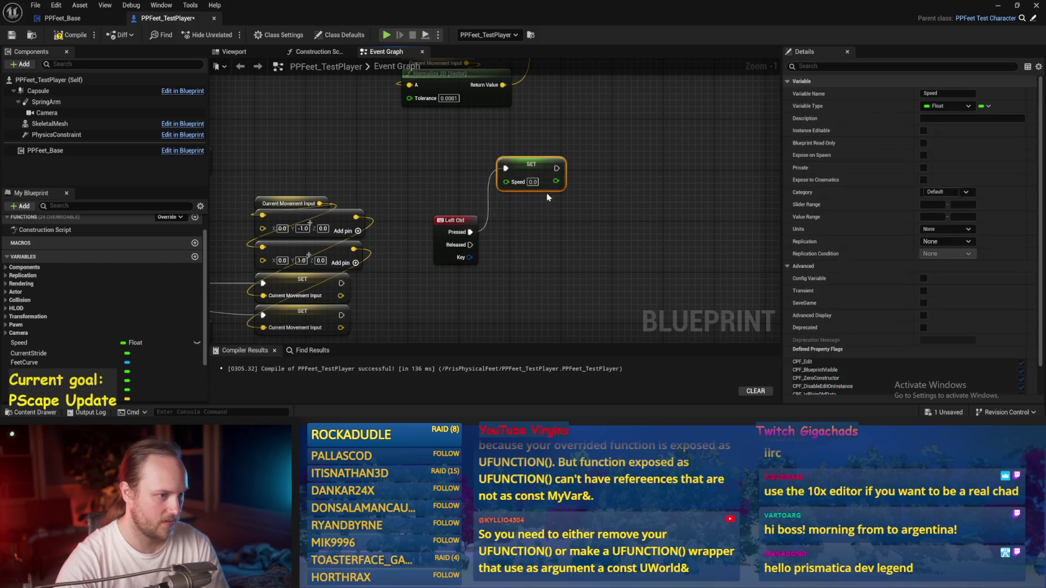
type("150")
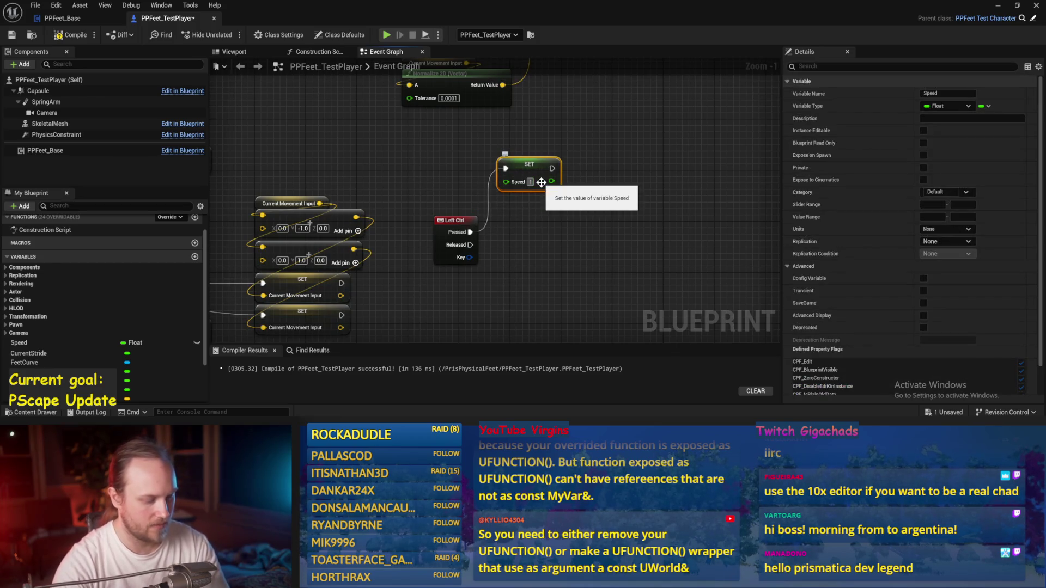
left_click(540, 195)
Duplicate the Set Speed node for Left Ctrl Released with value 400.
left_click(529, 172)
key("ctrl+c")
key("ctrl+v")
left_click_drag(469, 245, 561, 228)
type("400")
key("Return")
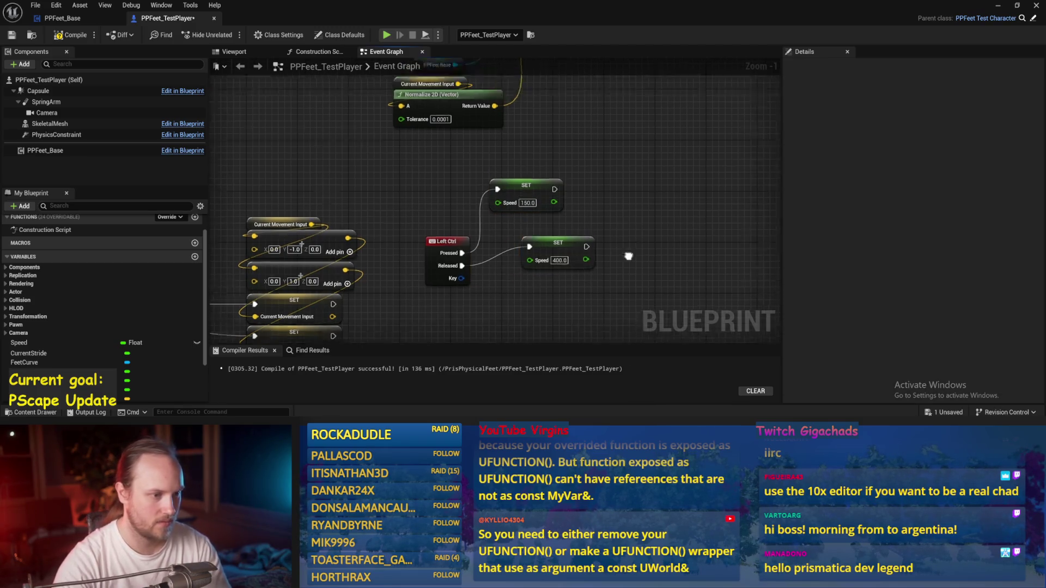
left_click_drag(498, 229, 517, 247)
left_click_drag(571, 181, 635, 247)
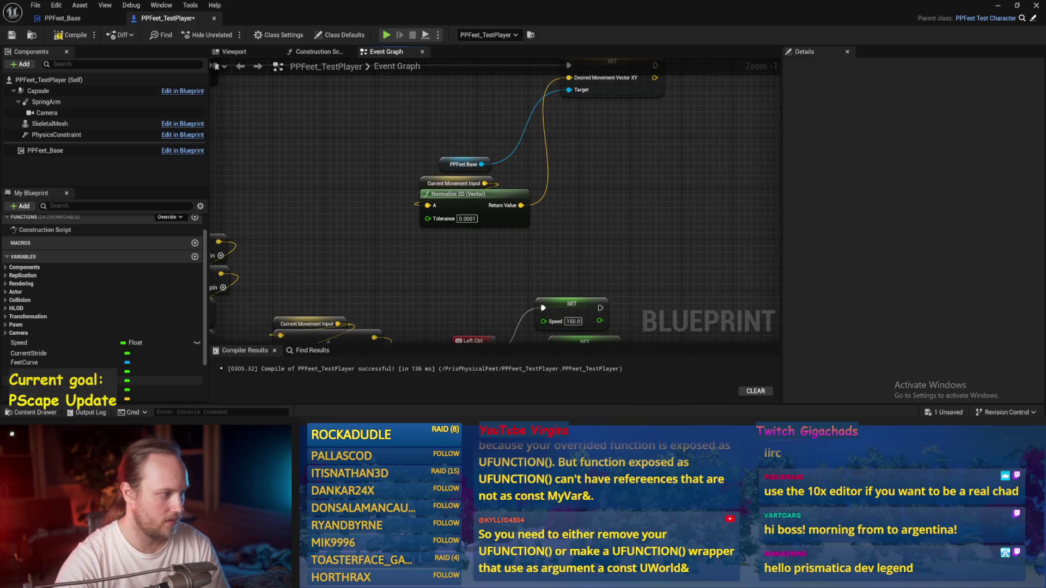
Multiply a Get Speed node by Normalize 2D's output.
scroll(49, 362, "down", 2)
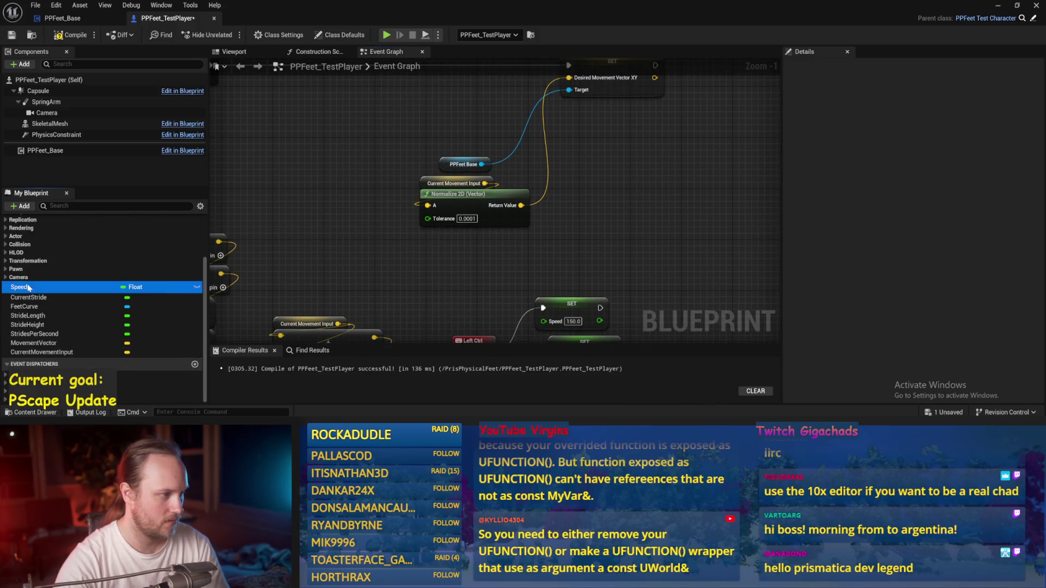
left_click_drag(19, 287, 417, 158)
left_click(415, 150)
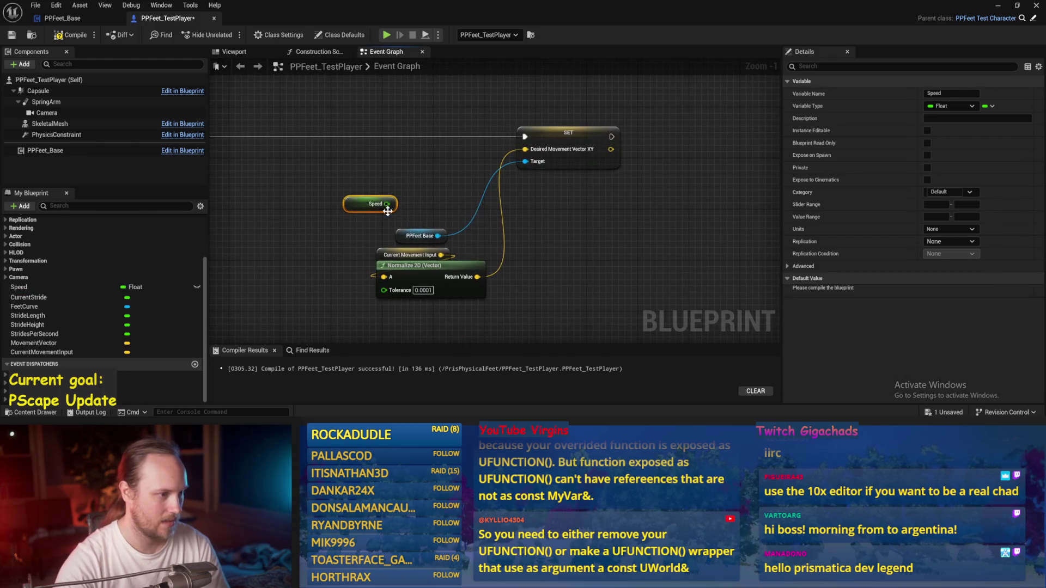
left_click_drag(428, 265, 326, 277)
left_click_drag(386, 204, 433, 193)
type("*")
key("Return")
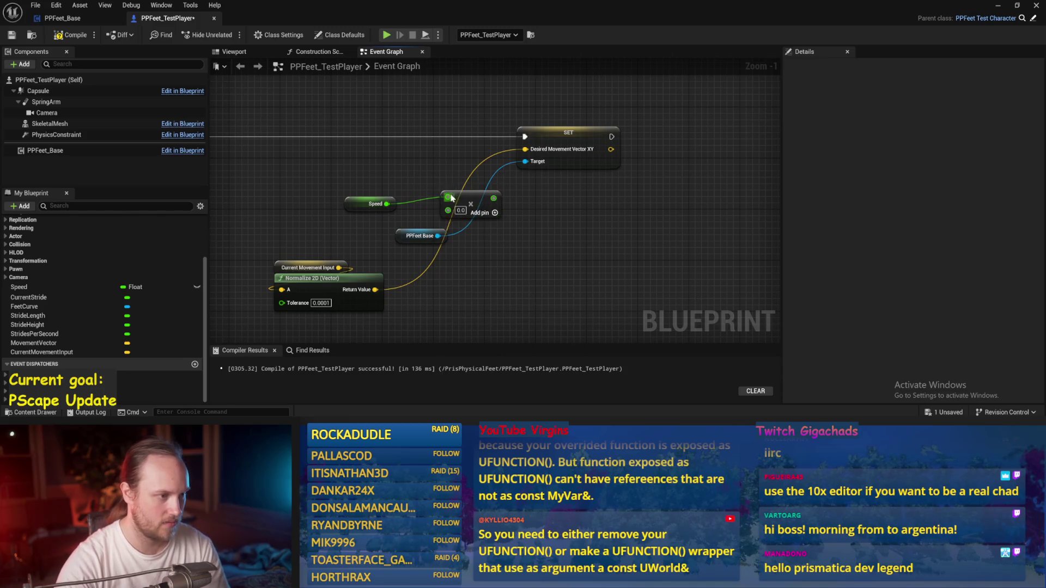
mouse_move(375, 289)
left_mouse_down()
mouse_move(446, 235)
mouse_move(447, 197)
mouse_move(524, 150)
left_mouse_up()
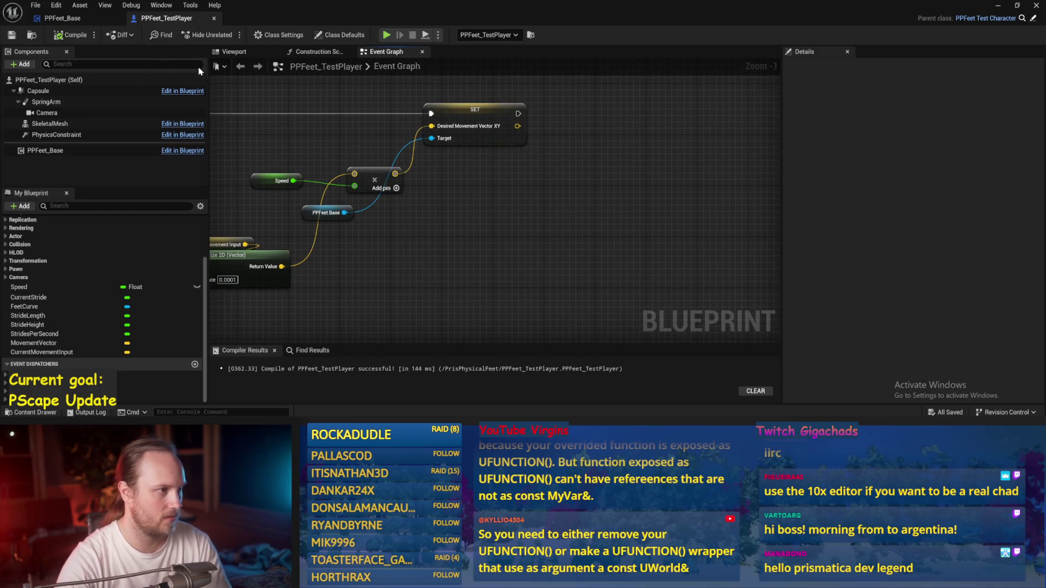
Check the Speed × Normalize 2D wiring, then return to the level editor.
left_click_drag(682, 225, 617, 218)
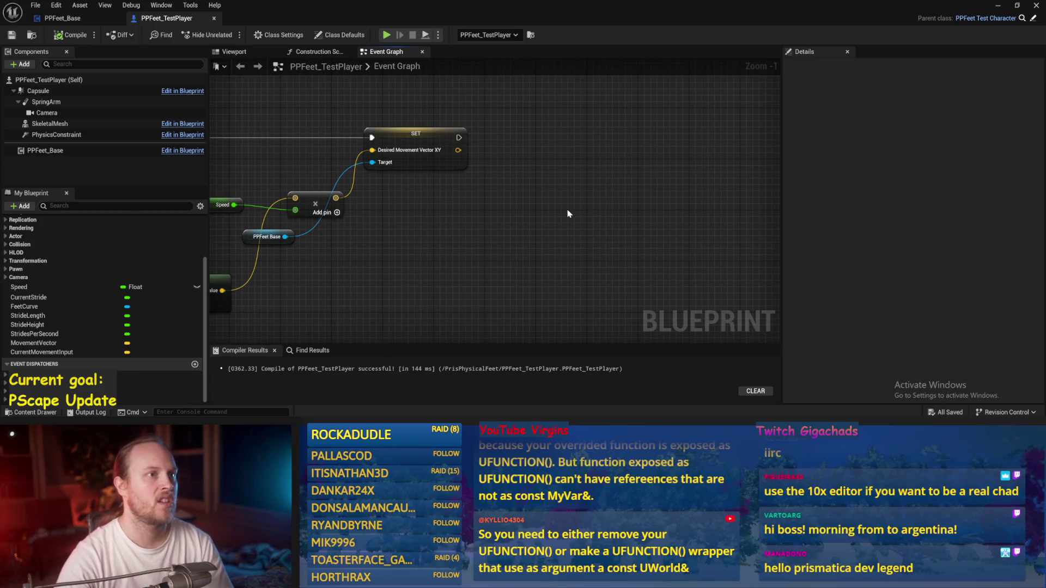
left_click_drag(554, 194, 621, 209)
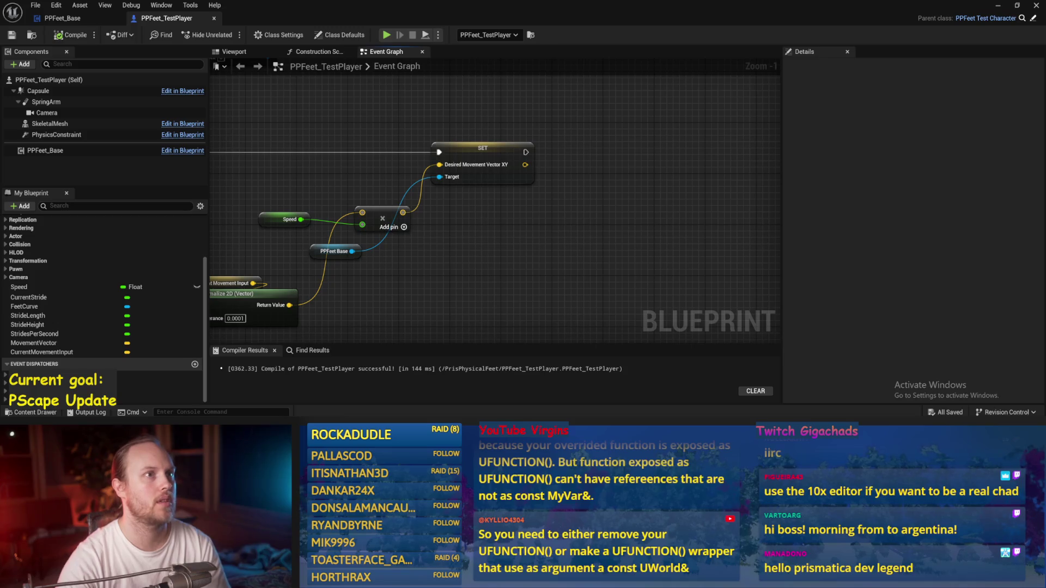
left_click_drag(599, 152, 576, 197)
left_click(998, 5)
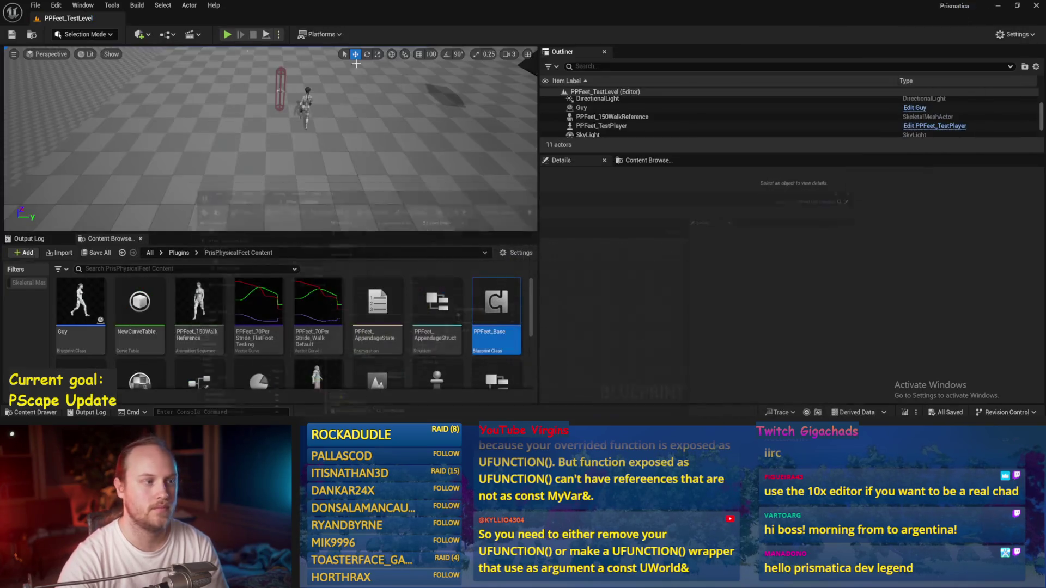
Play-test the level, clear the Details search filter, and reopen PPFeet_Base.
left_click(278, 88)
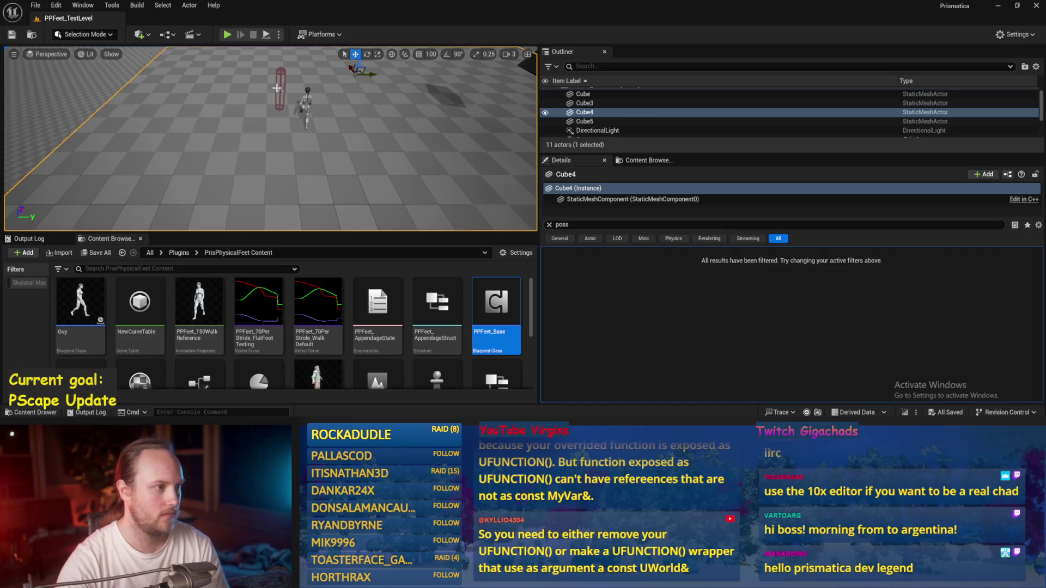
left_click(226, 34)
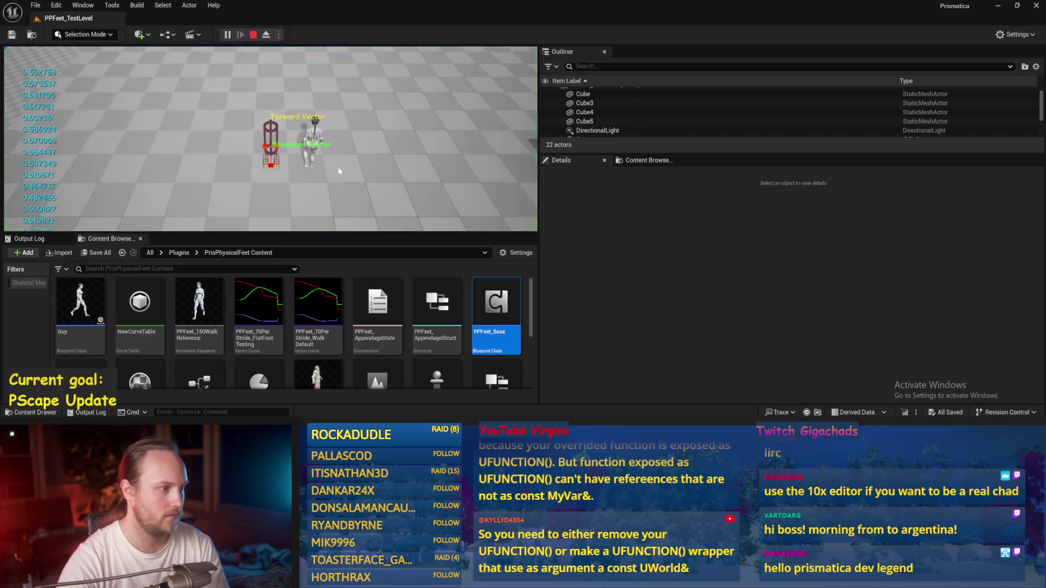
key("Escape")
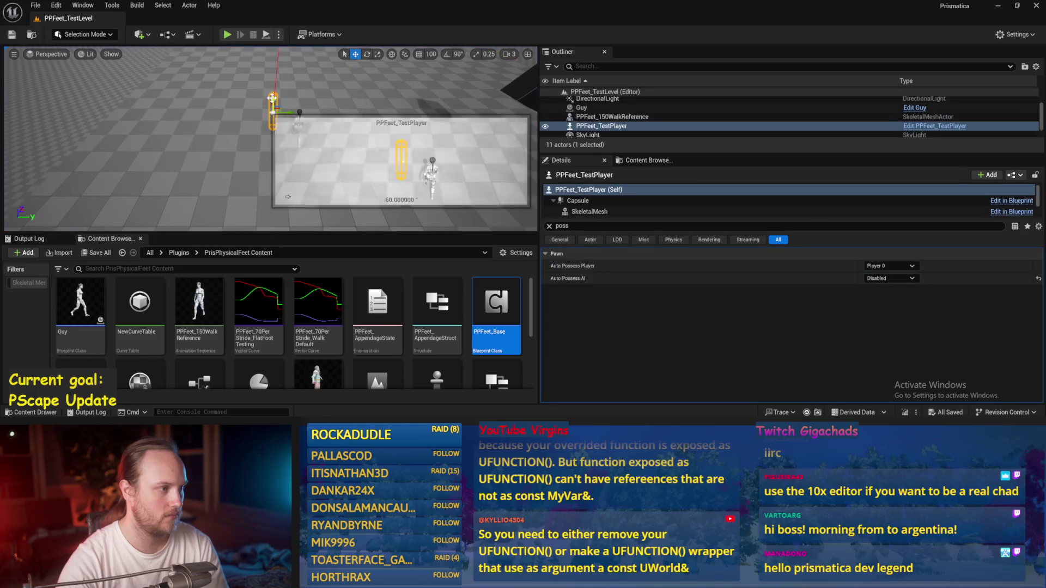
left_click(550, 227)
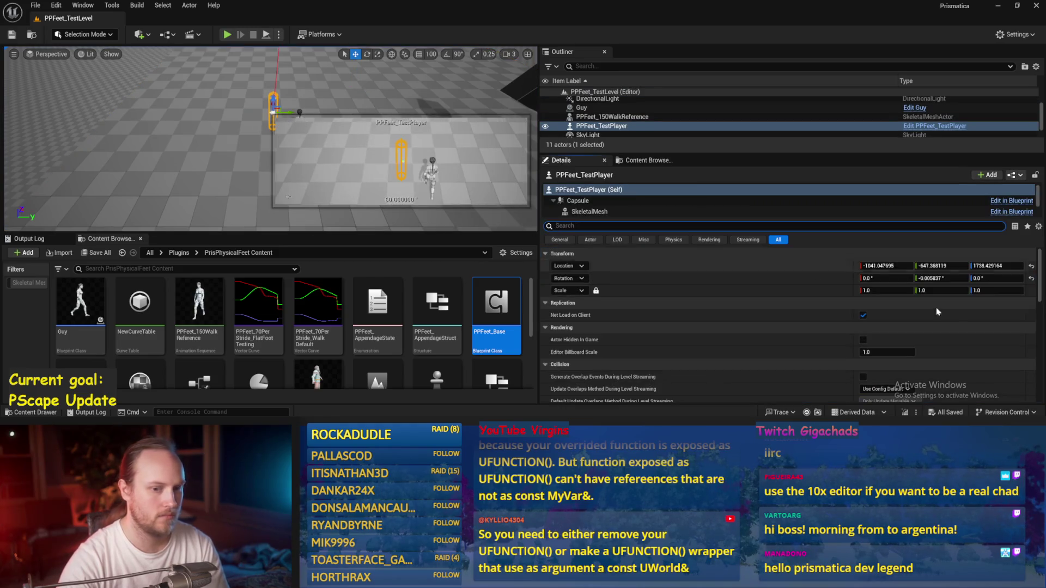
double_click(493, 303)
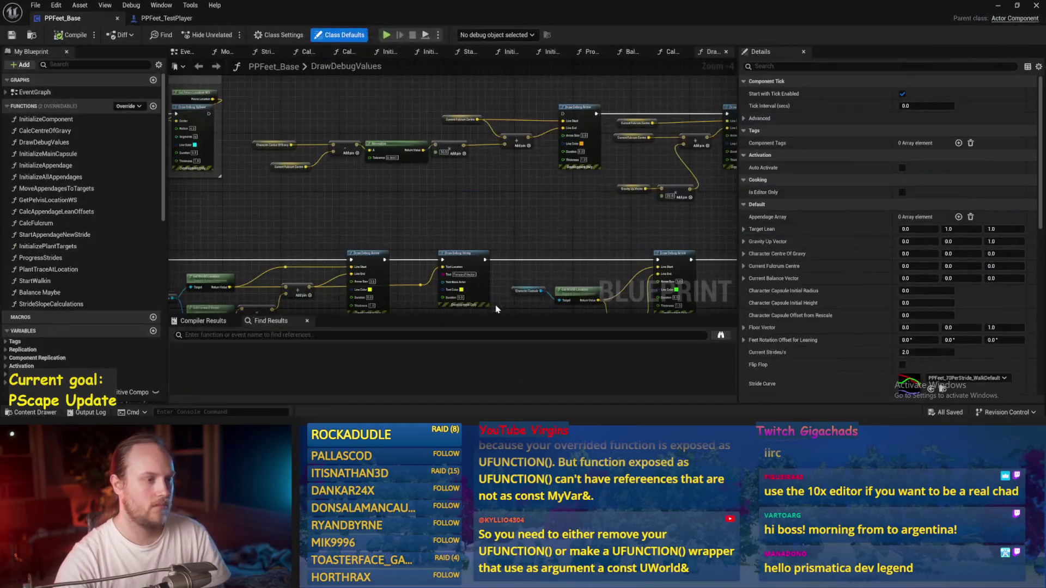
Pan through the DrawDebugValues graph to review the debug-draw and movement arrow nodes.
scroll(403, 216, "up", 1)
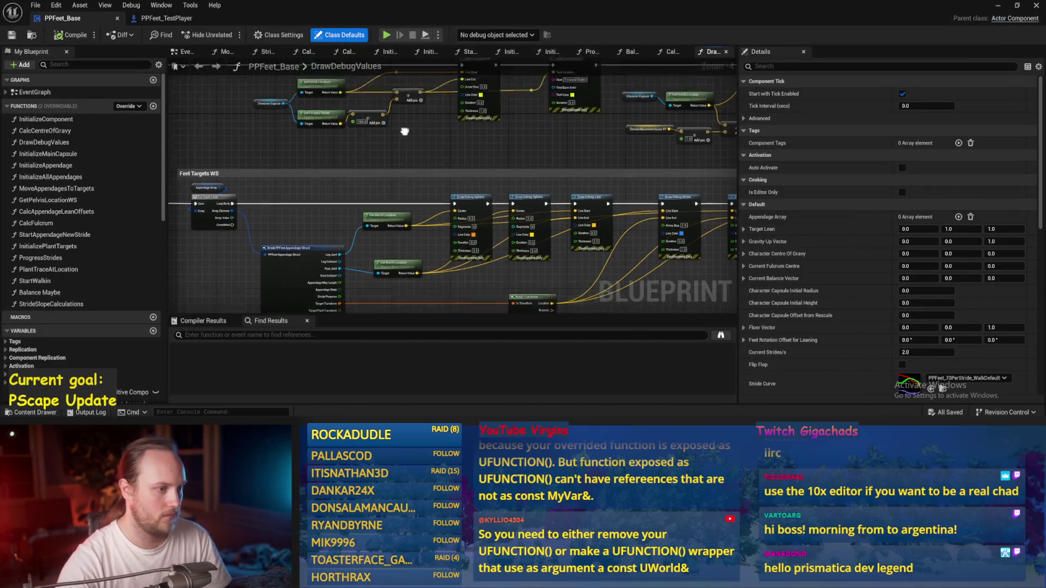
mouse_move(396, 216)
left_mouse_down()
mouse_move(397, 158)
mouse_move(347, 251)
left_mouse_up()
mouse_move(544, 259)
left_mouse_down()
mouse_move(451, 191)
mouse_move(344, 207)
left_mouse_up()
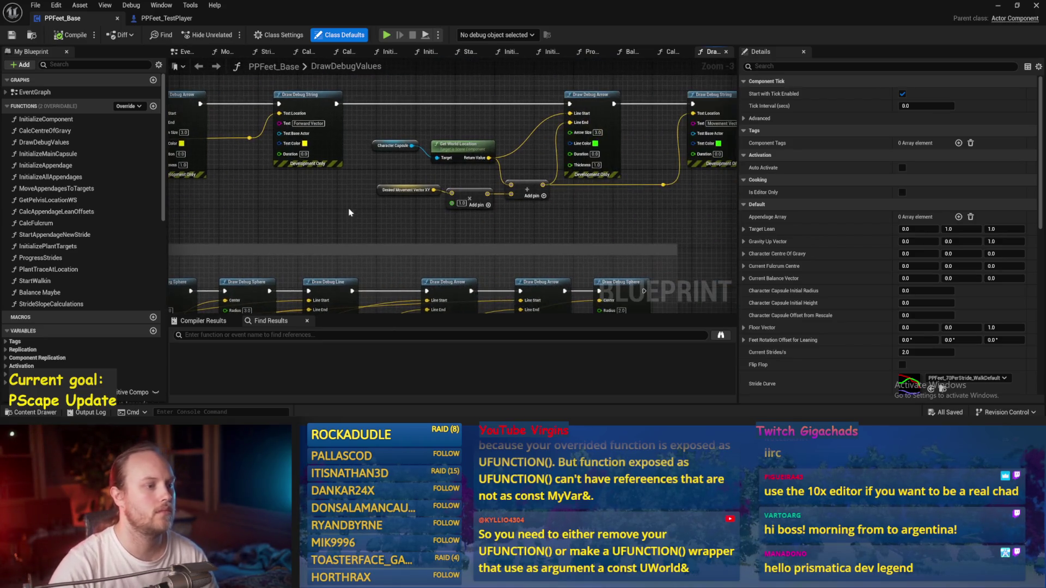
left_click_drag(559, 220, 450, 223)
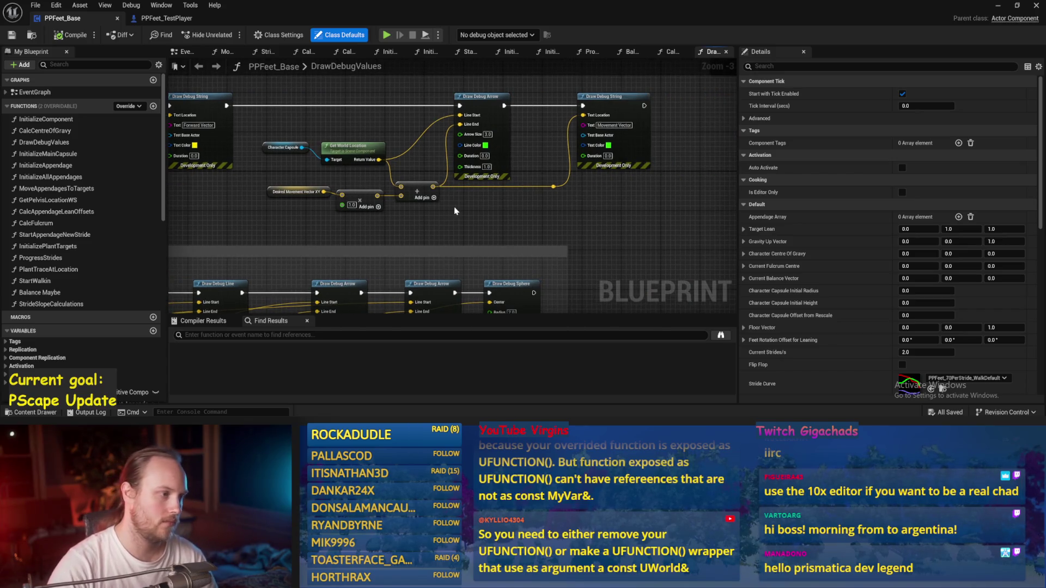
scroll(456, 208, "up", 4)
scroll(459, 218, "down", 4)
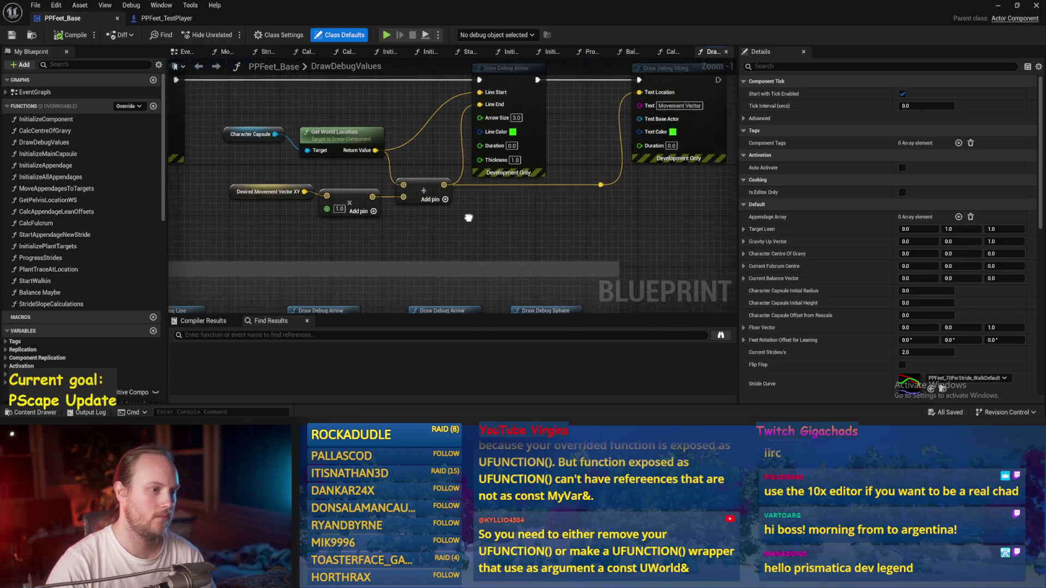
scroll(461, 217, "up", 2)
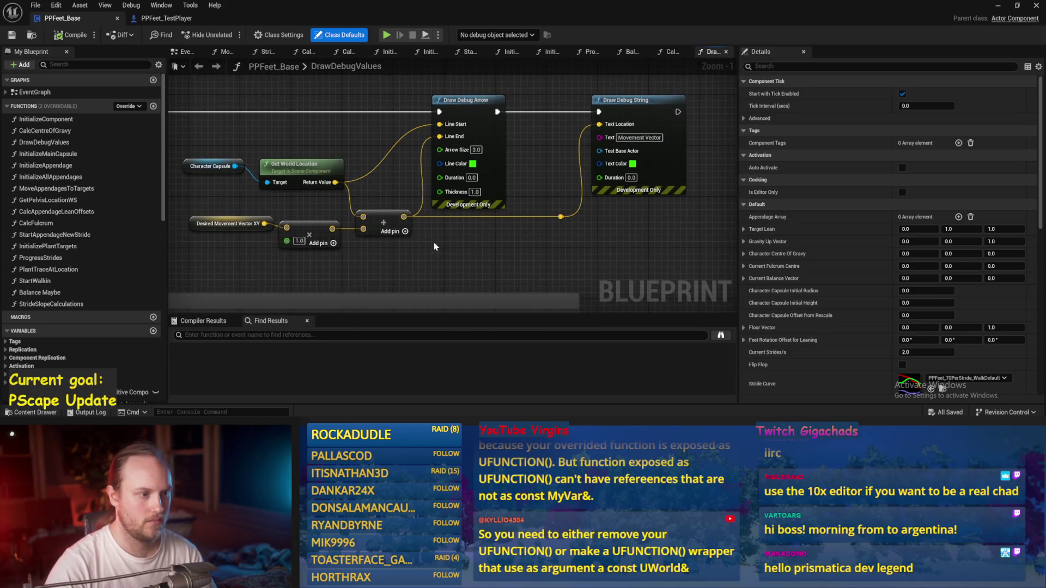
left_click_drag(274, 228, 243, 253)
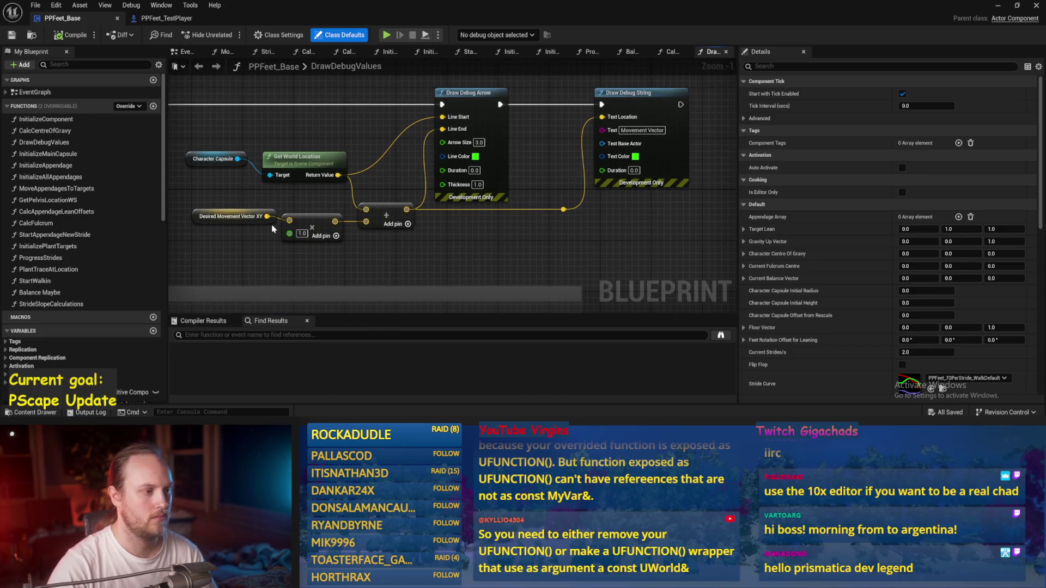
left_click_drag(466, 231, 448, 240)
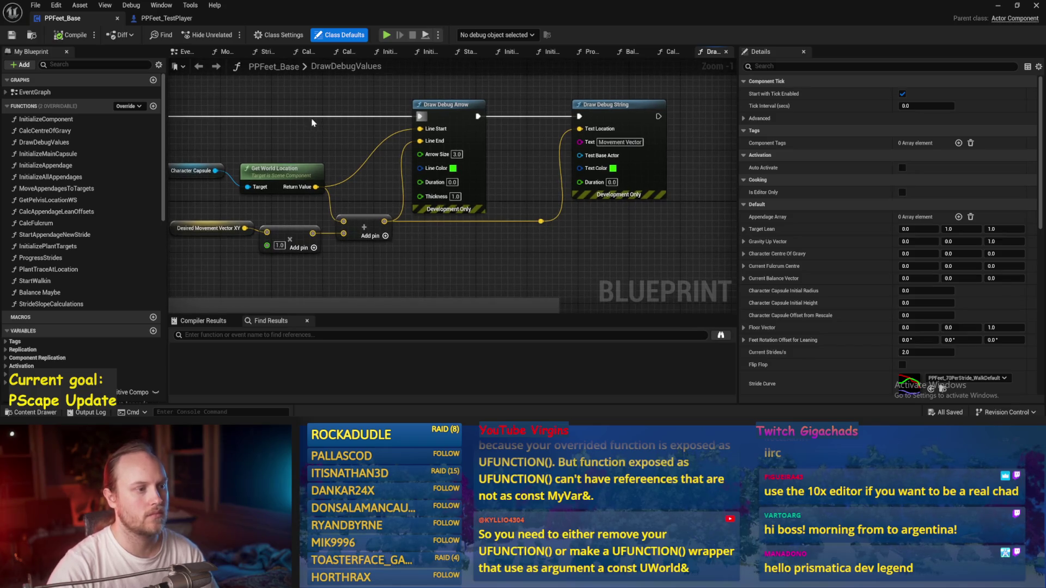
left_click_drag(311, 121, 331, 130)
Switch between the PPFeet_Base Event Graph and the PPFeet_TestPlayer Event Graph.
left_click(534, 232)
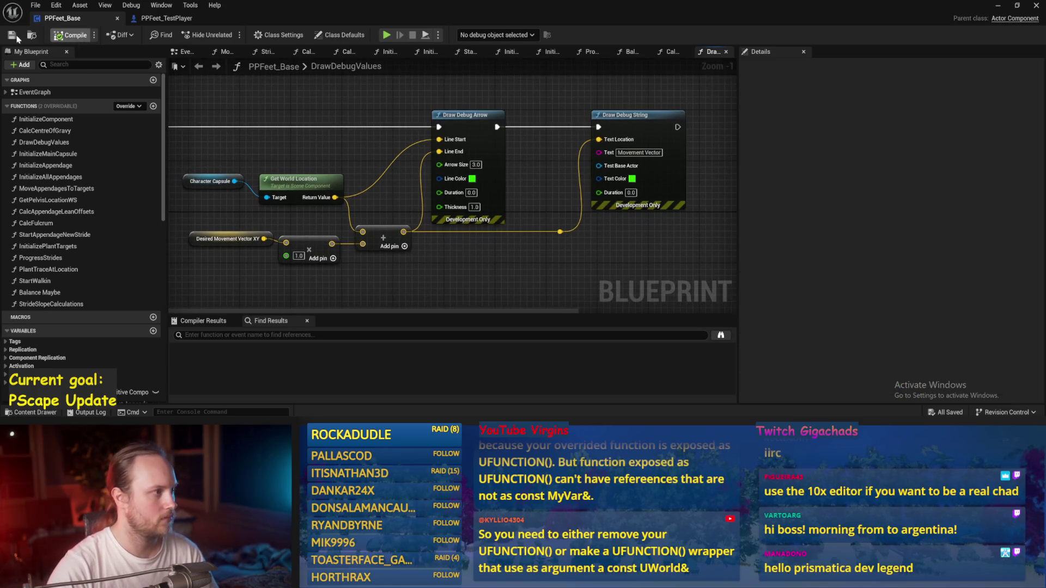
left_click(155, 20)
left_click(80, 20)
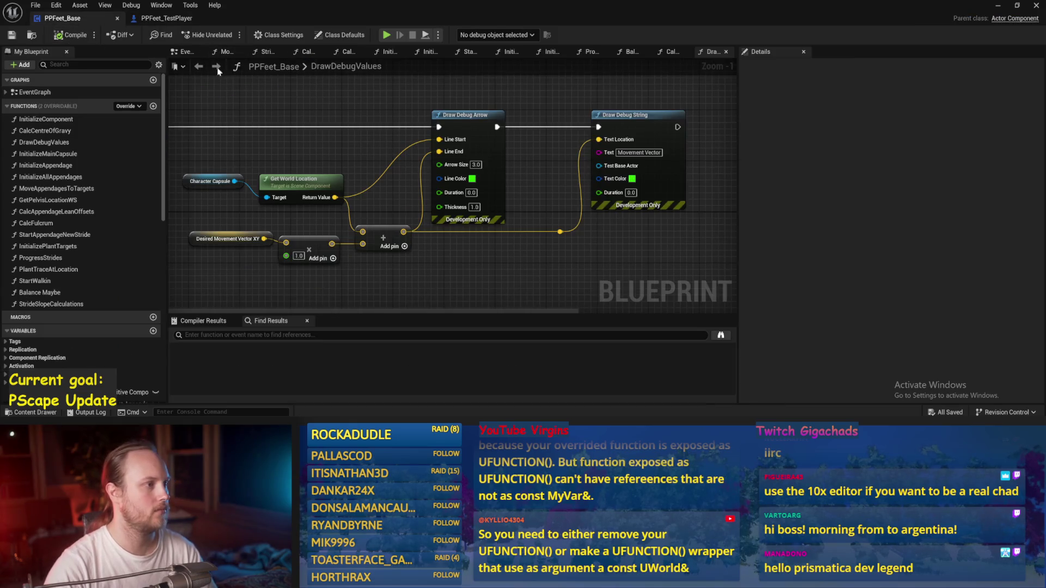
left_click(185, 52)
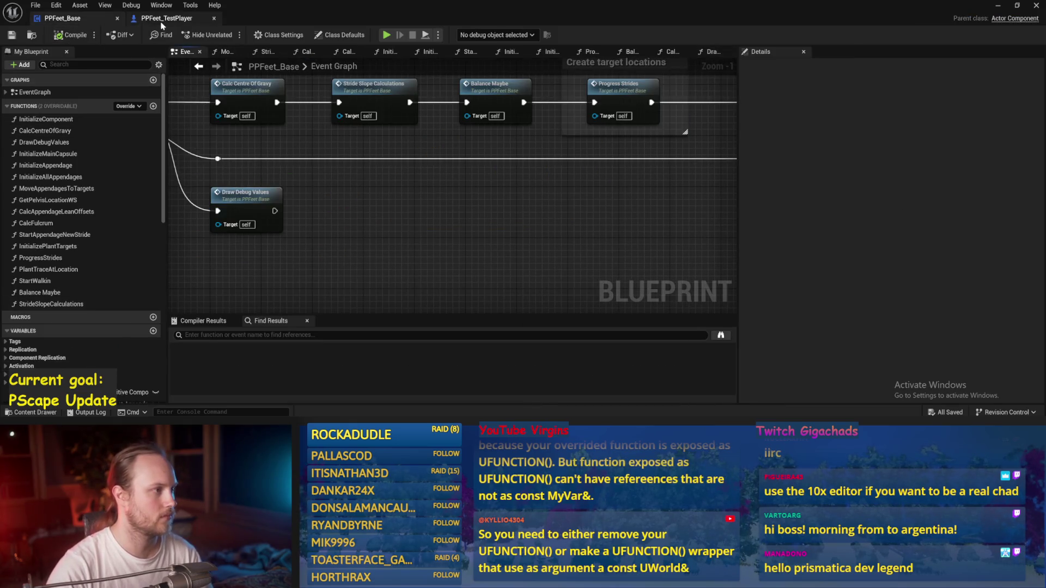
left_click(161, 20)
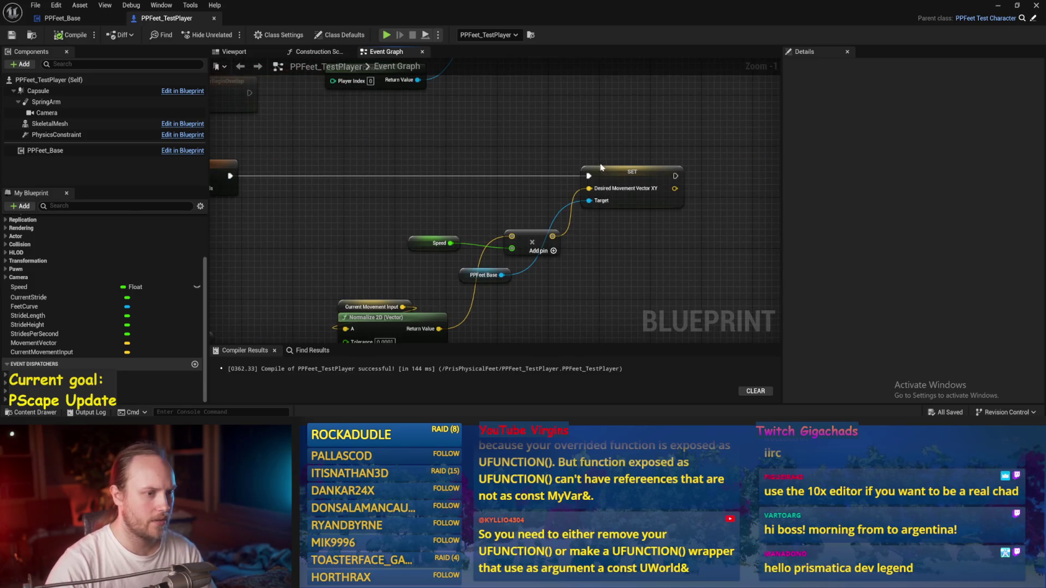
Move the PPFeet Base node to the top of the graph and save PPFeet_TestPlayer.
left_click(600, 167)
left_click_drag(651, 254, 663, 175)
left_click(517, 179)
mouse_move(507, 195)
left_mouse_down()
mouse_move(561, 98)
mouse_move(600, 76)
left_mouse_up()
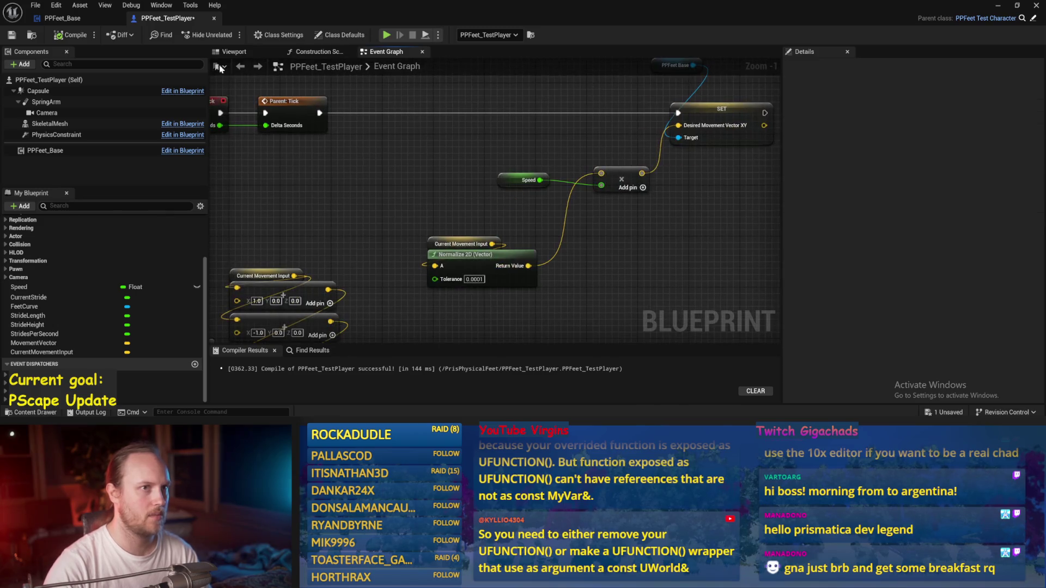
left_click_drag(382, 205, 402, 182)
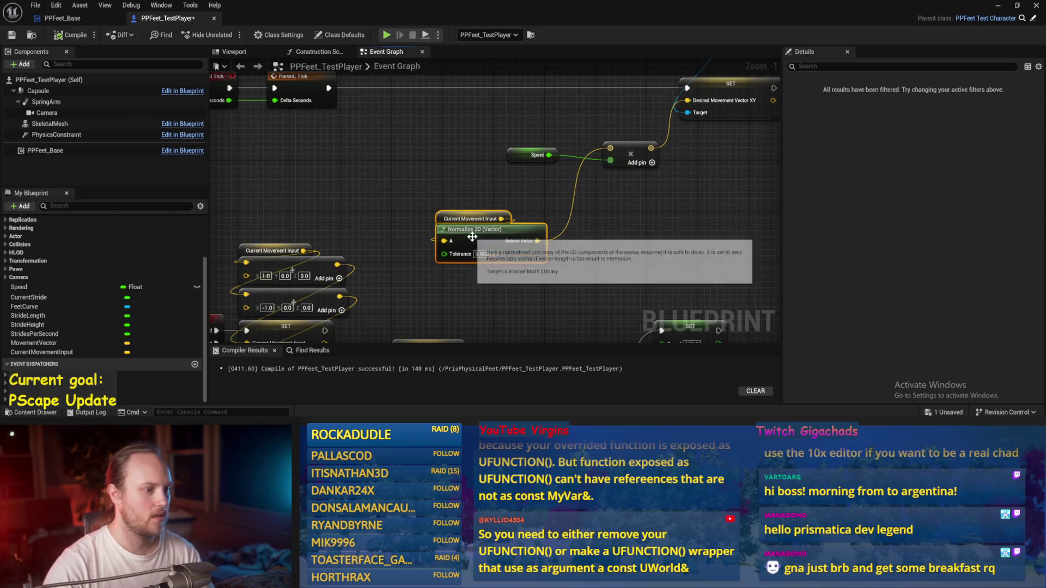
left_click_drag(523, 234, 605, 87)
mouse_move(536, 271)
left_mouse_down()
mouse_move(504, 95)
mouse_move(493, 173)
mouse_move(450, 187)
left_mouse_up()
scroll(504, 96, "down", 1)
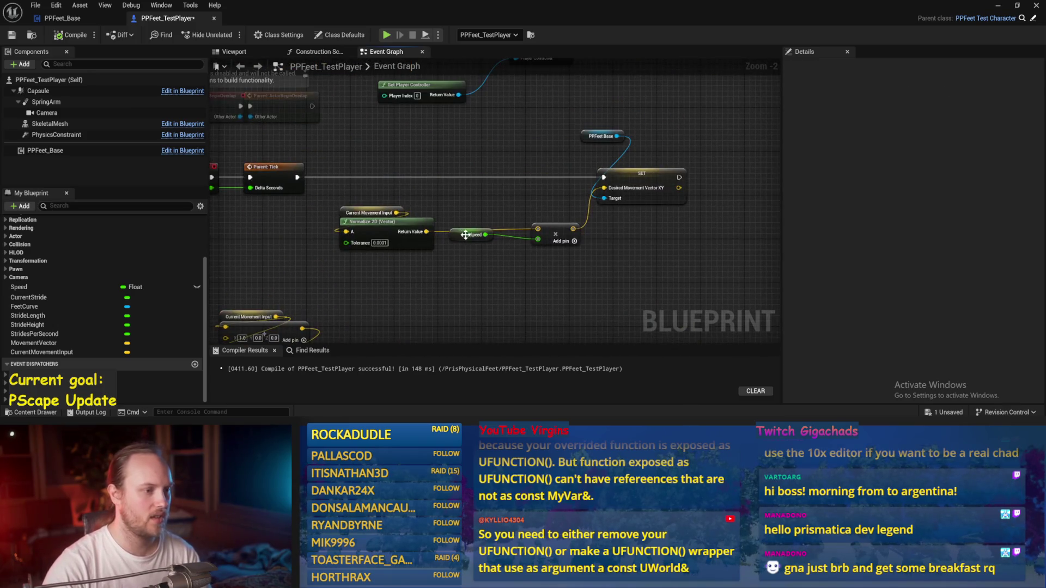
left_click(11, 35)
mouse_move(408, 152)
left_mouse_down()
mouse_move(472, 169)
mouse_move(347, 270)
left_mouse_up()
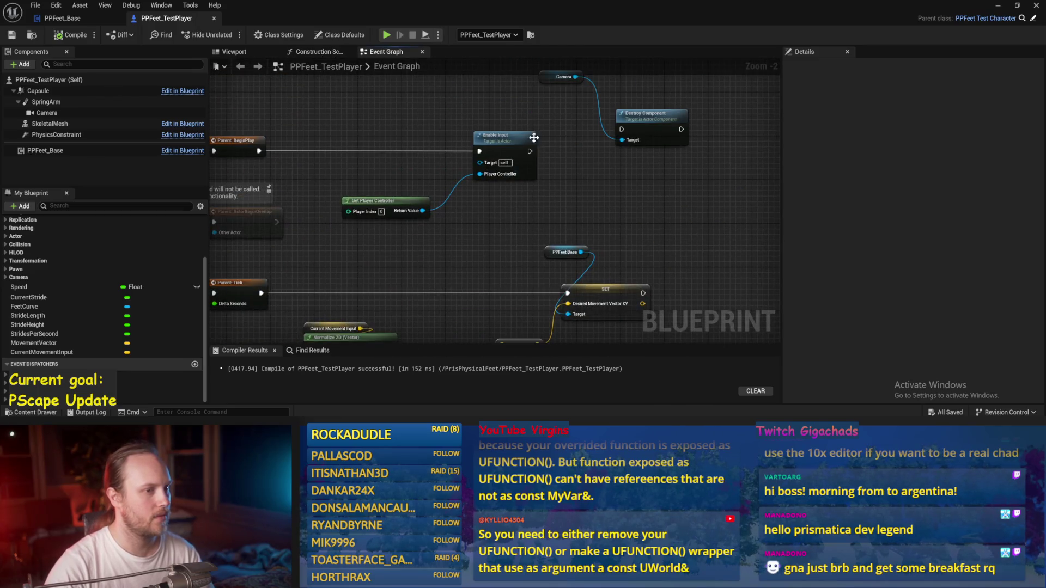
Play-test the level, then reopen PPFeet_TestPlayer.
left_click(1000, 8)
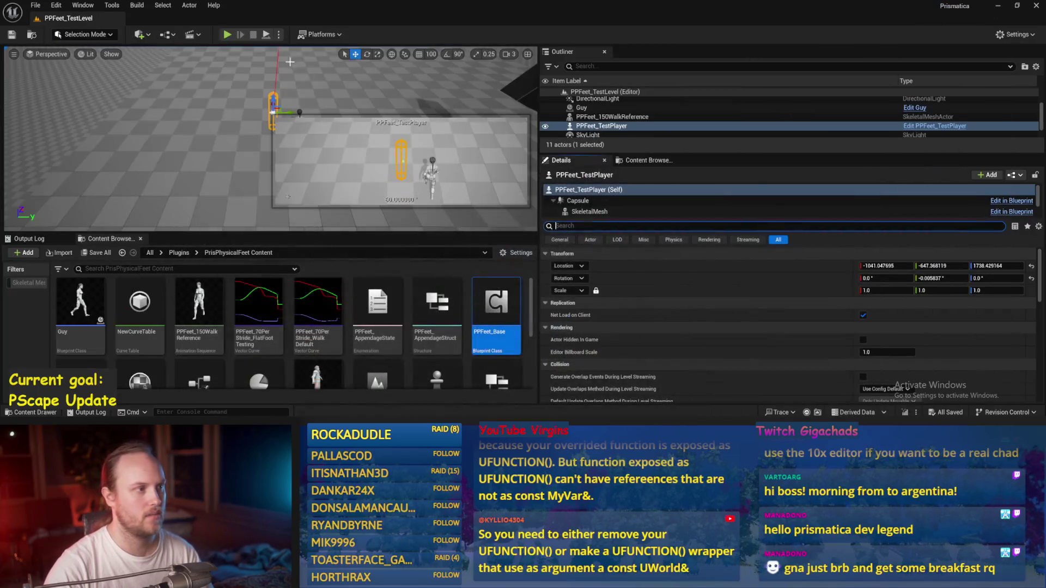
left_click(228, 35)
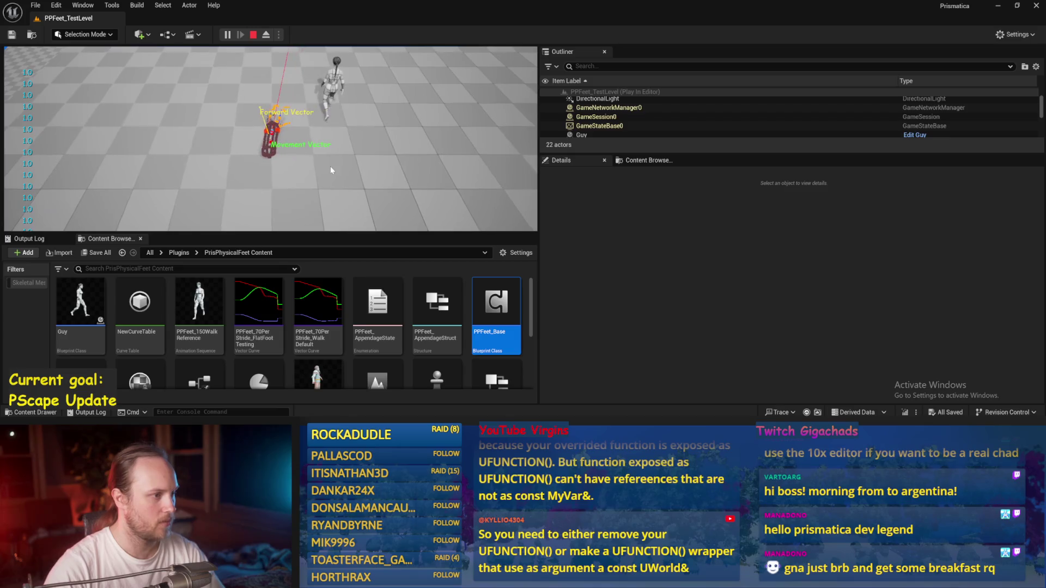
key("Escape")
double_click(321, 381)
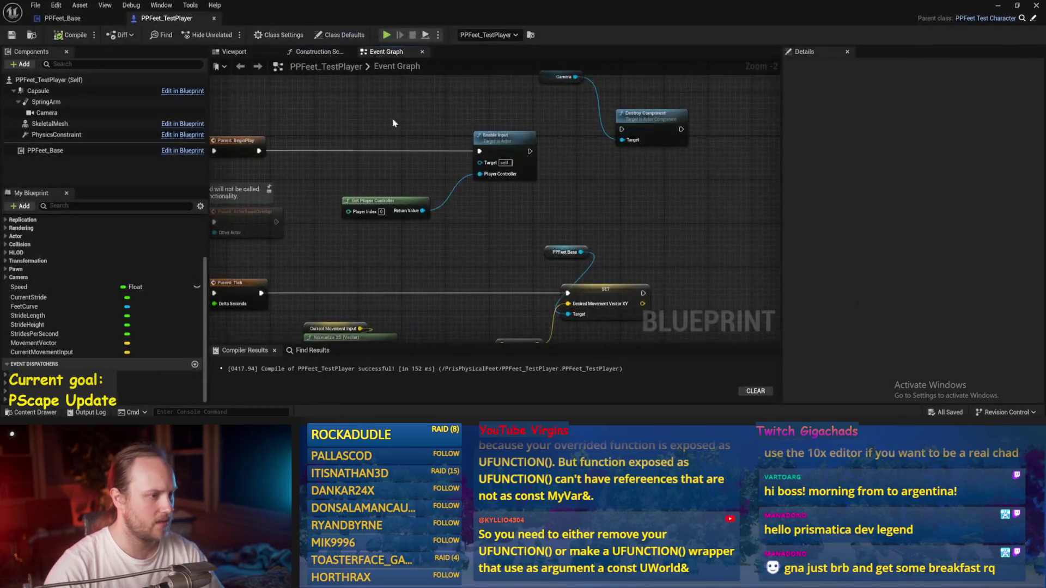
In PPFeet_Base, search for all references to Desired Movement Vector XY.
left_click(336, 50)
left_click(62, 17)
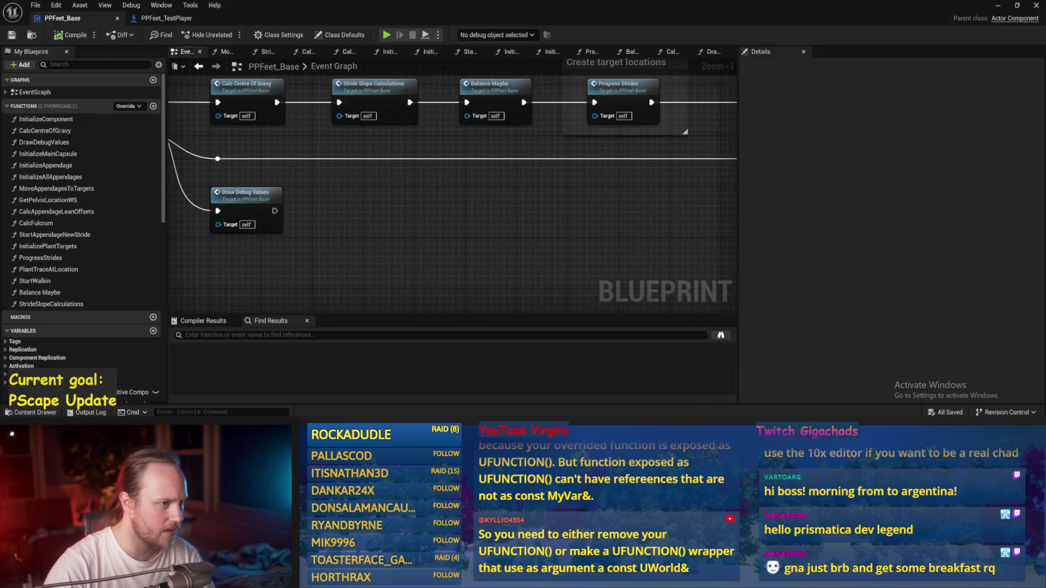
scroll(304, 293, "down", 3)
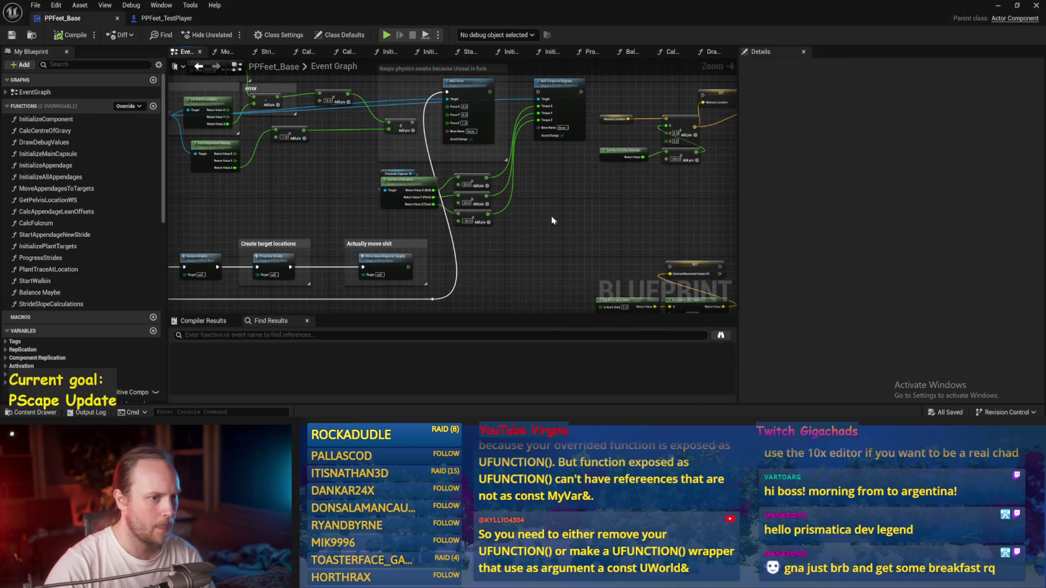
scroll(456, 145, "up", 2)
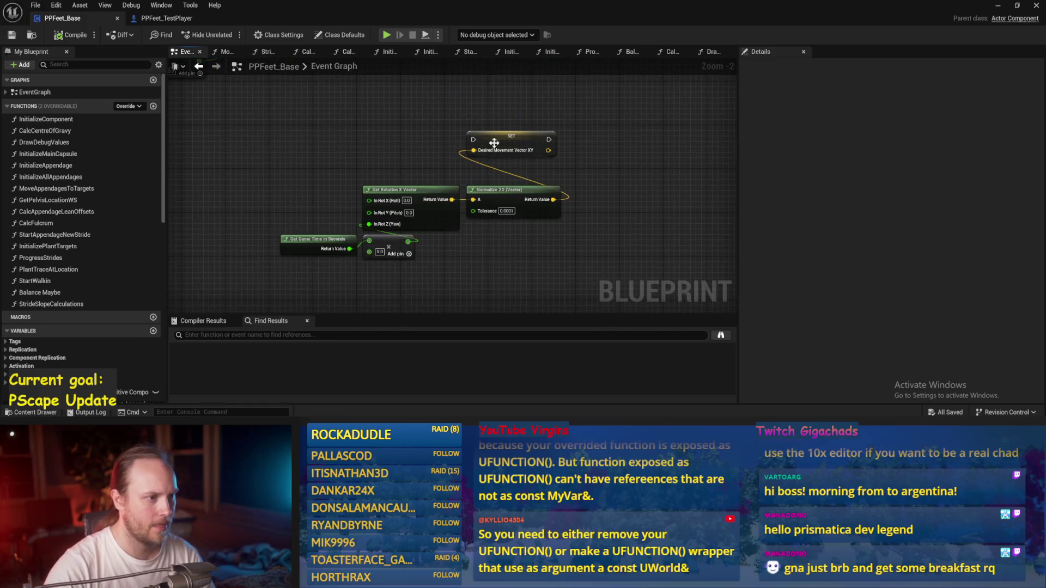
left_click(493, 134)
right_click(496, 137)
mouse_move(543, 227)
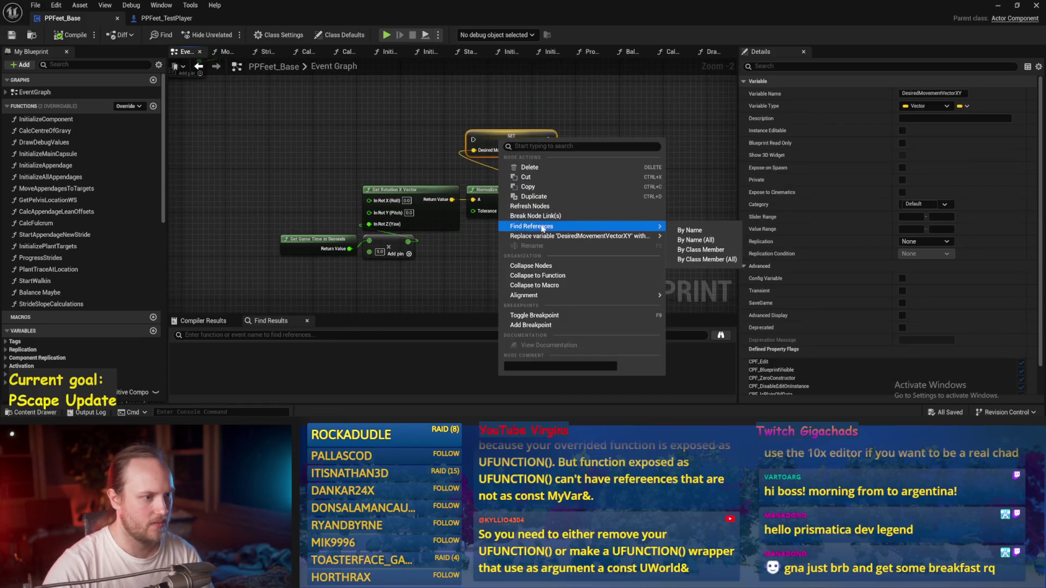
left_click(689, 230)
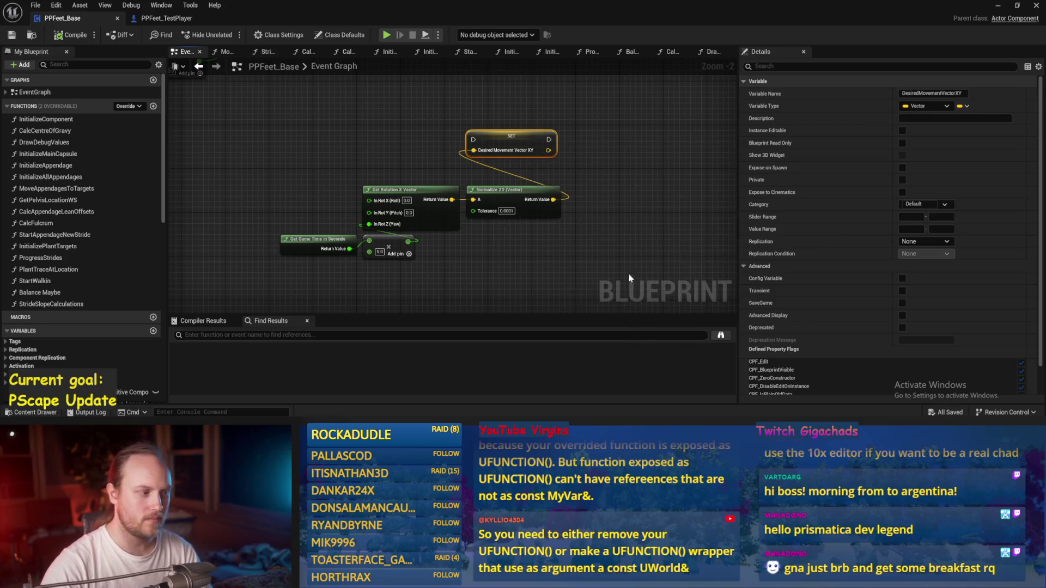
Visit the vector's uses in DrawDebugValues, ProgressStrides, Balance Maybe and StrideSlopeCalculations.
left_click(262, 369)
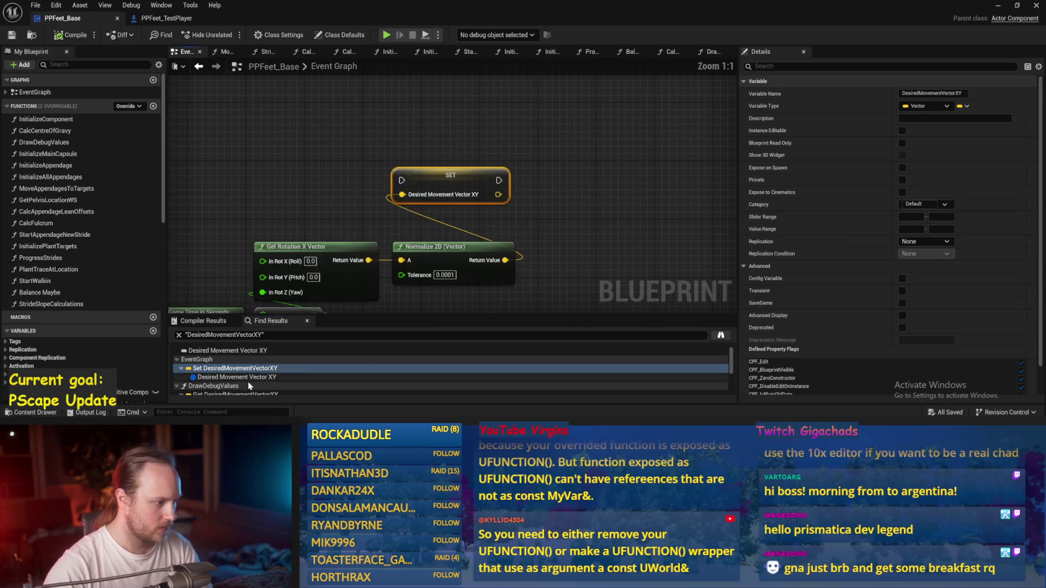
scroll(250, 381, "down", 1)
left_click(240, 381)
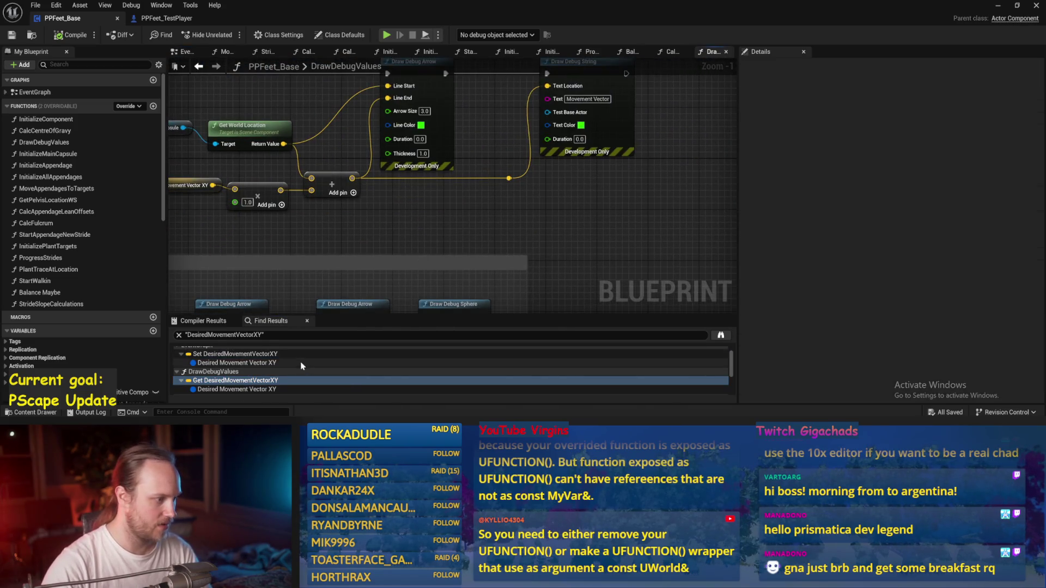
scroll(237, 376, "down", 2)
left_click(237, 378)
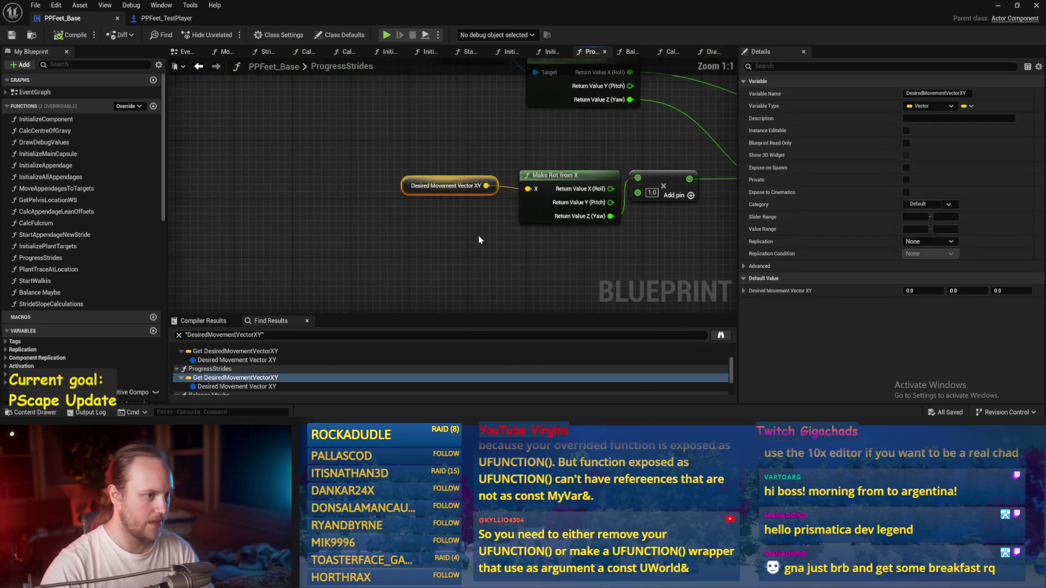
scroll(265, 380, "down", 2)
left_click(240, 380)
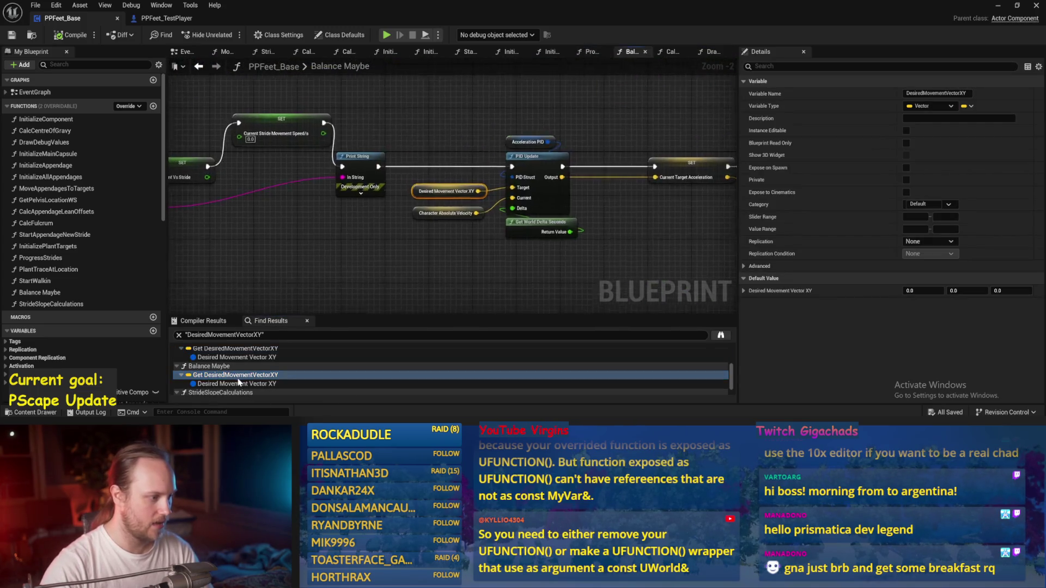
scroll(240, 381, "down", 1)
left_click(240, 382)
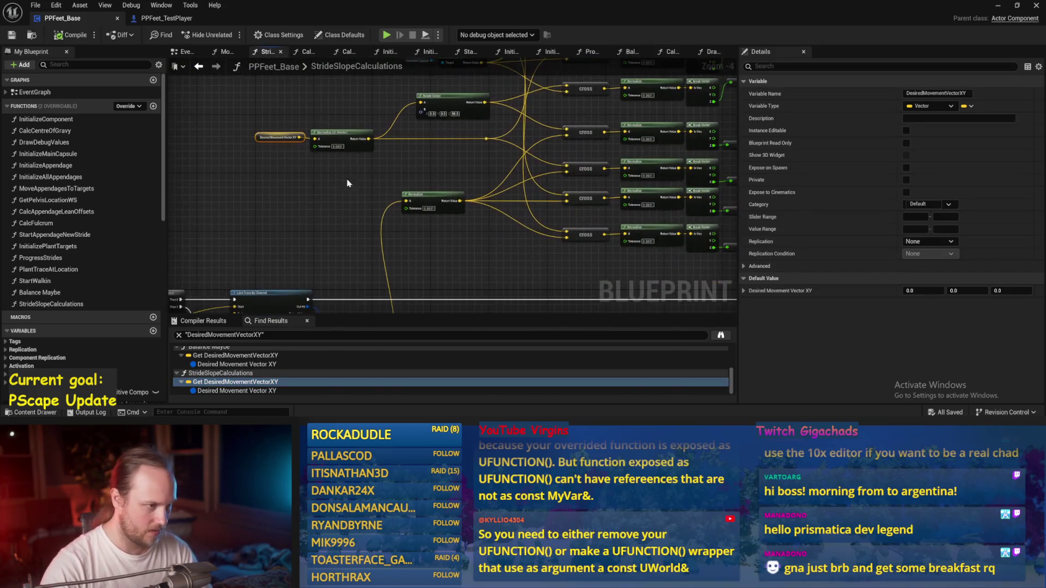
scroll(266, 381, "up", 3)
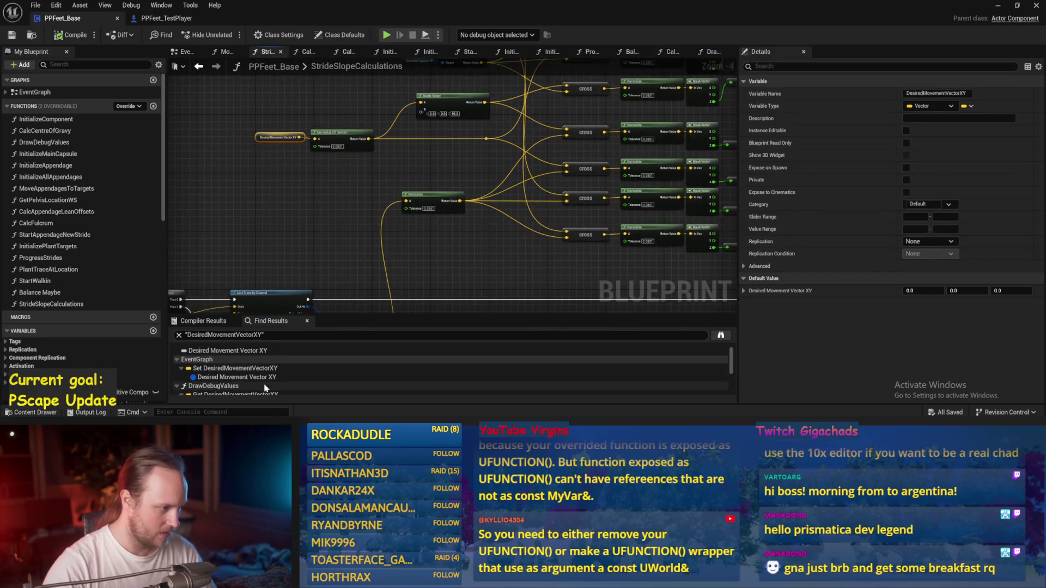
Compile PPFeet_Base from the Balance Maybe graph, then open DrawDebugValues.
left_click(328, 229)
left_click(199, 68)
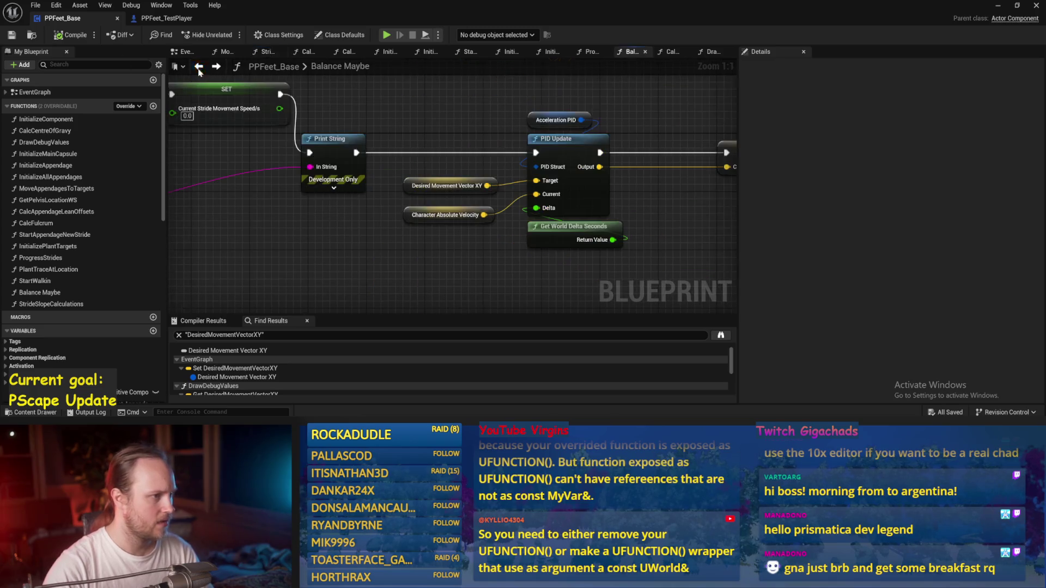
left_click(70, 35)
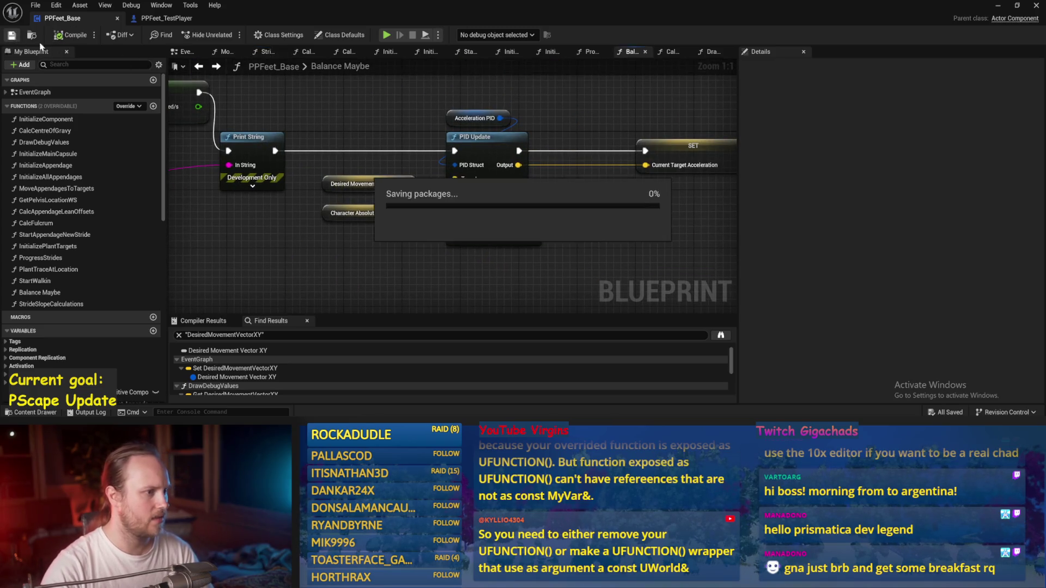
left_click_drag(364, 191, 365, 190)
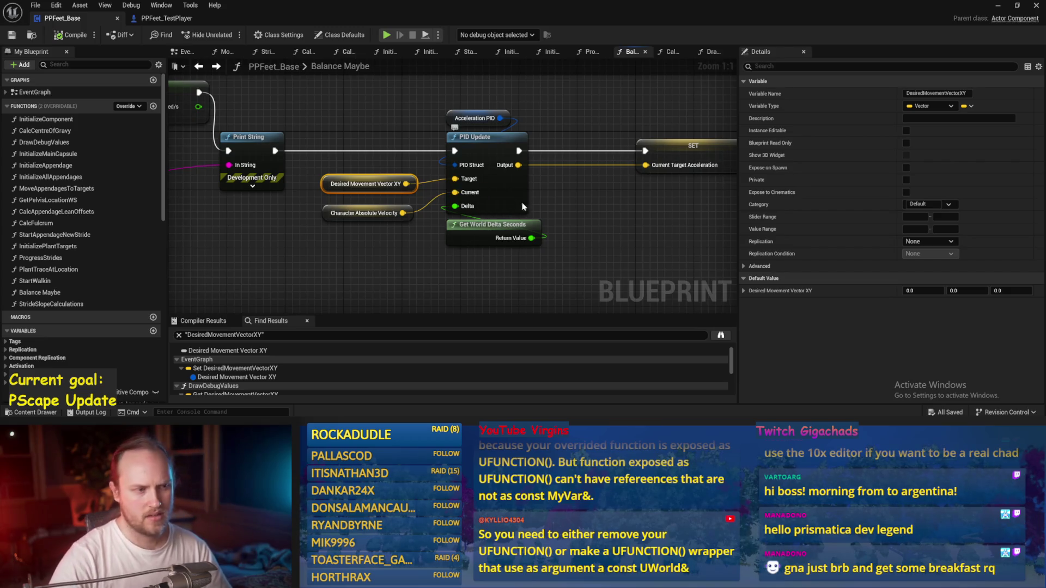
scroll(506, 212, "down", 2)
left_click(478, 226)
left_click_drag(466, 230, 545, 214)
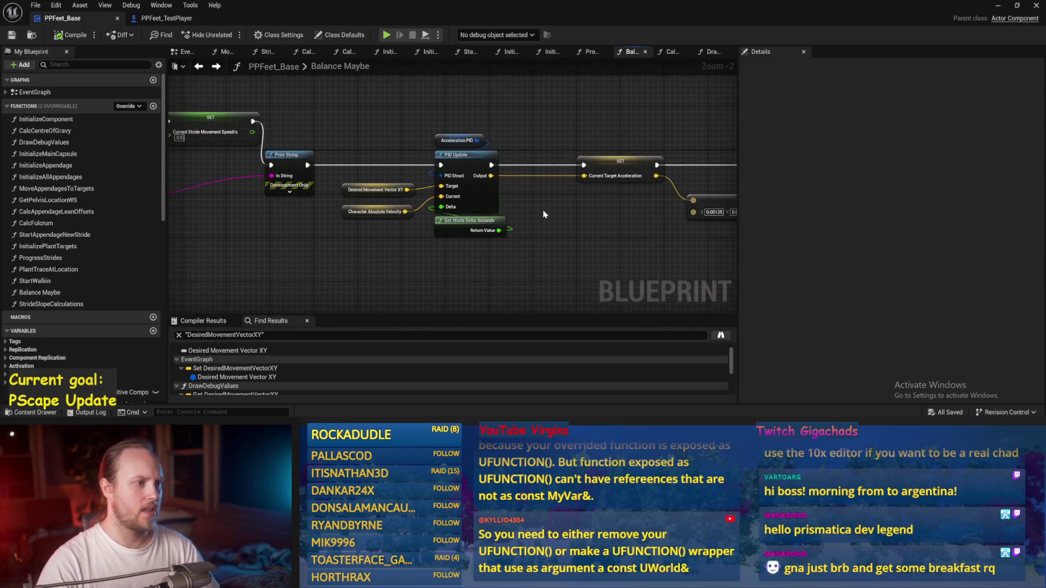
left_click(724, 52)
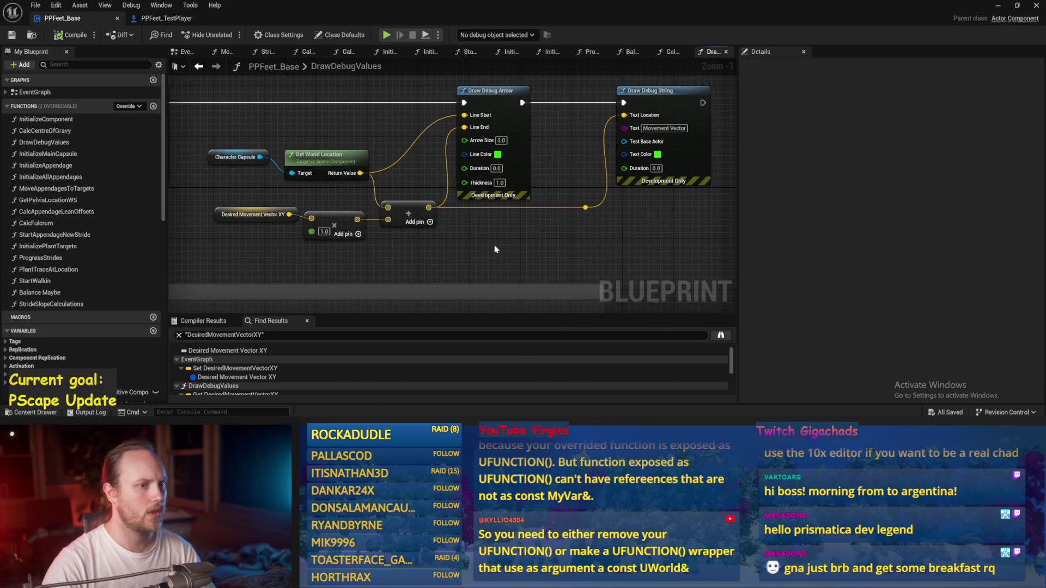
Add a Print String node to DrawDebugValues and save.
left_click_drag(489, 245, 443, 238)
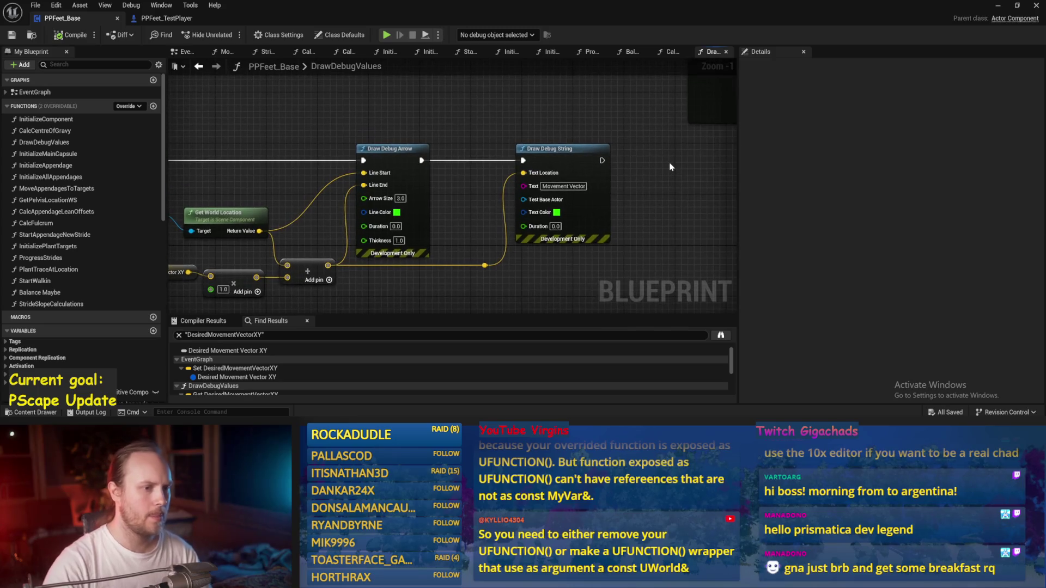
right_click(670, 167)
type("print")
key("Return")
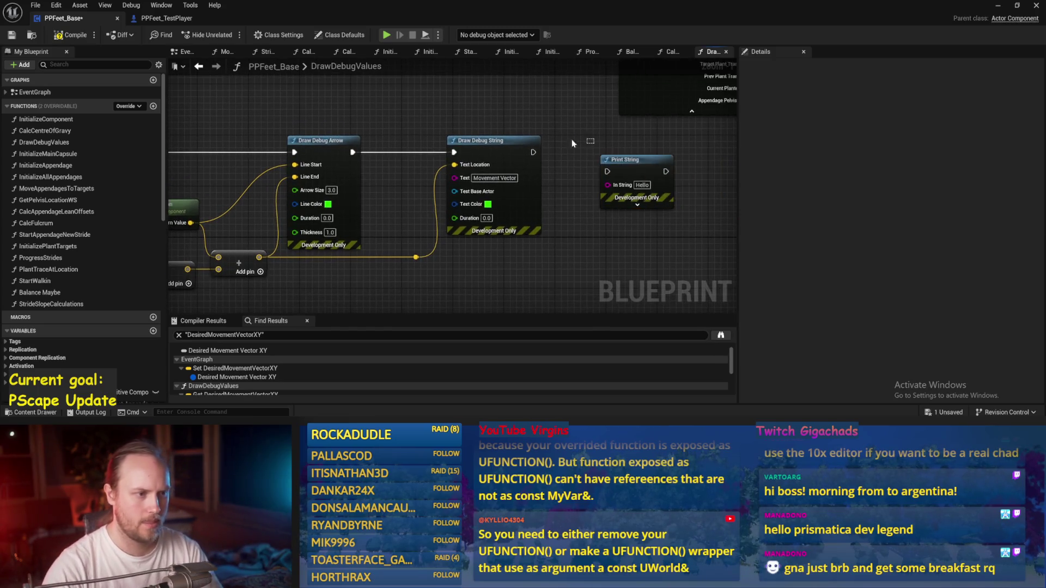
scroll(612, 173, "down", 1)
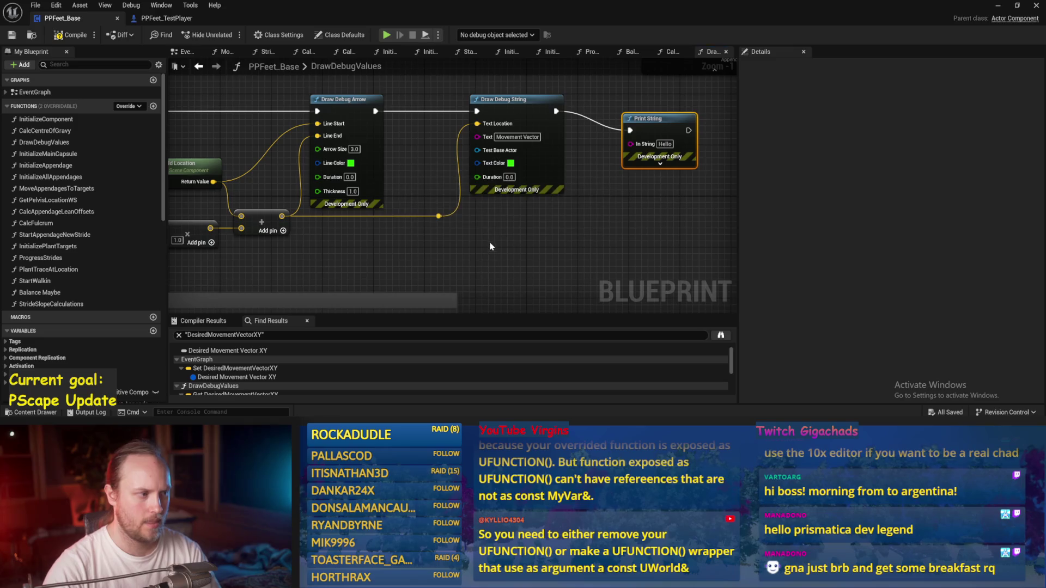
scroll(488, 256, "up", 1)
key("ctrl+s")
Wire Desired Movement Vector XY into Print String's In String, save, and play the level.
left_click_drag(500, 250, 546, 249)
left_click_drag(245, 214, 561, 155)
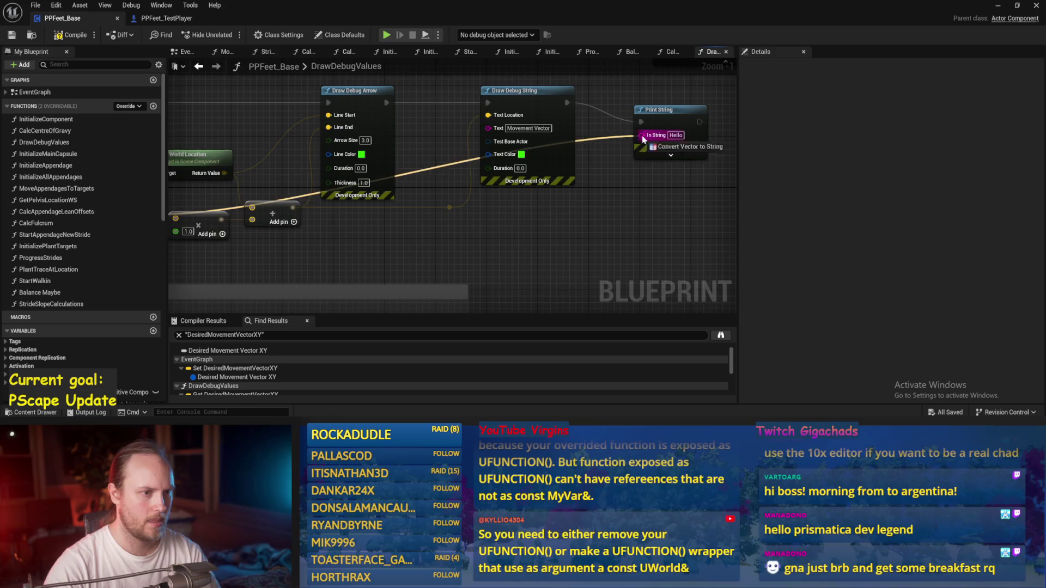
left_click_drag(642, 139, 643, 136)
left_click(10, 36)
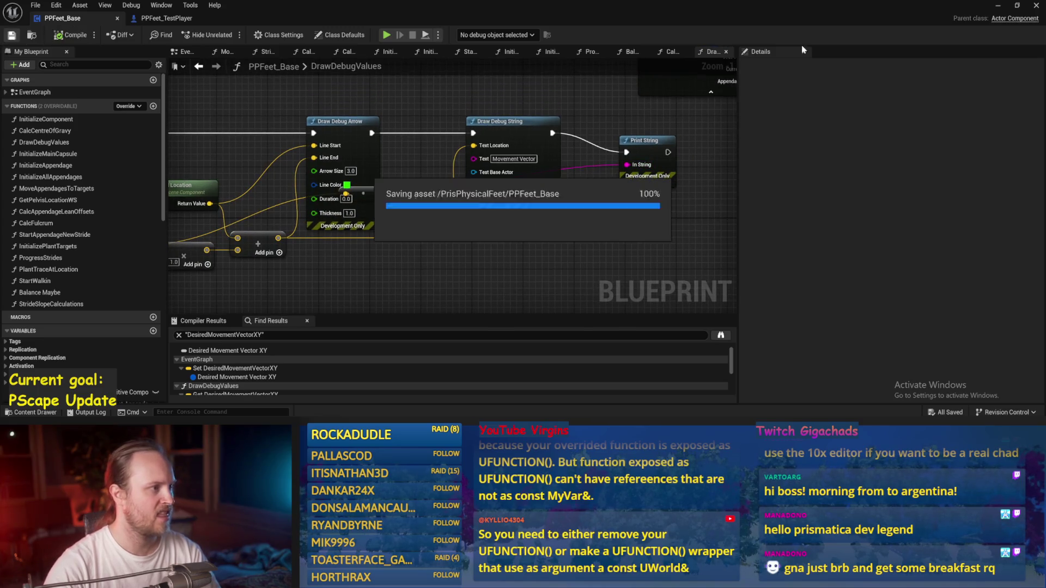
key("alt+Tab")
left_click(228, 35)
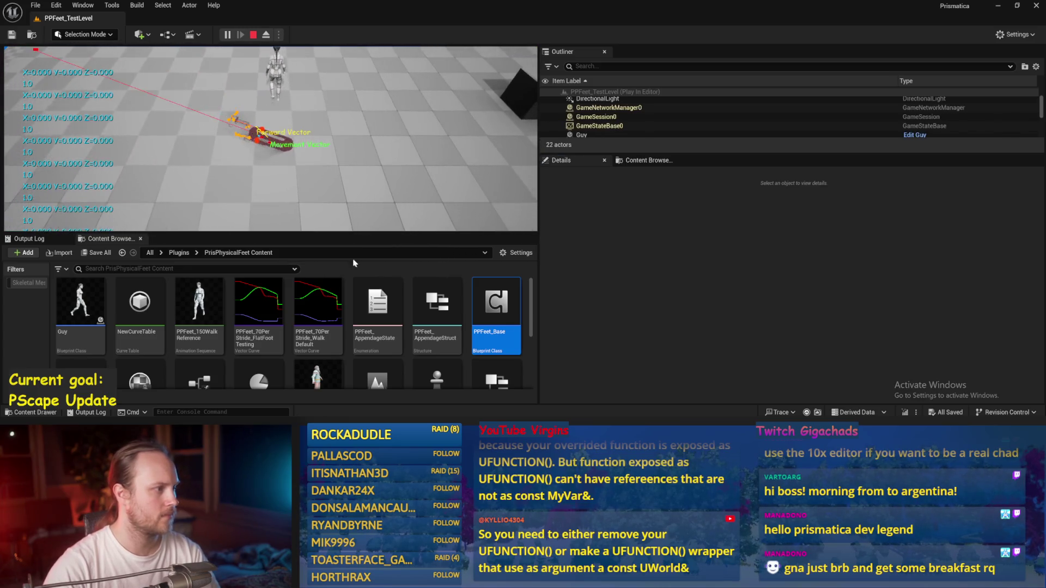
Stop play, change Speed's default value in PPFeet_TestPlayer, save, and play again.
key("Escape")
key("ctrl+e")
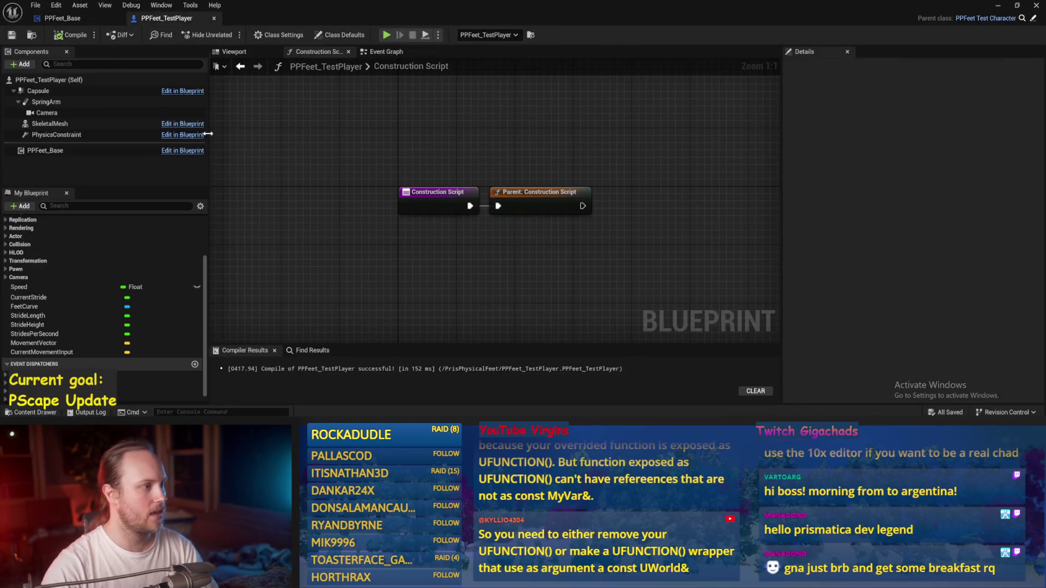
left_click(25, 287)
scroll(823, 318, "down", 5)
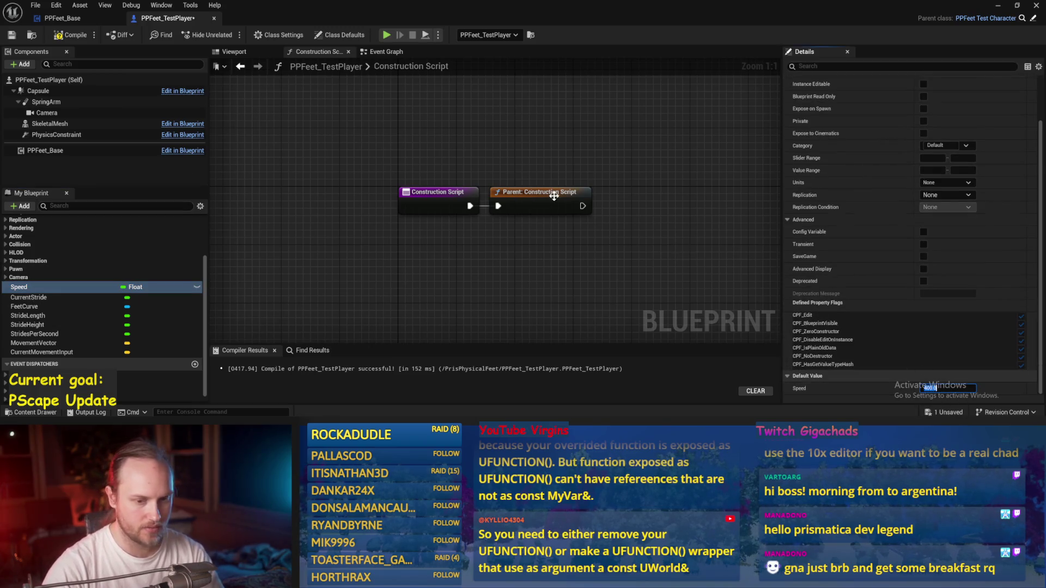
key("ctrl+s")
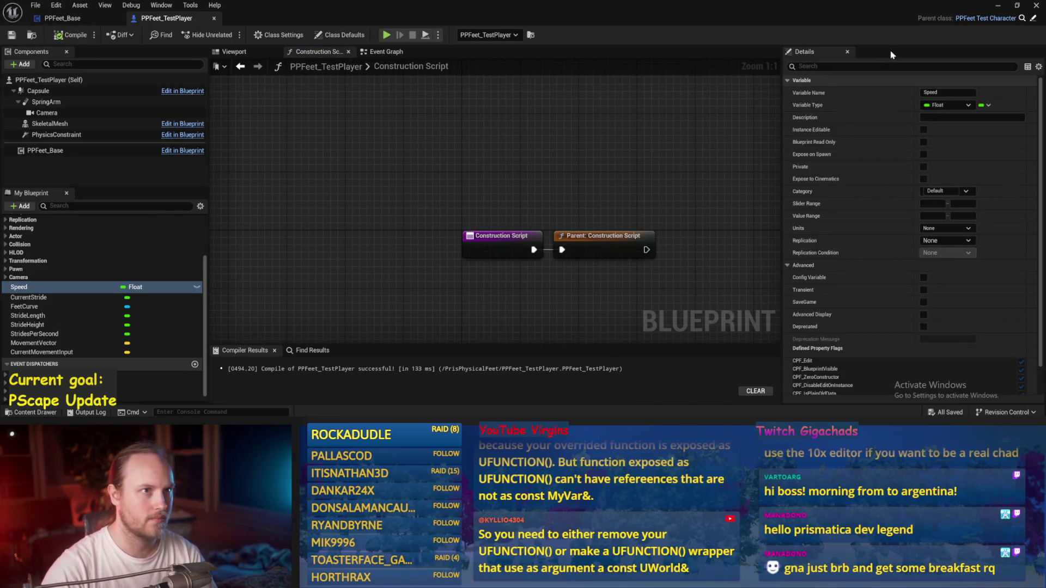
left_click(997, 5)
left_click(227, 35)
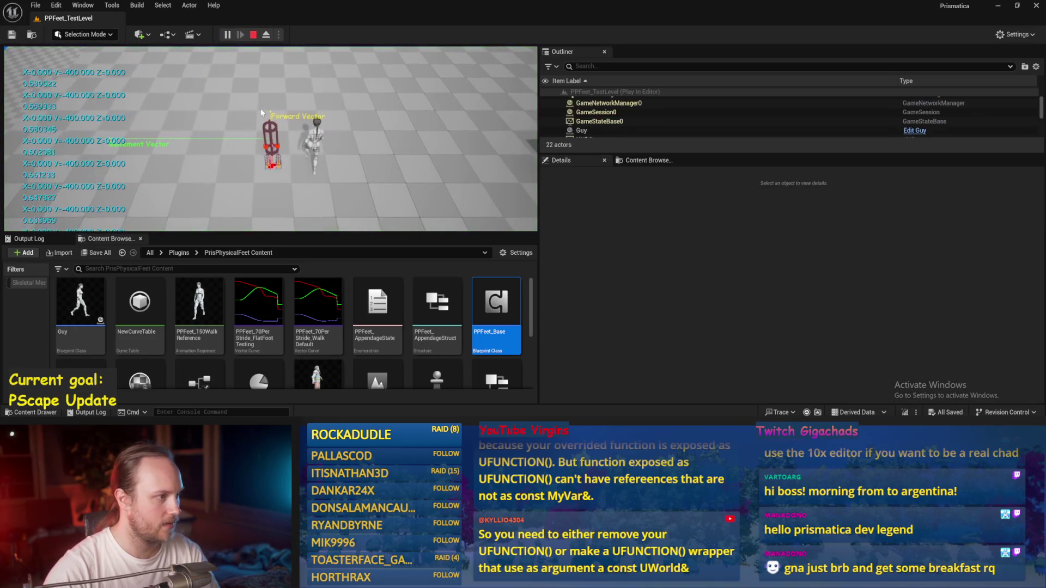
Test walking in a fullscreen play session, then restore the editor layout.
key("F11")
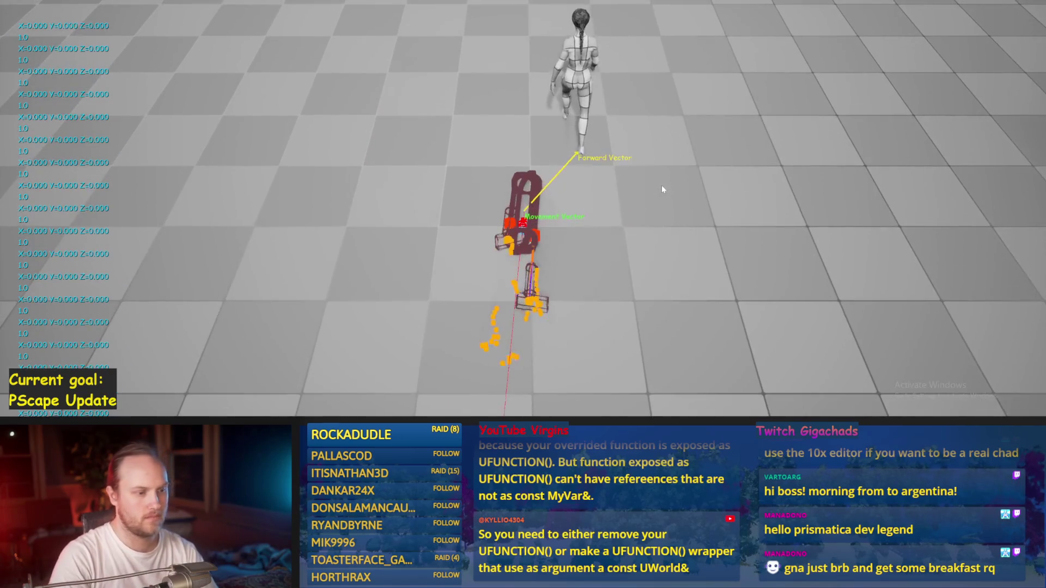
key("Escape")
key("ctrl+s")
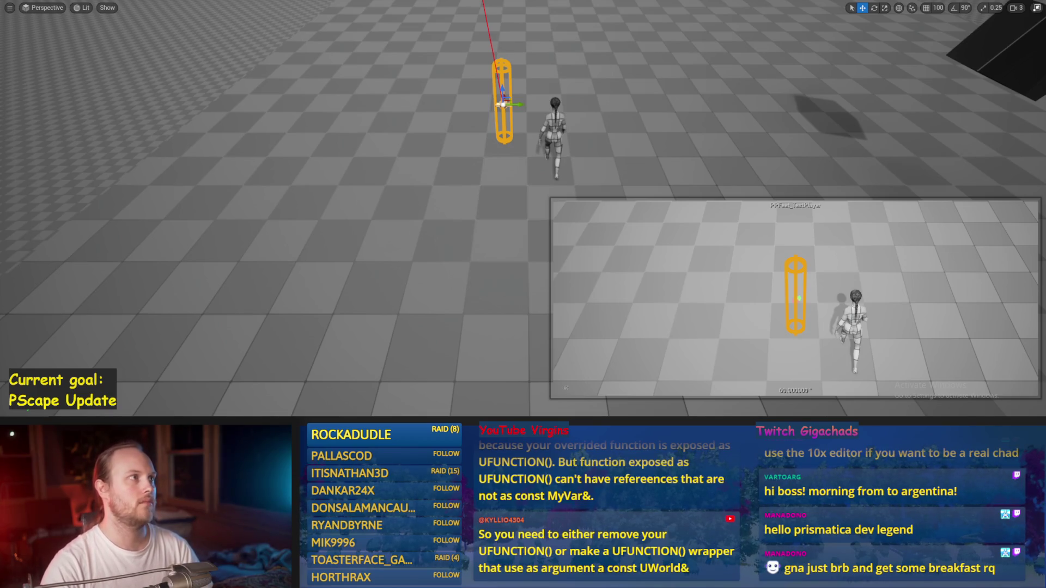
left_click(371, 185)
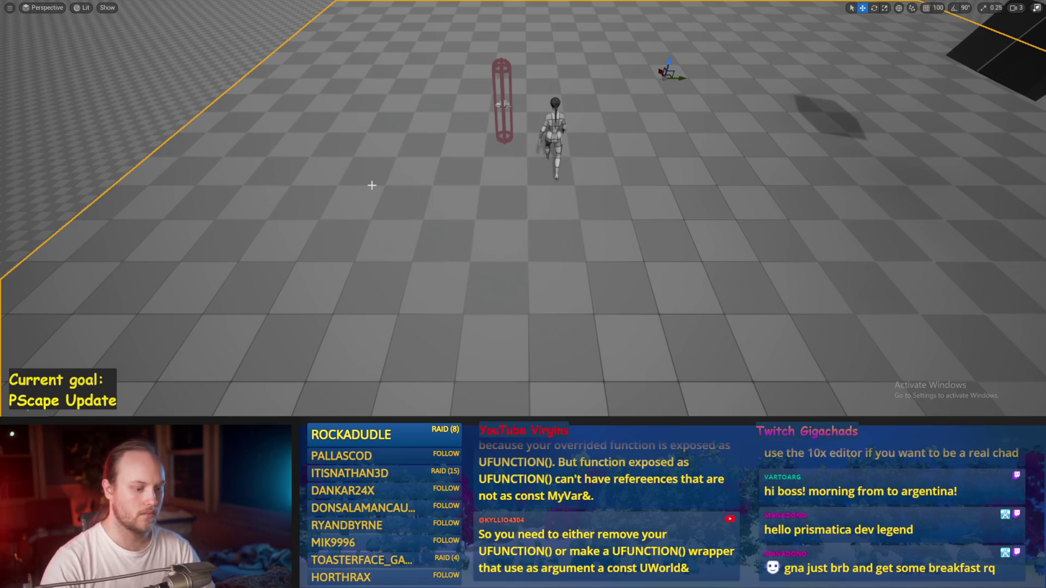
key("F11")
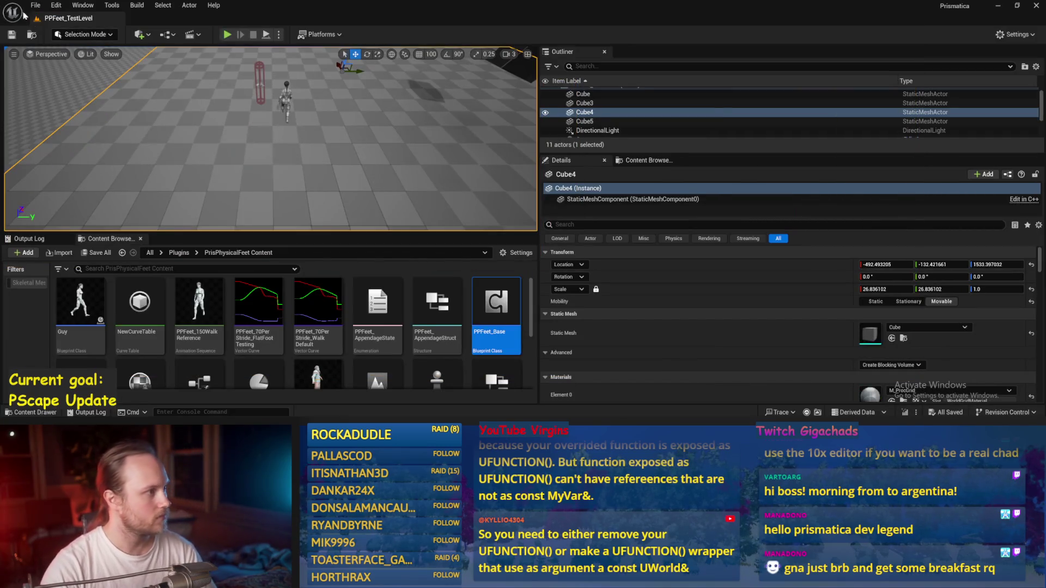
left_click(35, 4)
left_click(60, 137)
left_click_drag(340, 185, 340, 174)
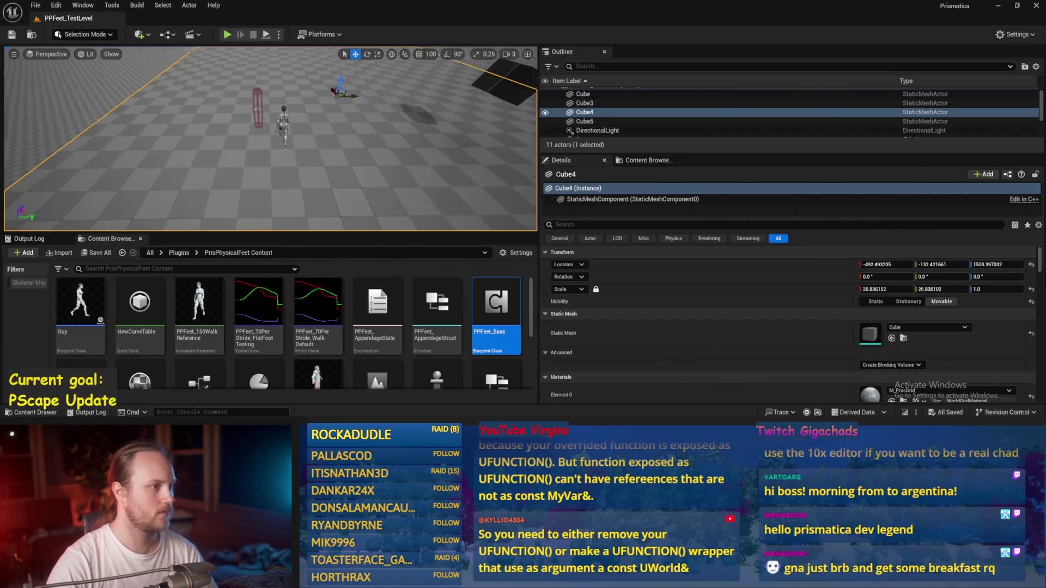
Play-test once more and reopen PPFeet_Base's Event Graph.
double_click(496, 305)
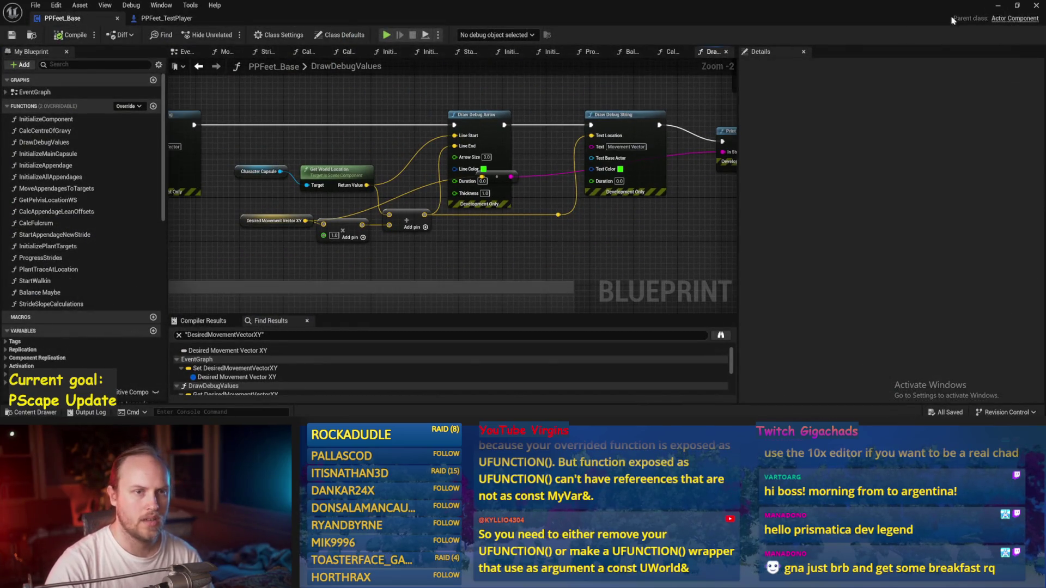
left_click(997, 5)
left_click(228, 35)
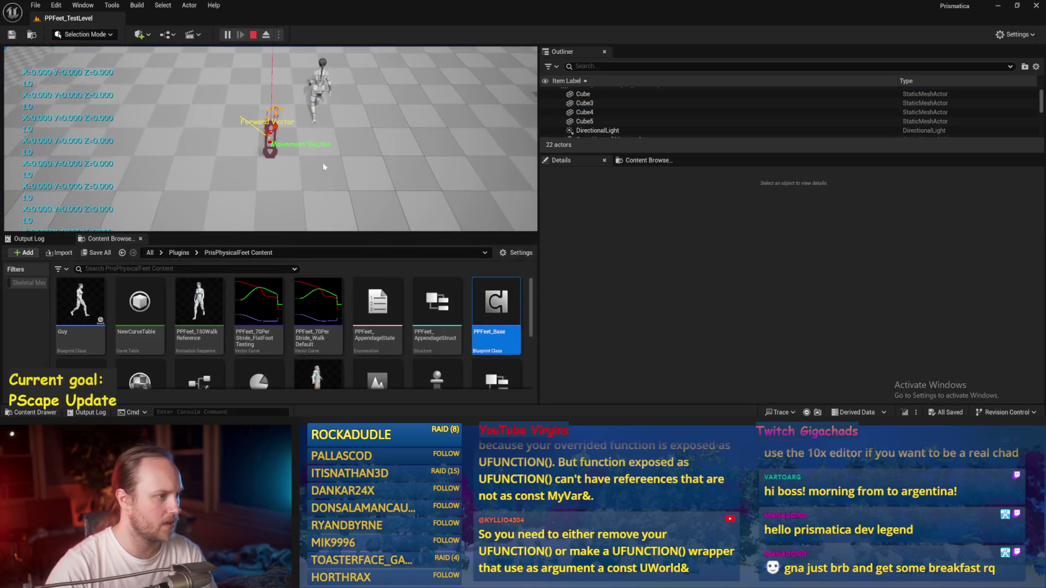
key("Escape")
double_click(496, 311)
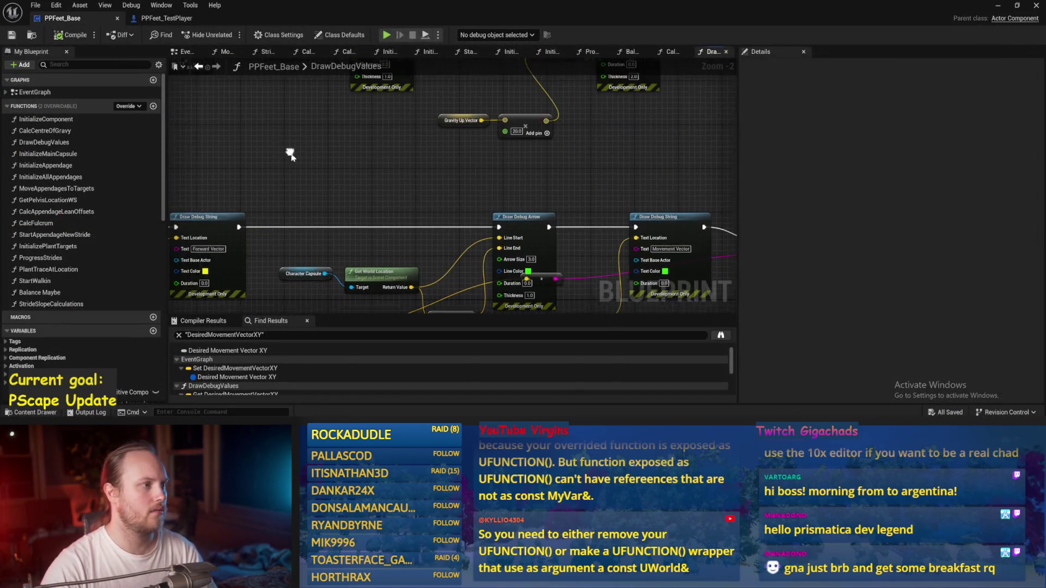
left_click(187, 52)
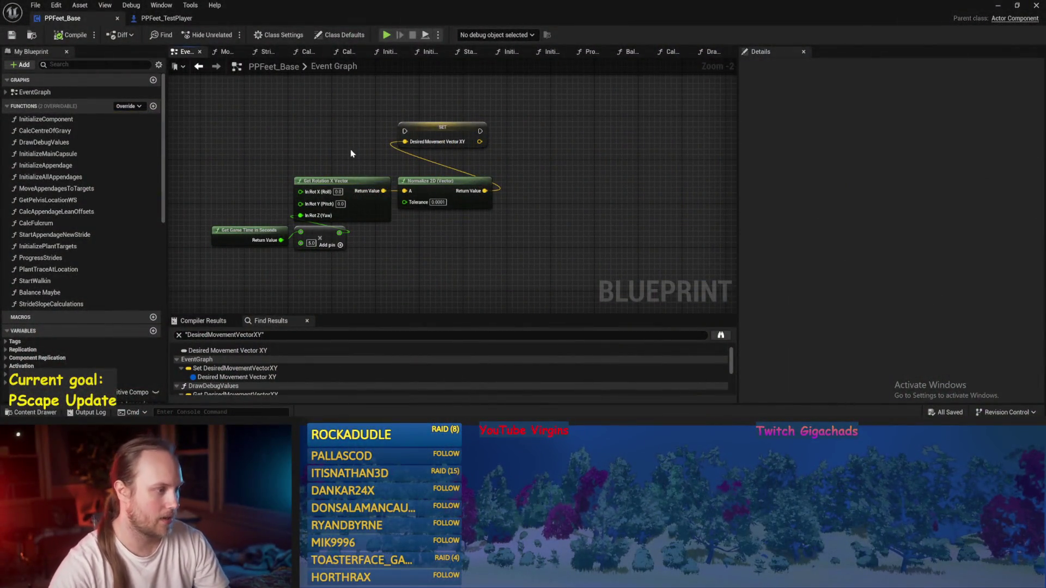
Delete the selected node from the PPFeet_Base Event Graph.
left_click_drag(351, 154, 484, 175)
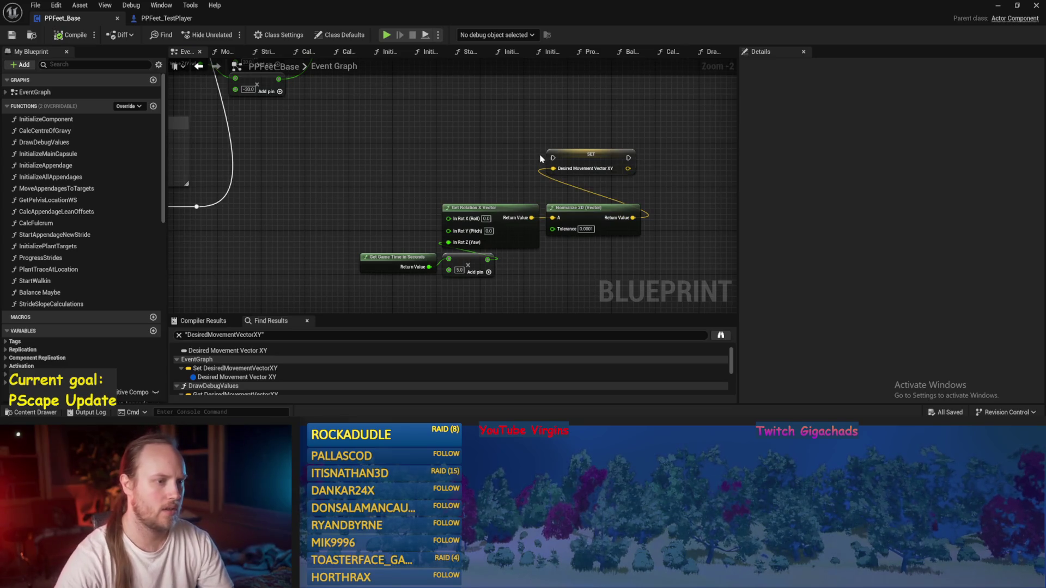
key("Delete")
left_click_drag(434, 147, 361, 263)
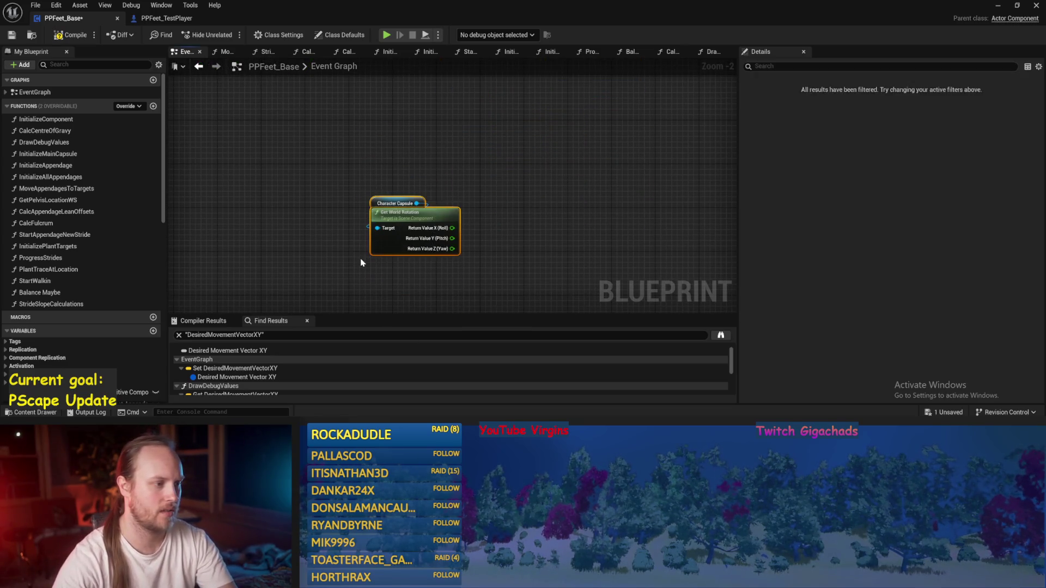
left_click(360, 263)
scroll(430, 296, "down", 4)
scroll(502, 227, "up", 3)
Save and compile PPFeet_Base, then open the Balance Maybe function graph.
key("ctrl+s")
left_click_drag(467, 226, 507, 208)
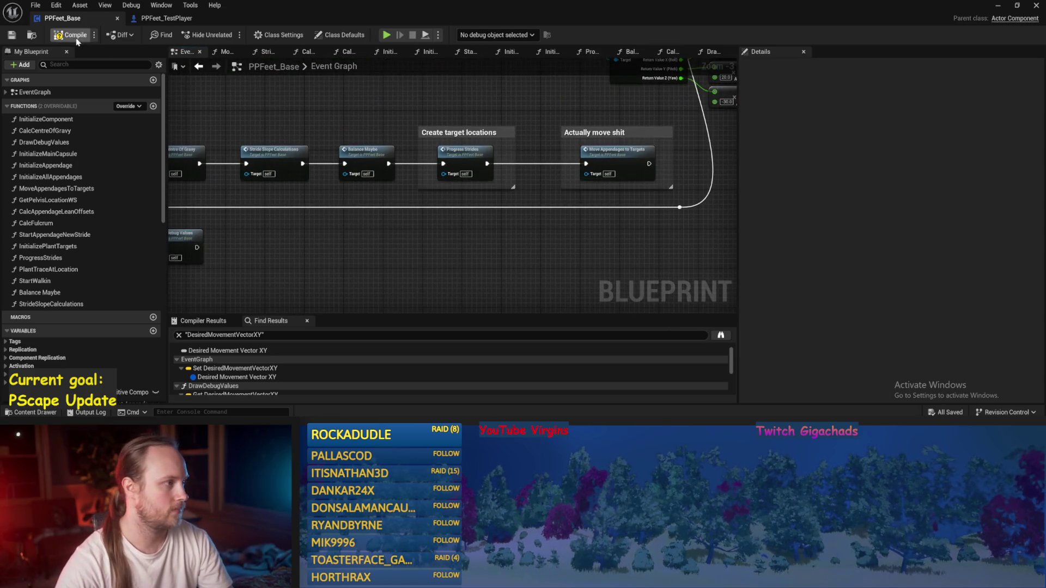
left_click(12, 38)
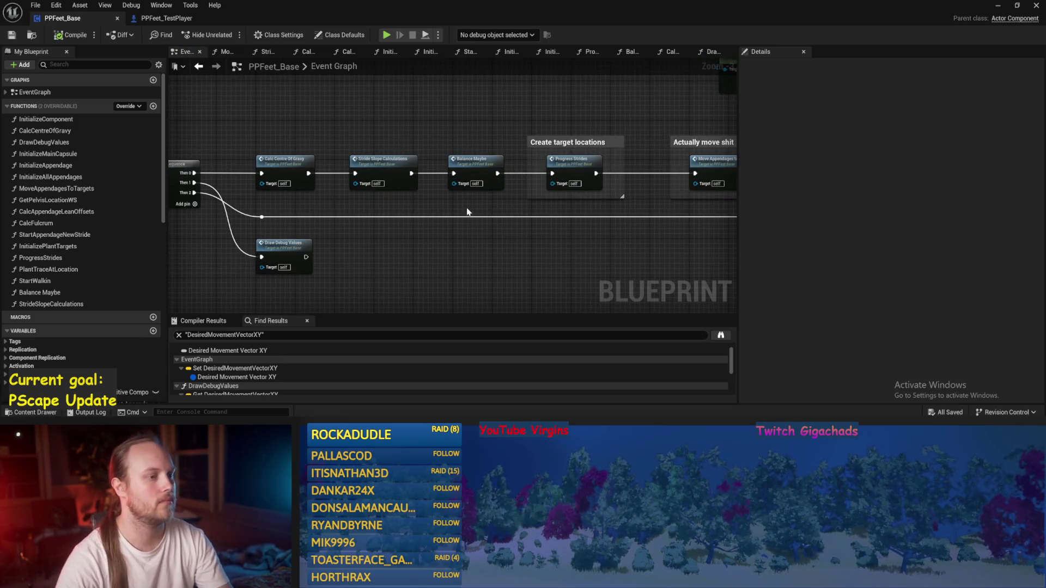
double_click(479, 170)
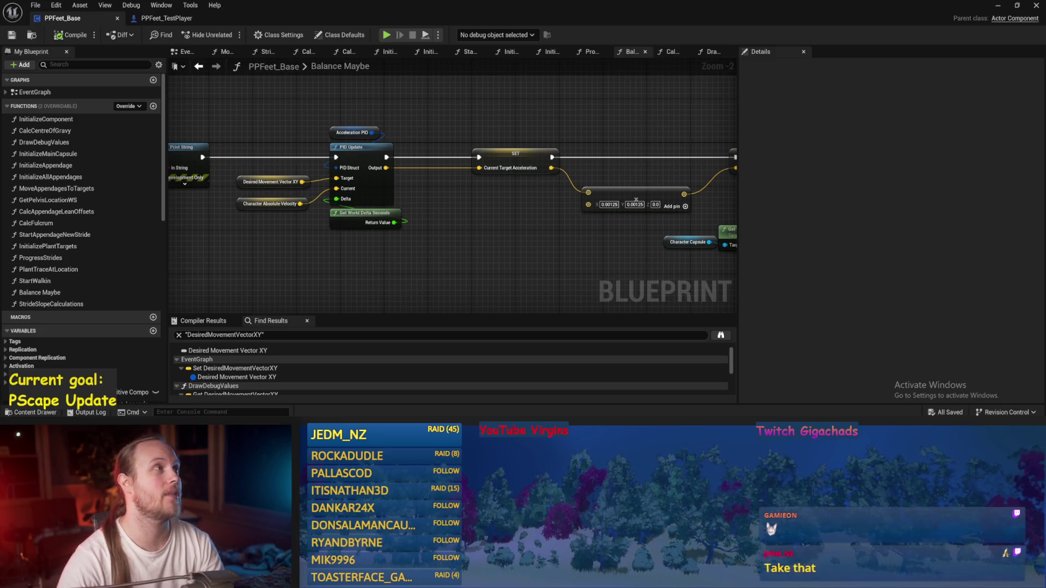
Wire the summed vector into Add Torque in Degrees' Torque pin and break the old link.
left_click_drag(497, 236, 560, 196)
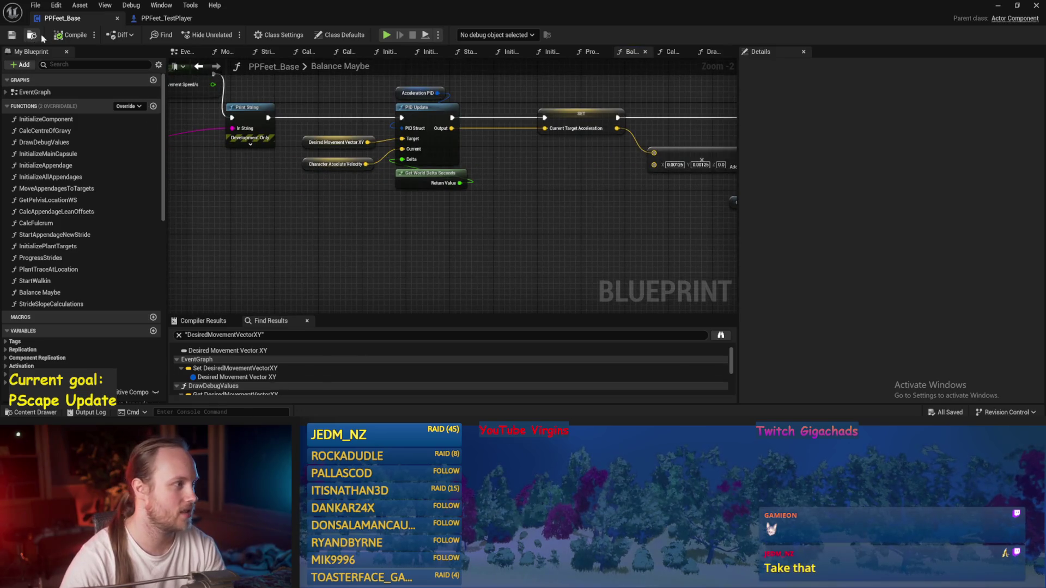
mouse_move(366, 228)
left_mouse_down()
mouse_move(432, 240)
mouse_move(413, 243)
left_mouse_up()
left_click_drag(527, 242, 319, 222)
left_click_drag(485, 233, 200, 207)
left_click_drag(520, 217, 567, 94)
left_click_drag(377, 279, 514, 169)
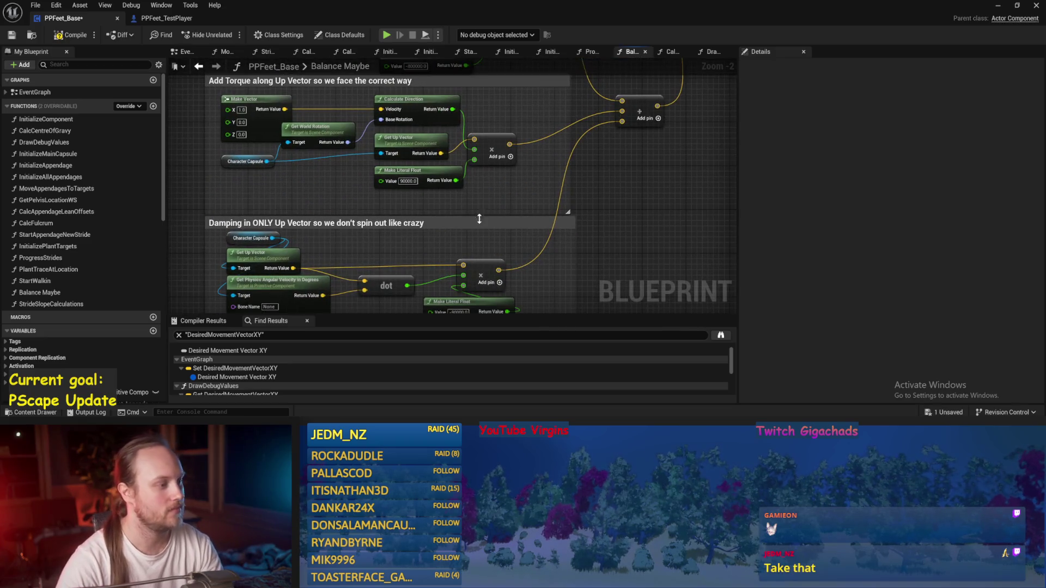
mouse_move(468, 222)
left_mouse_down()
mouse_move(474, 178)
mouse_move(420, 201)
mouse_move(410, 239)
left_mouse_up()
mouse_move(495, 245)
left_mouse_down()
mouse_move(672, 133)
mouse_move(564, 184)
mouse_move(494, 180)
left_mouse_up()
left_click(539, 206, "alt")
Compile and save PPFeet_Base, then minimize it to the level editor.
left_click(68, 36)
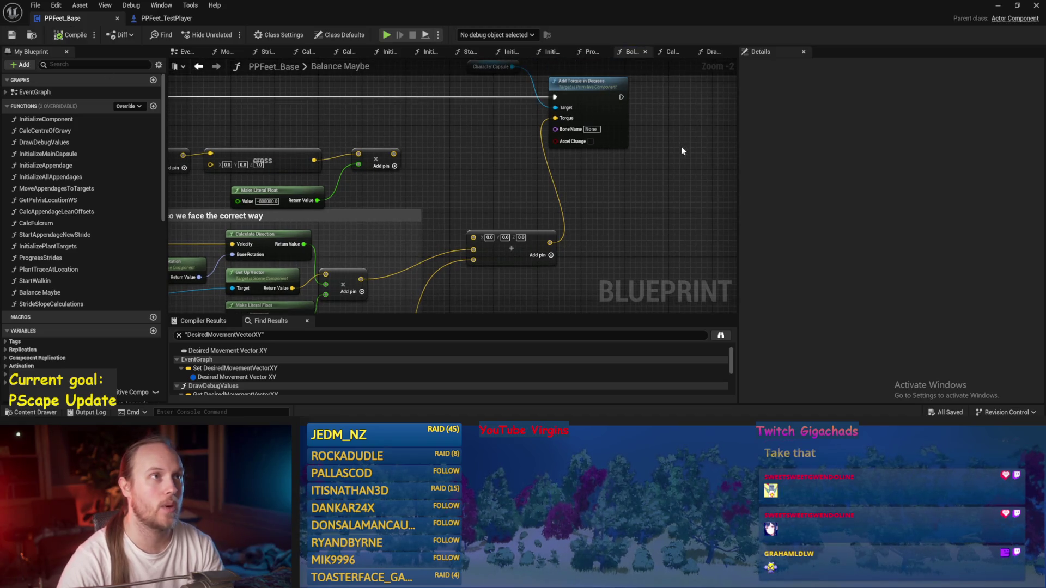
left_click_drag(616, 187, 577, 219)
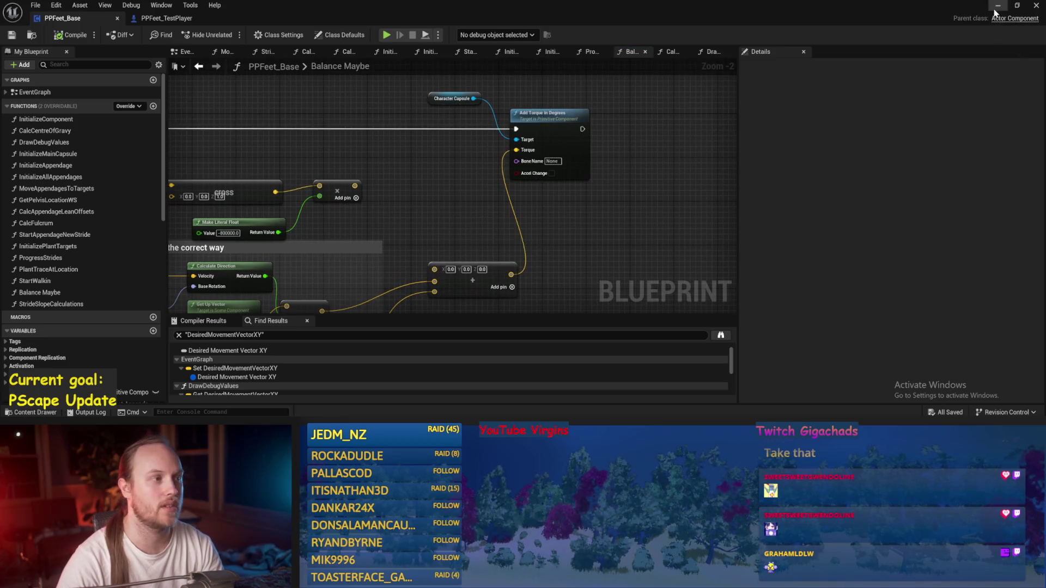
left_click(997, 6)
Run two play tests of the level, then return to the PPFeet_Base Blueprint editor.
left_click(266, 37)
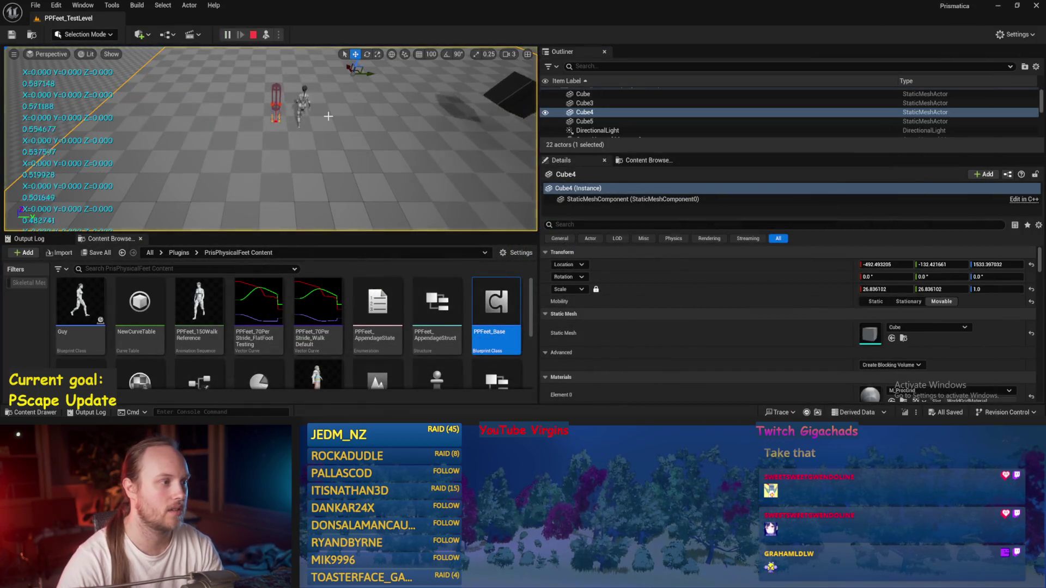
key("Escape")
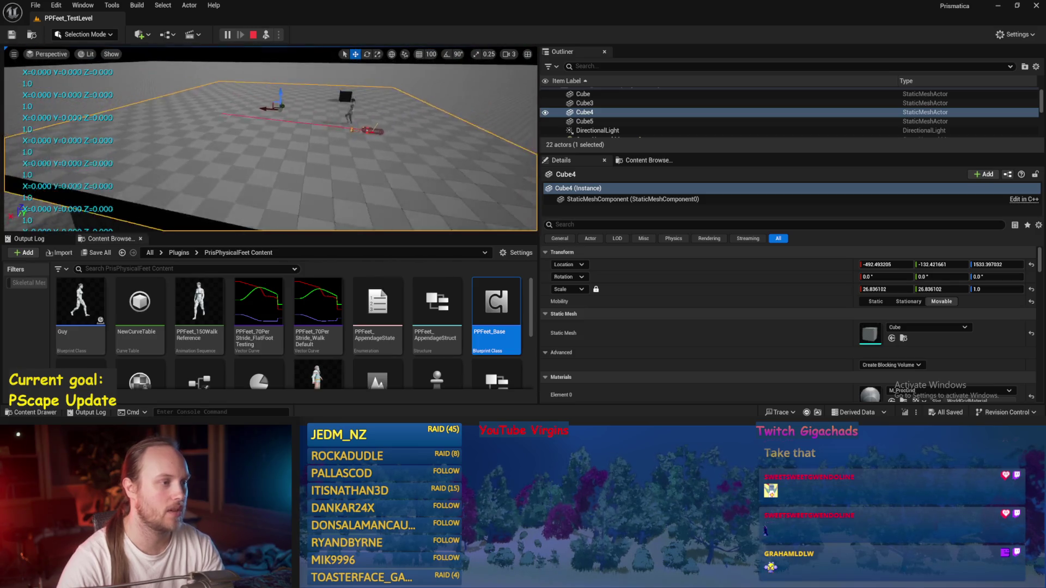
left_click(228, 37)
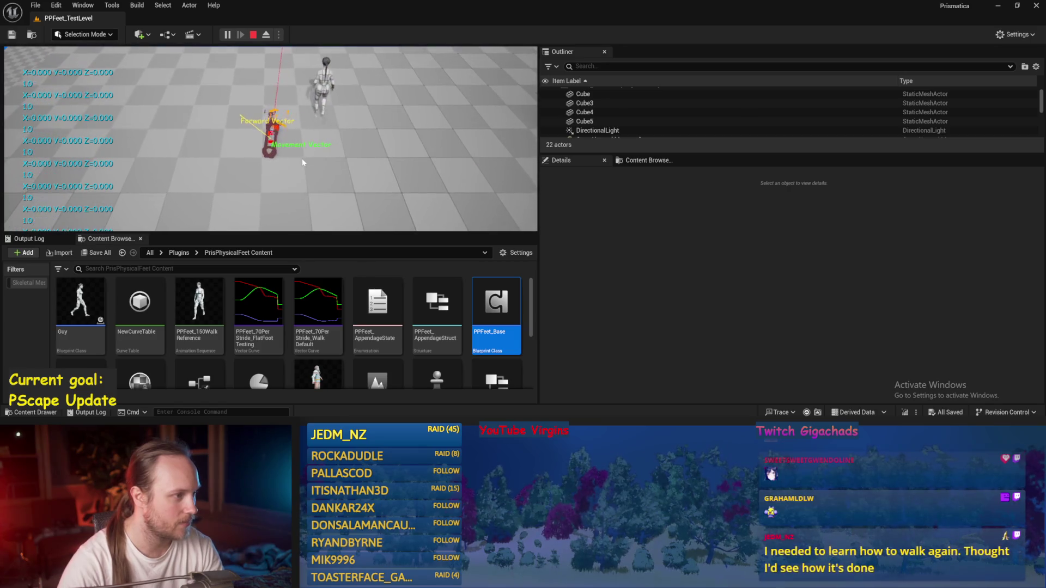
key("Escape")
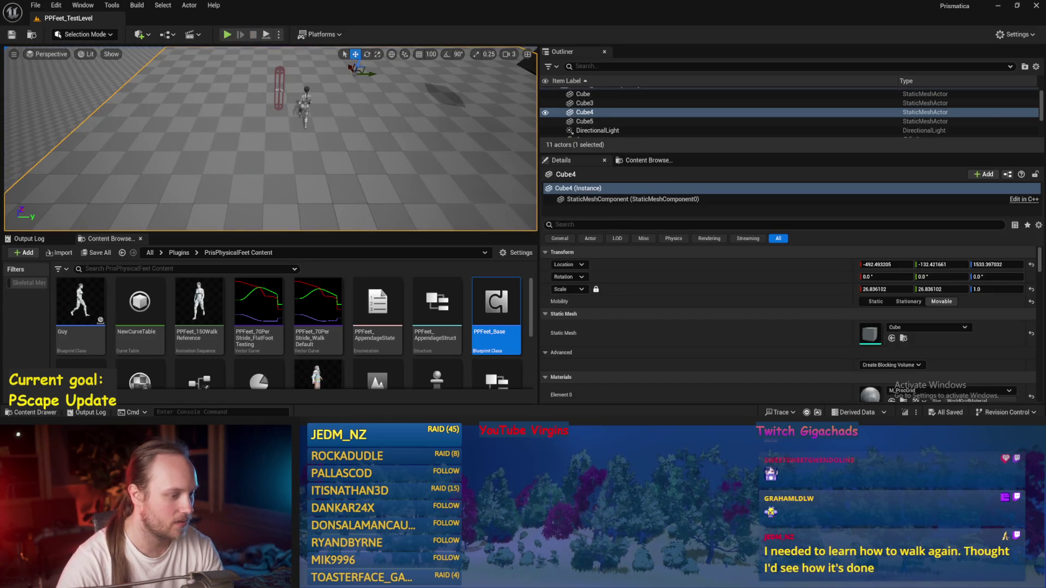
key("alt+Tab")
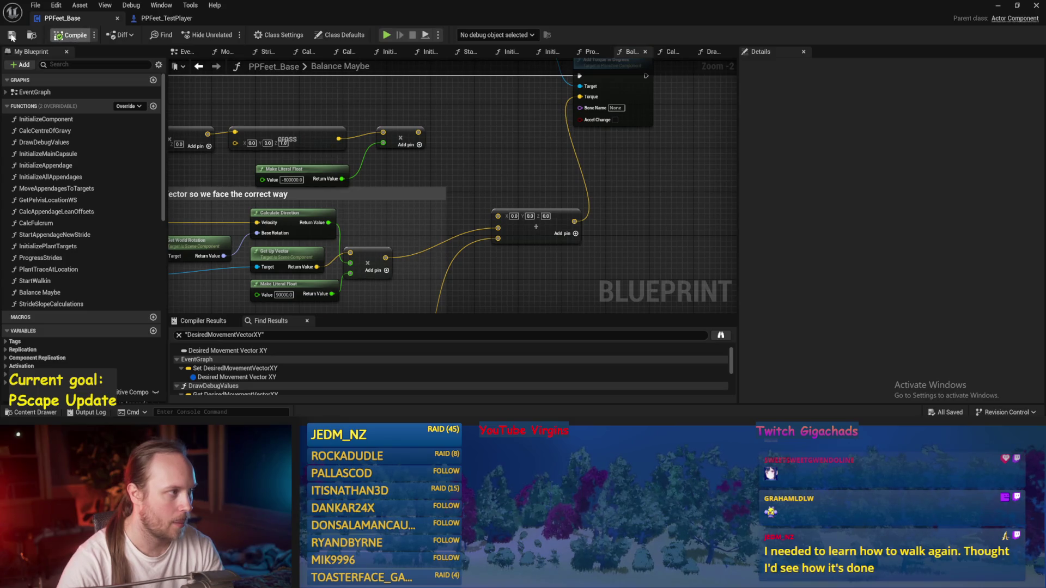
Make Calc Centre Of Gravy's exec output run Add Physics Handle Component, save, and minimize.
left_click(186, 52)
scroll(533, 210, "down", 3)
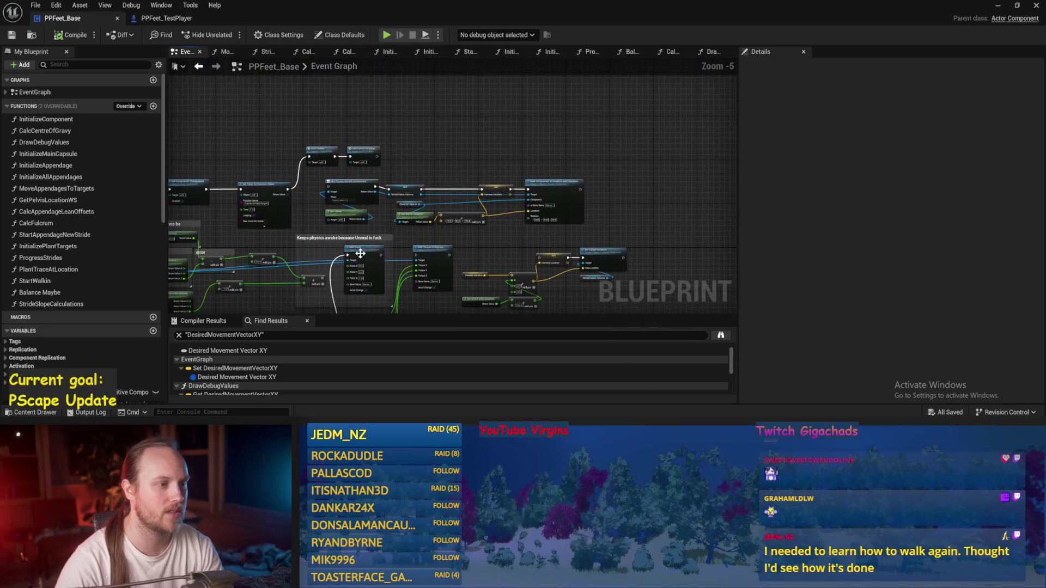
scroll(496, 108, "up", 1)
scroll(433, 110, "up", 1)
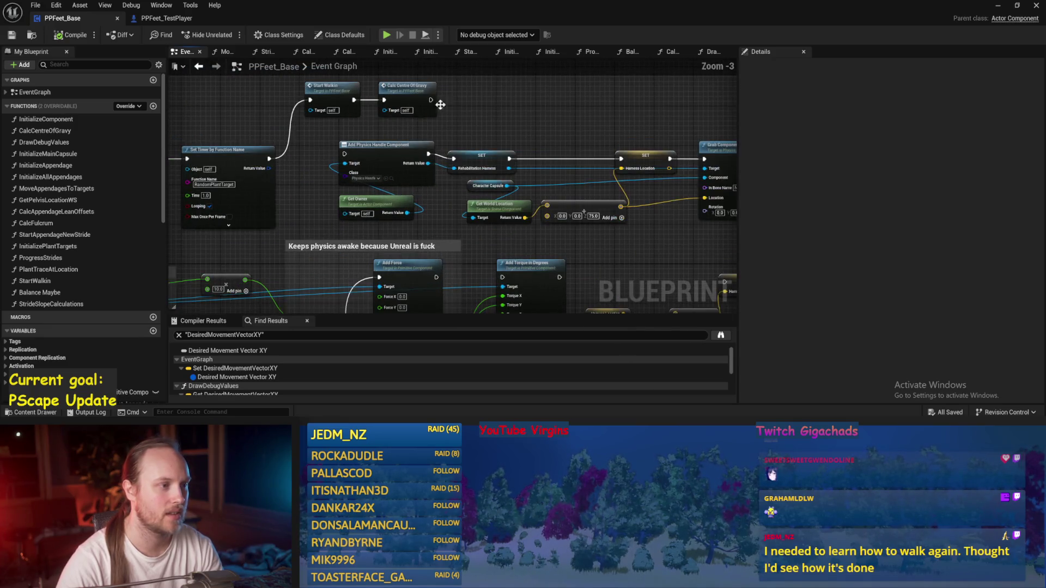
left_click_drag(430, 99, 344, 154)
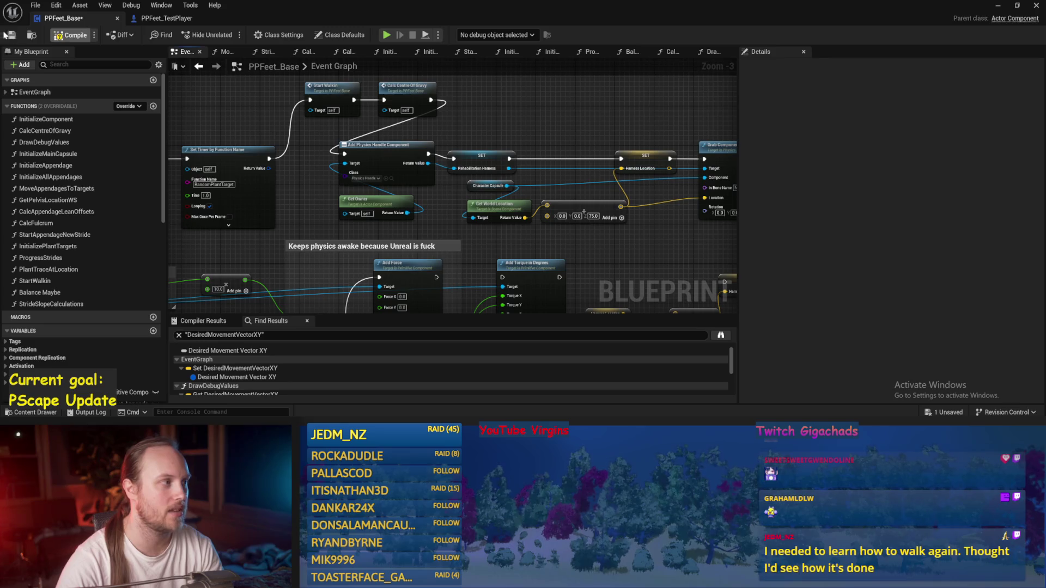
key("ctrl+s")
left_click(998, 6)
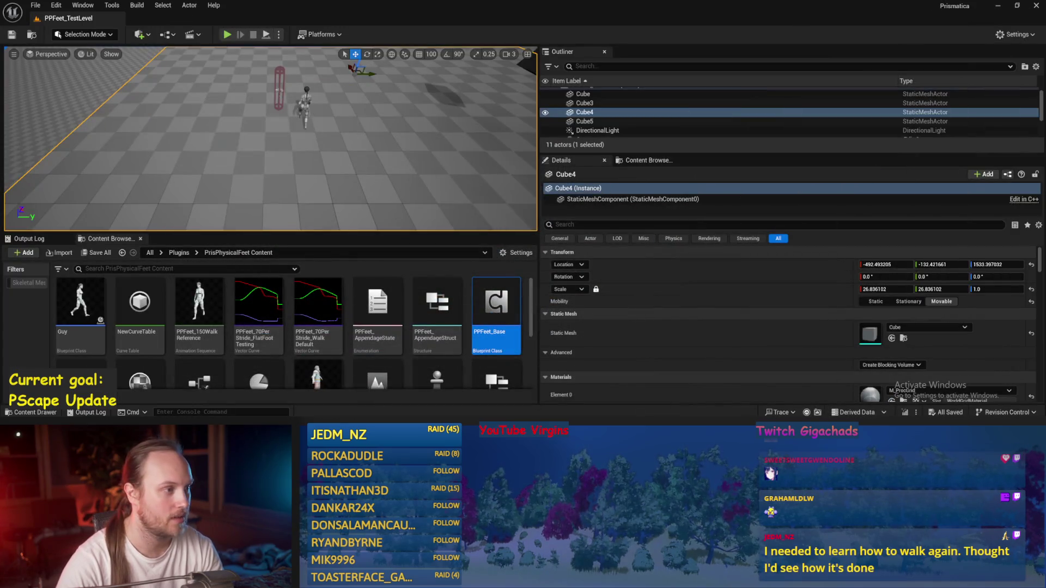
Select and frame the PPFeet_TestPlayer capsule in an enlarged viewport.
left_click(277, 95)
left_click_drag(277, 95, 288, 196)
key("f")
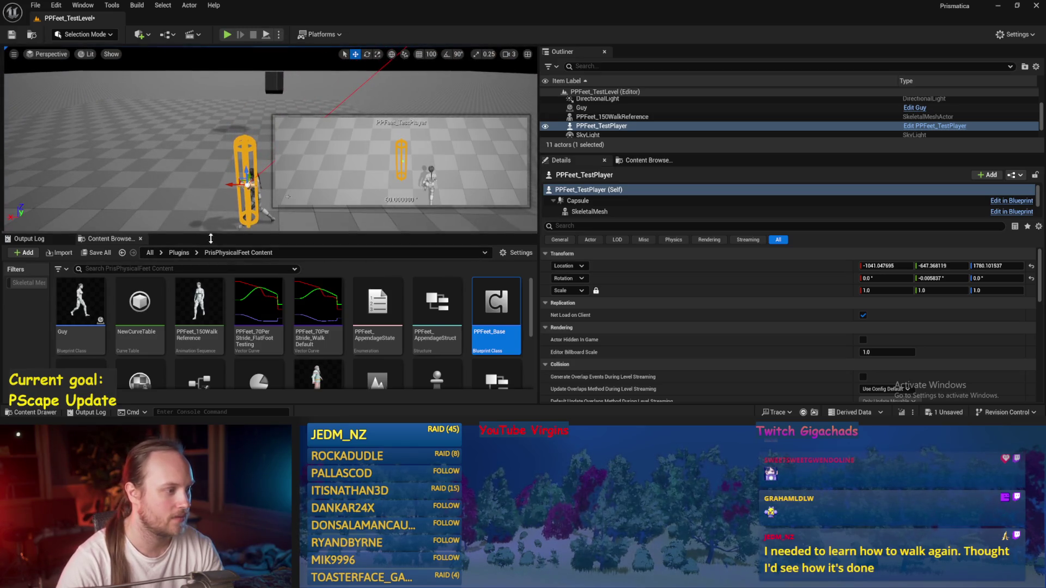
left_click_drag(212, 237, 220, 315)
left_click(221, 302)
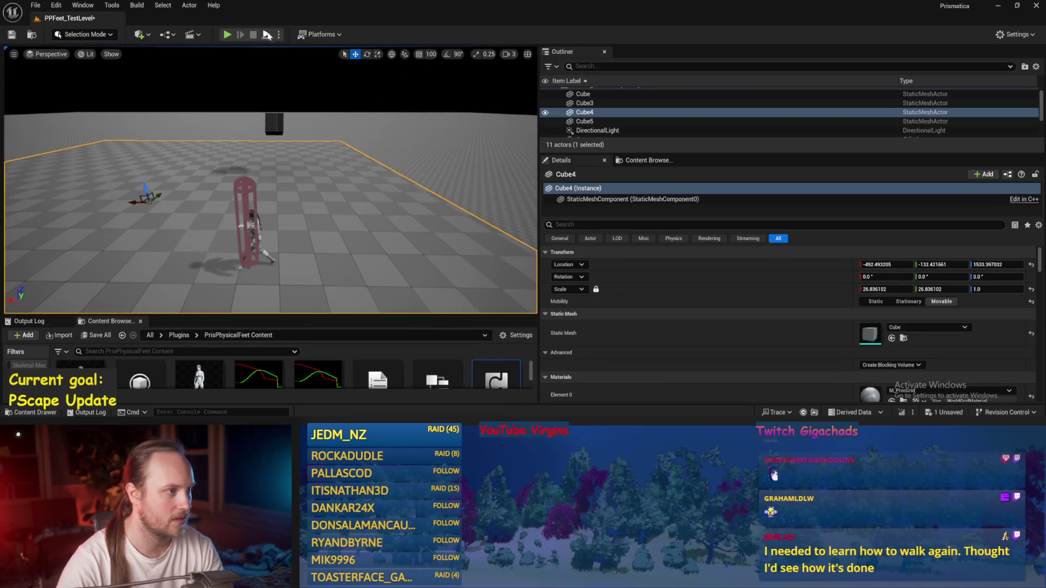
Play the level, tilting the player capsule with the rotate gizmo, then reopen PPFeet_Base.
left_click(267, 34)
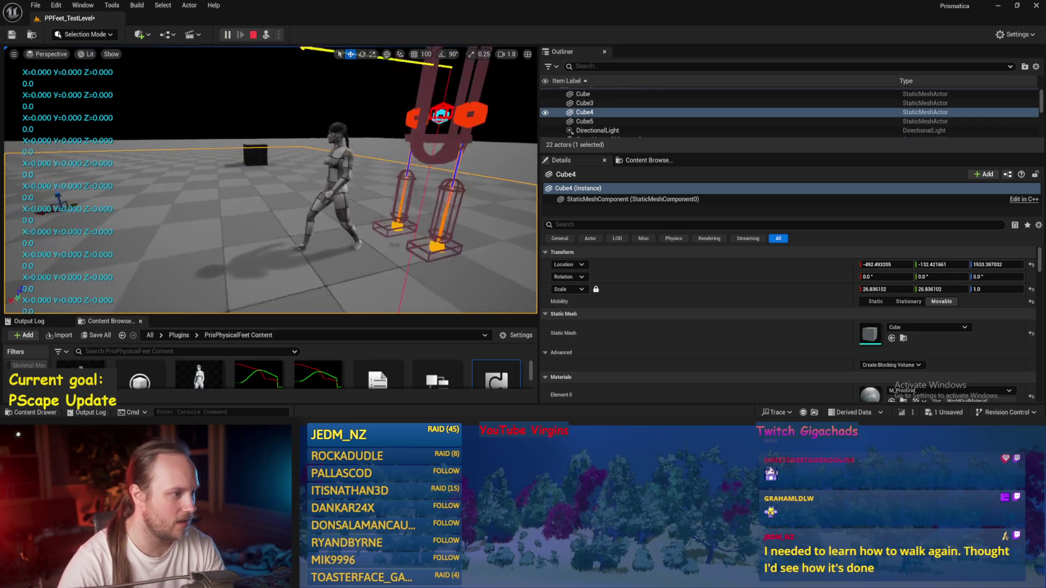
left_click(311, 154)
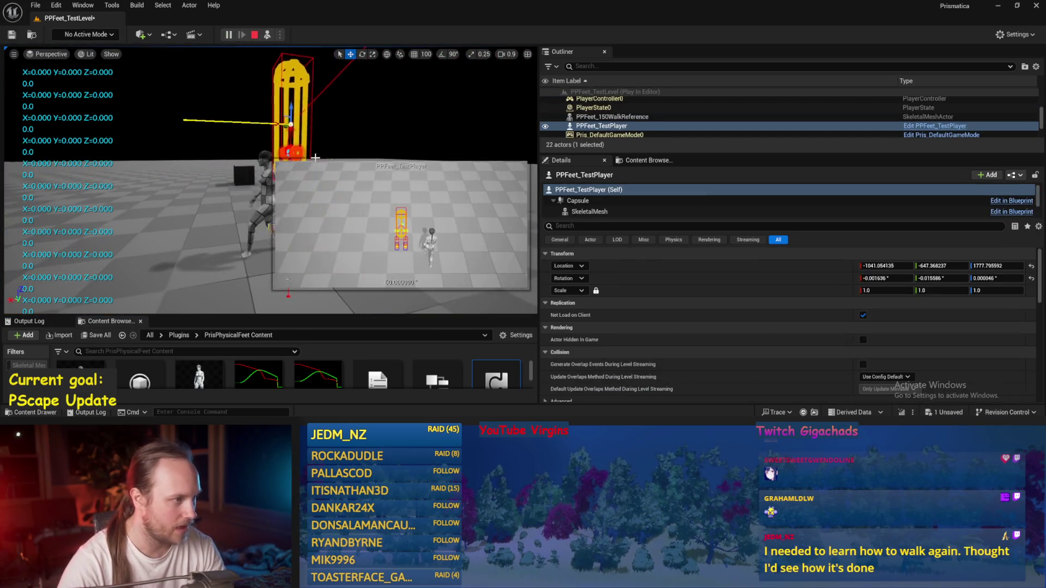
key("e")
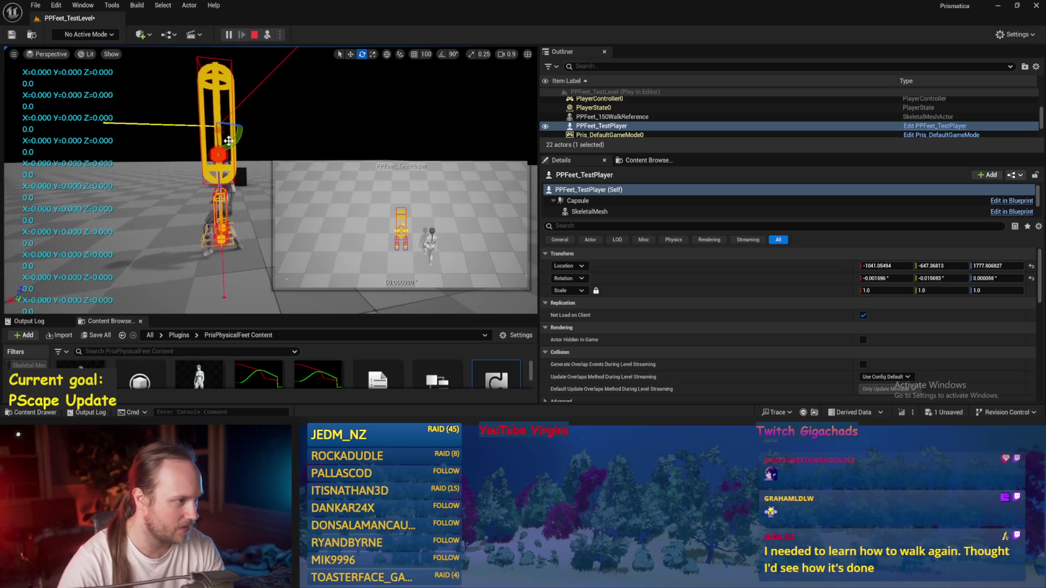
mouse_move(113, 154)
left_mouse_down()
mouse_move(188, 206)
mouse_move(116, 61)
left_mouse_up()
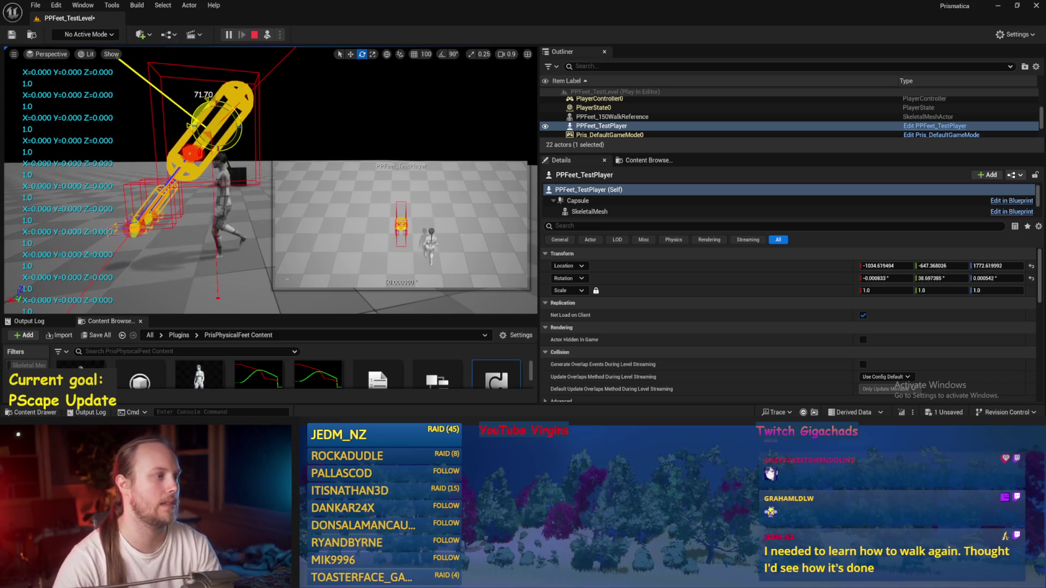
left_click_drag(117, 61, 117, 59)
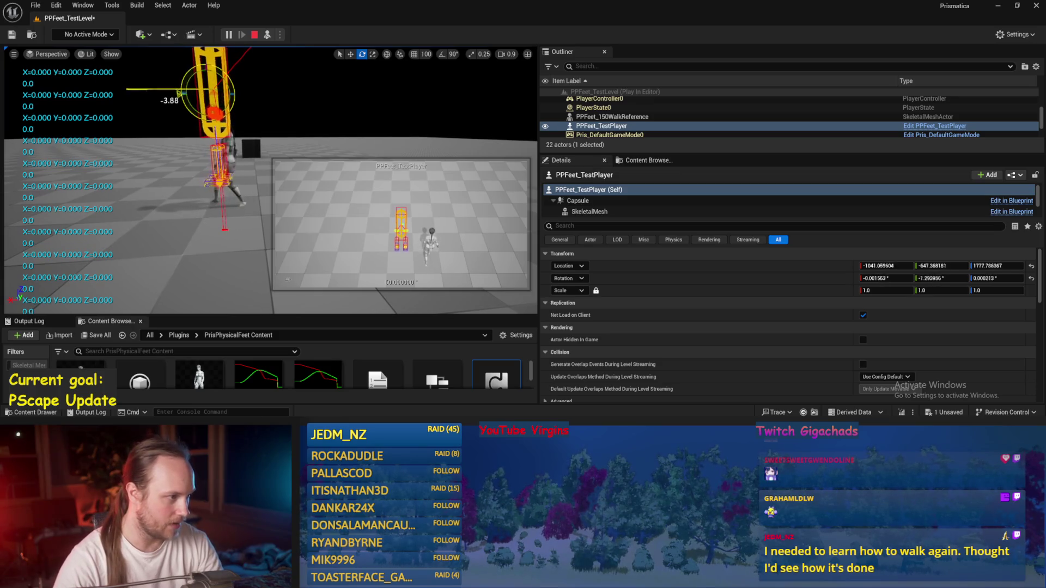
left_click_drag(129, 100, 204, 168)
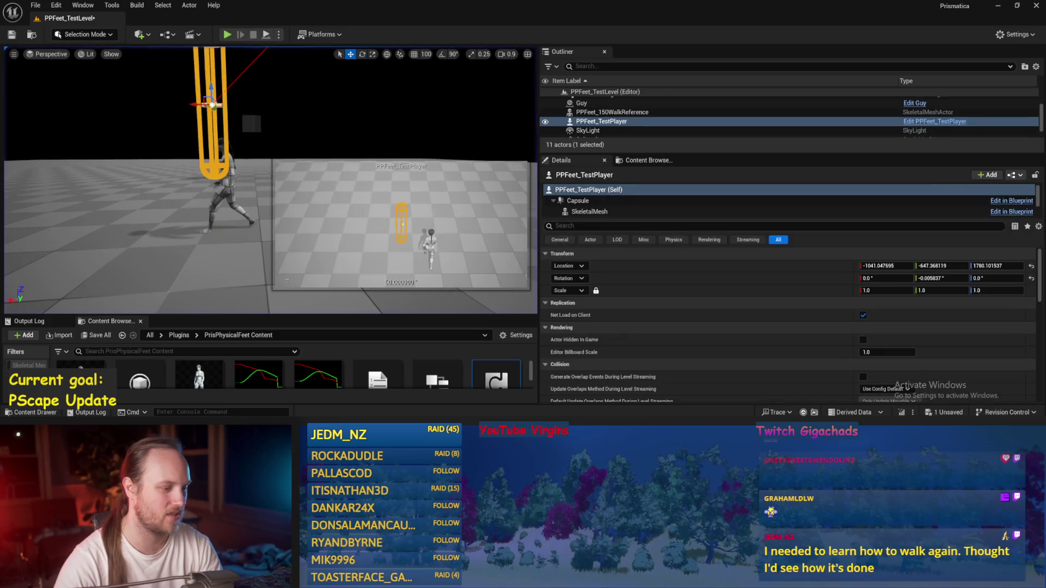
double_click(496, 381)
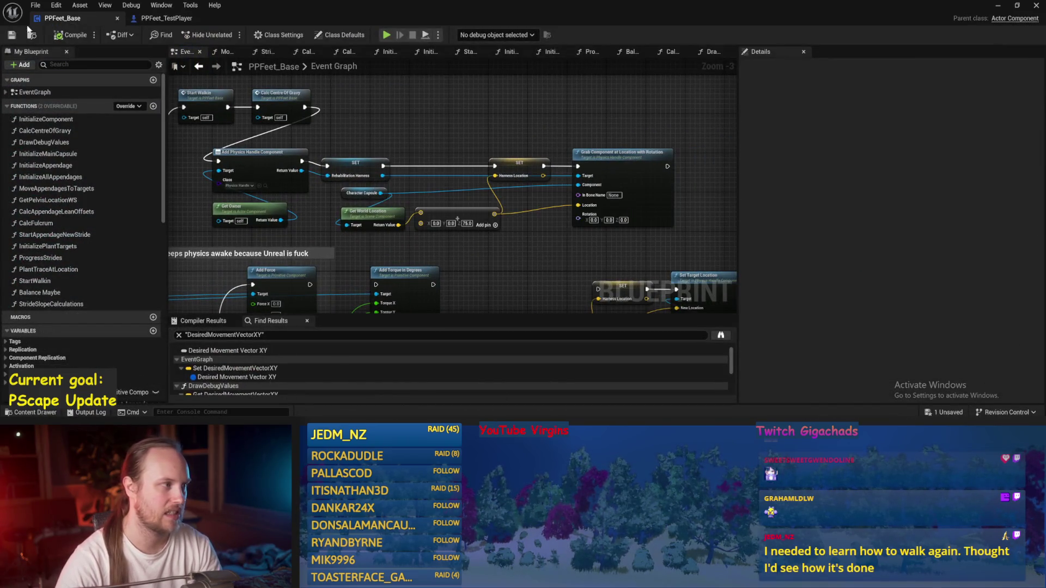
Close the graph tabs opened after MoveAppendagesToTargets, then compile and save the blueprint.
left_click(64, 38)
mouse_move(440, 120)
left_mouse_down()
mouse_move(560, 150)
mouse_move(504, 165)
mouse_move(560, 177)
mouse_move(404, 131)
left_mouse_up()
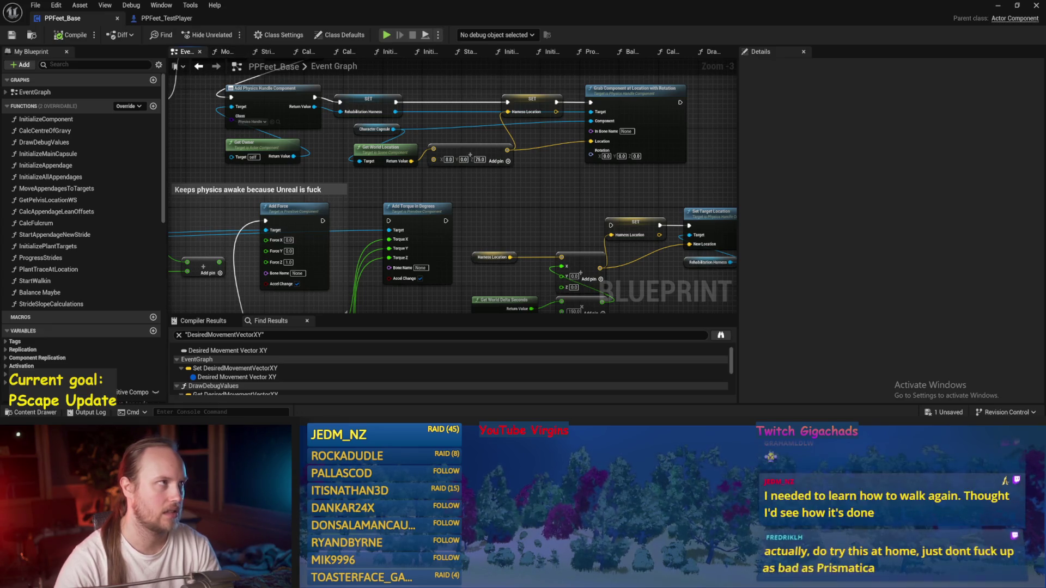
mouse_move(698, 99)
left_mouse_down()
mouse_move(539, 177)
mouse_move(455, 154)
left_mouse_up()
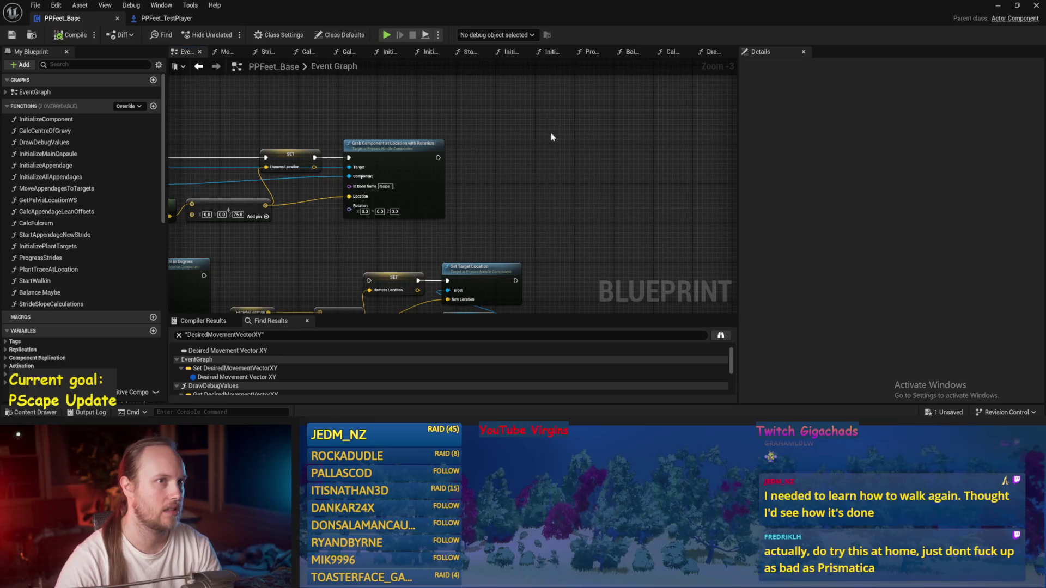
left_click(709, 52)
left_click(226, 52)
right_click(227, 52)
left_click(262, 100)
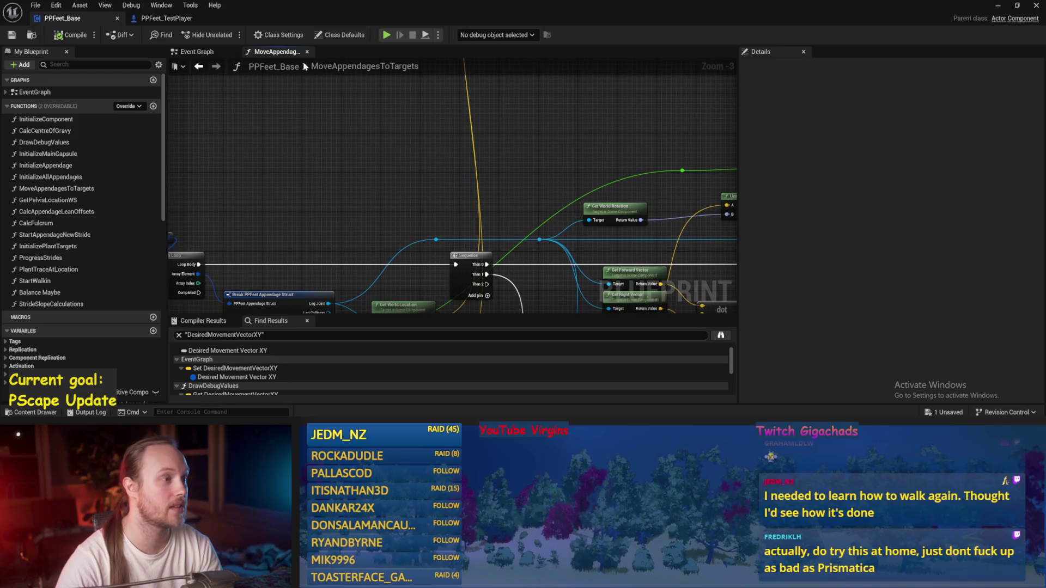
left_click(306, 52)
left_click(62, 36)
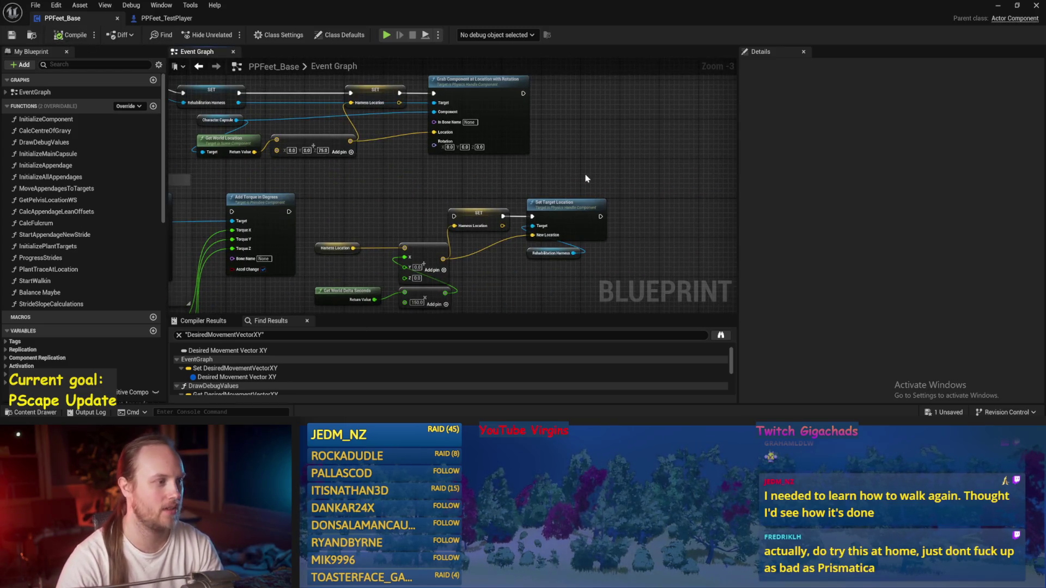
left_click(13, 36)
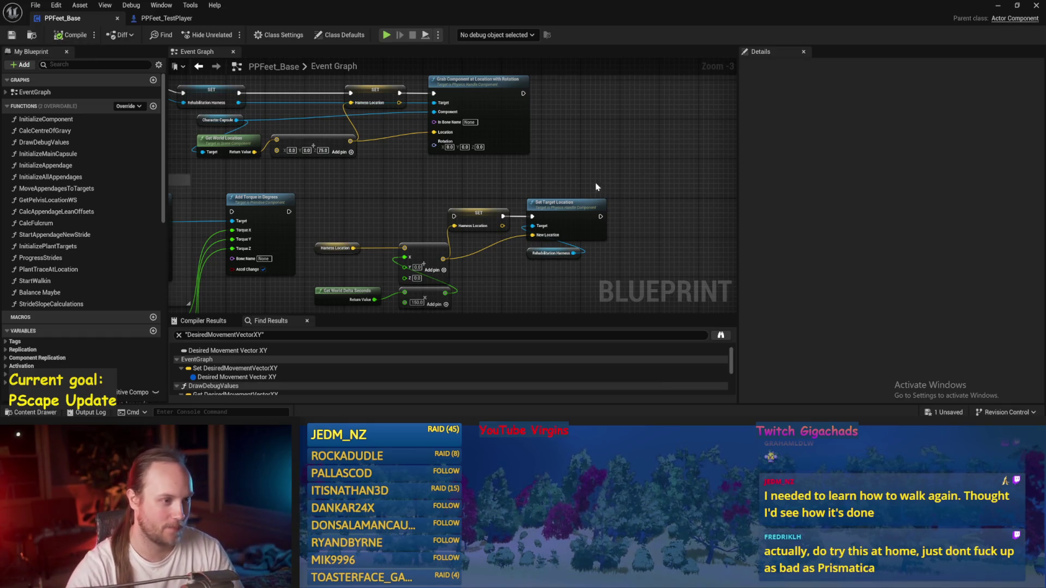
Delete the Harness Location, SET and Set Target Location nodes and save.
scroll(599, 186, "down", 2)
left_click_drag(644, 194, 313, 256)
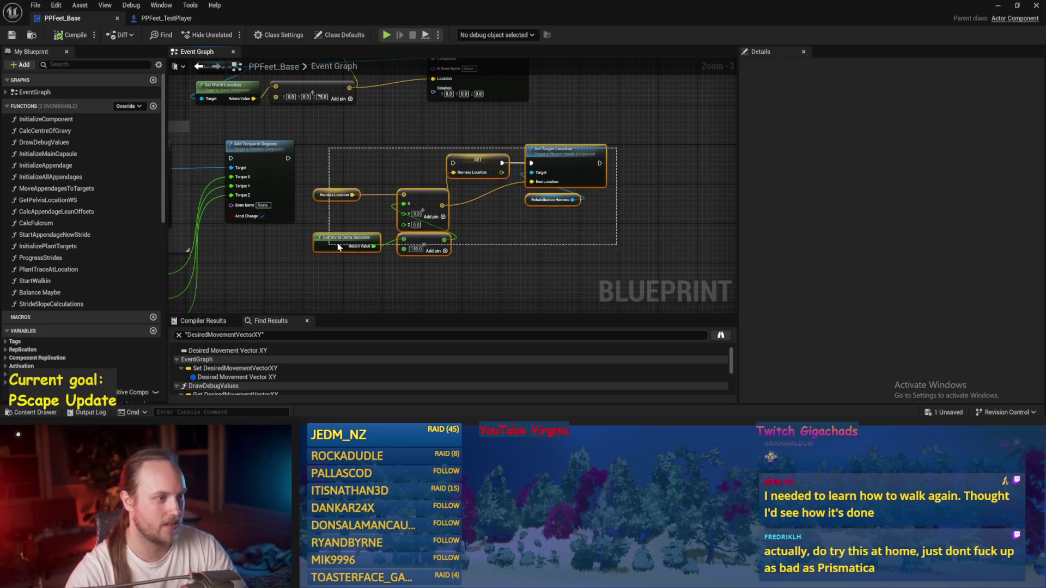
key("Delete")
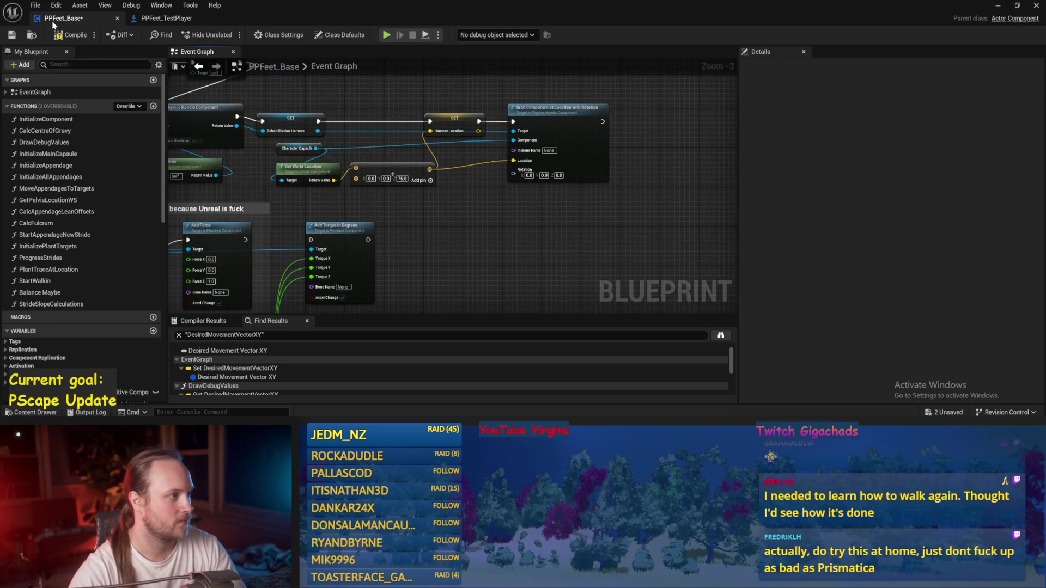
scroll(444, 235, "down", 2)
key("ctrl+s")
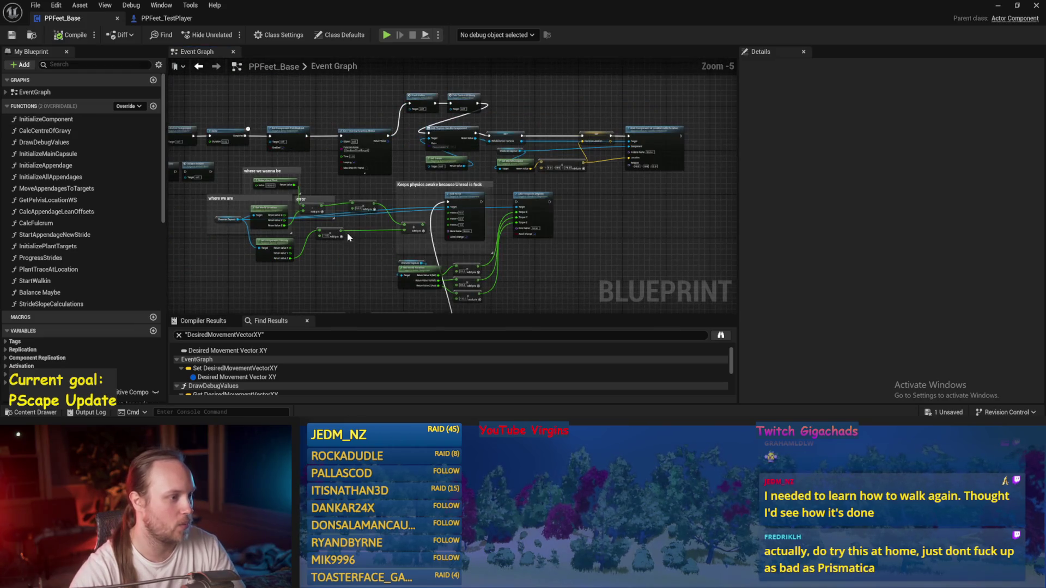
Open the Progress Strides function graph, then return to the Event Graph.
scroll(373, 152, "up", 3)
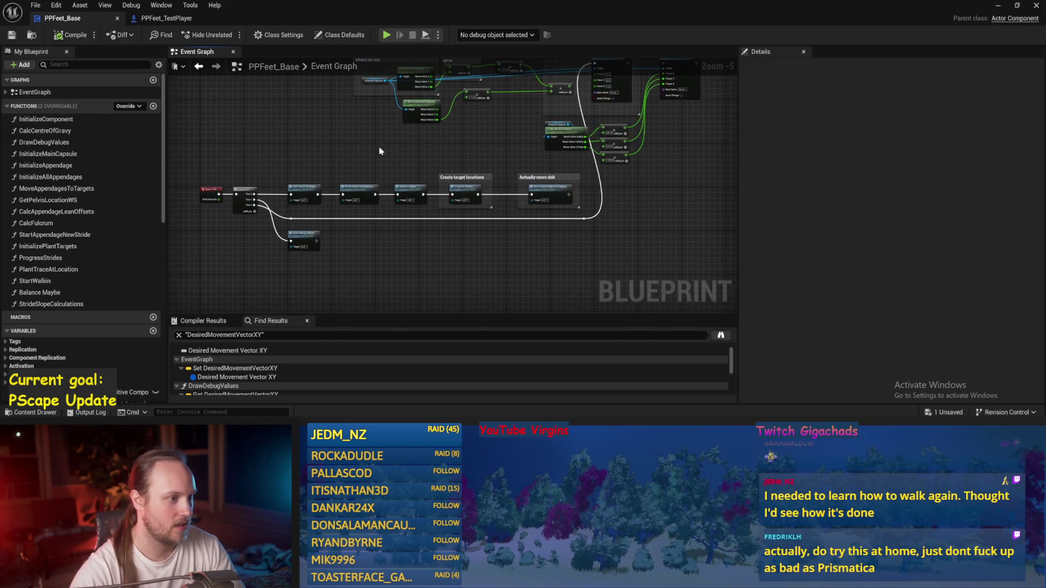
double_click(463, 173)
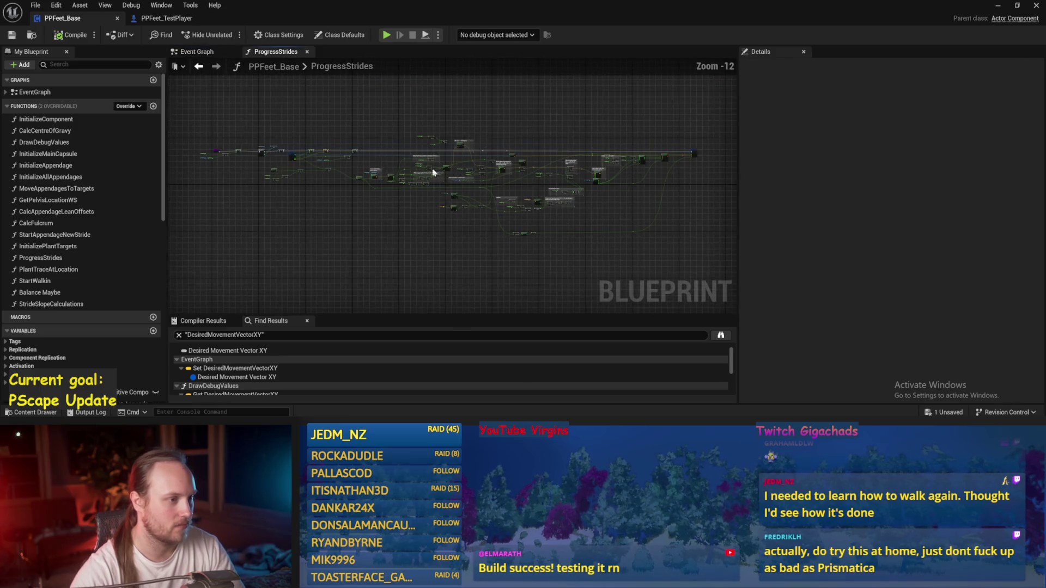
left_click(198, 66)
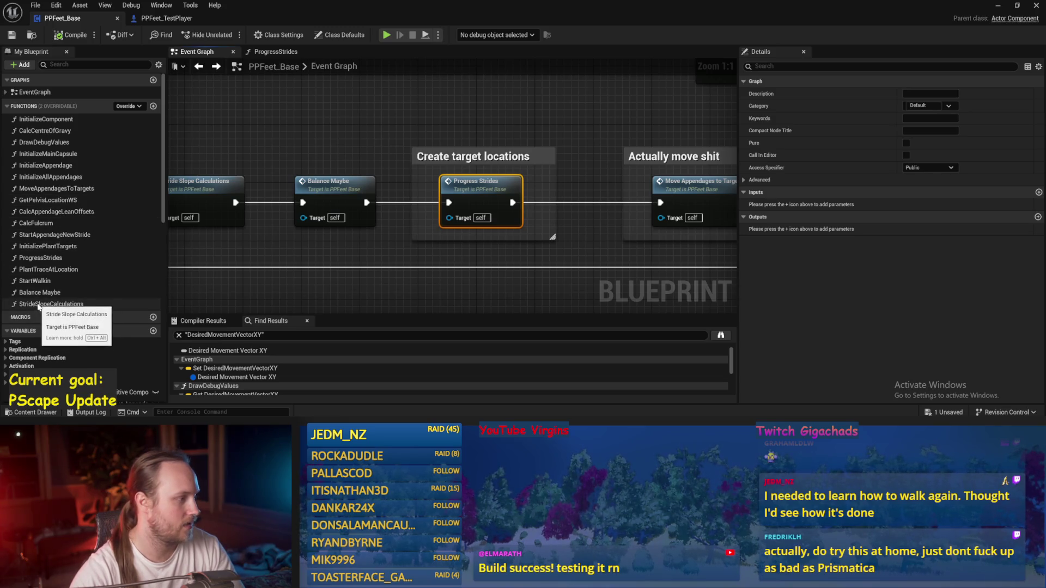
Rename the ProgressStrides function to DetermineAppendageTargets.
left_click(39, 258)
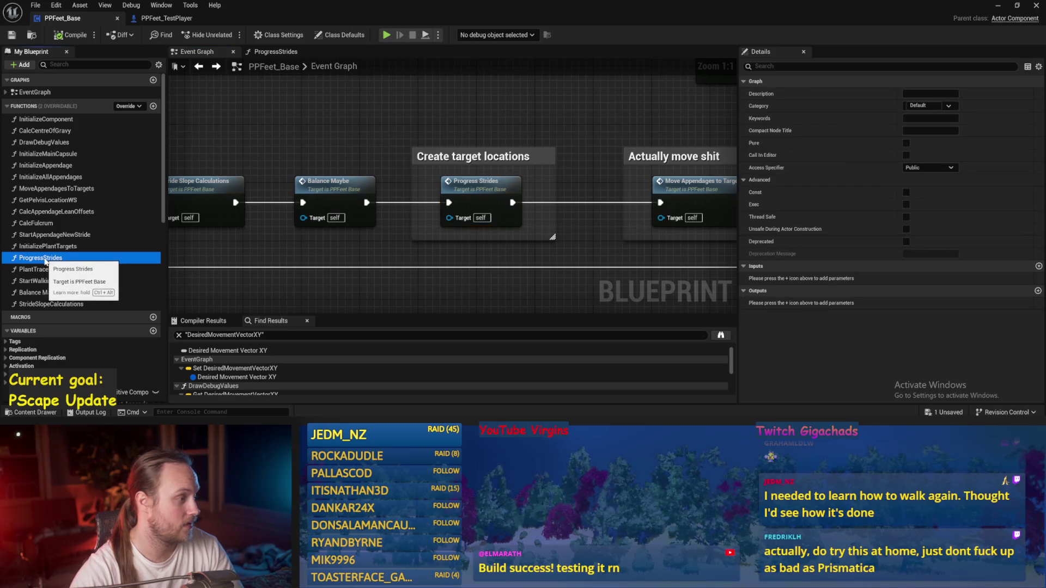
left_click(45, 259)
type("DetermineAppendage")
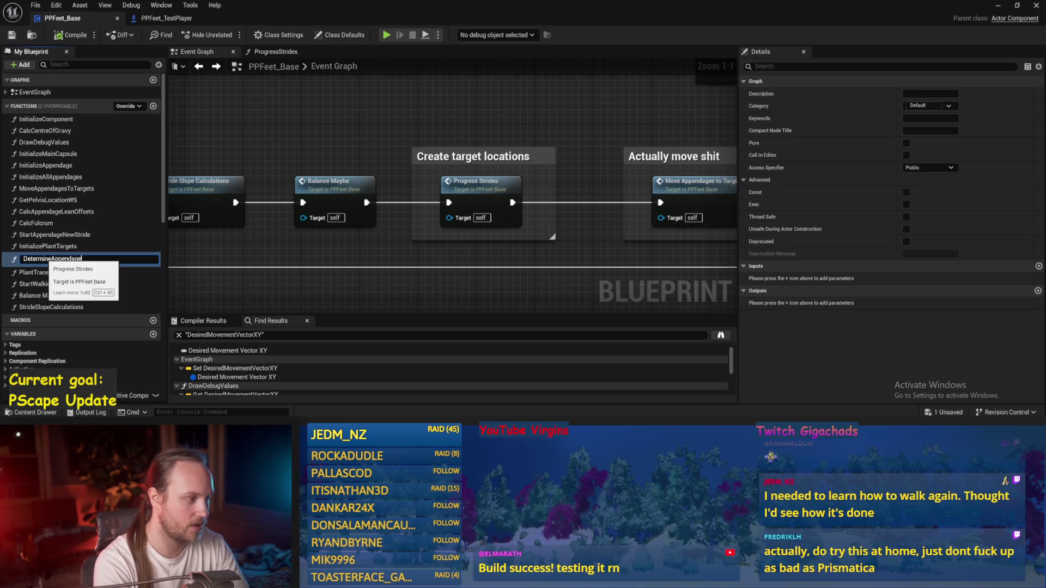
type("Targets")
key("Return")
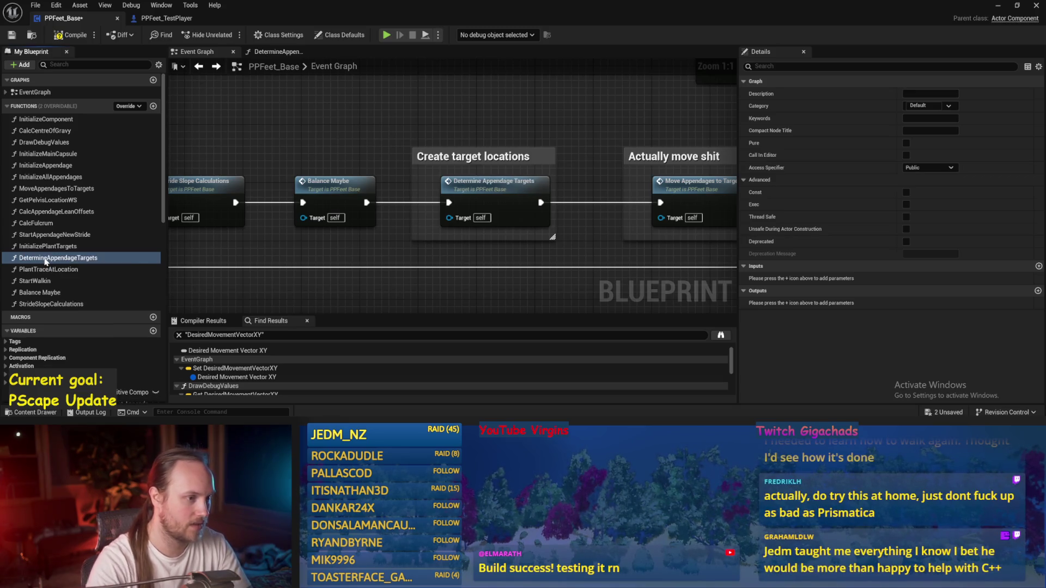
Check the Determine Appendage Targets node in the Event Graph, then save and compile.
left_click_drag(553, 150, 436, 154)
left_click(423, 180)
left_click_drag(439, 109, 333, 116)
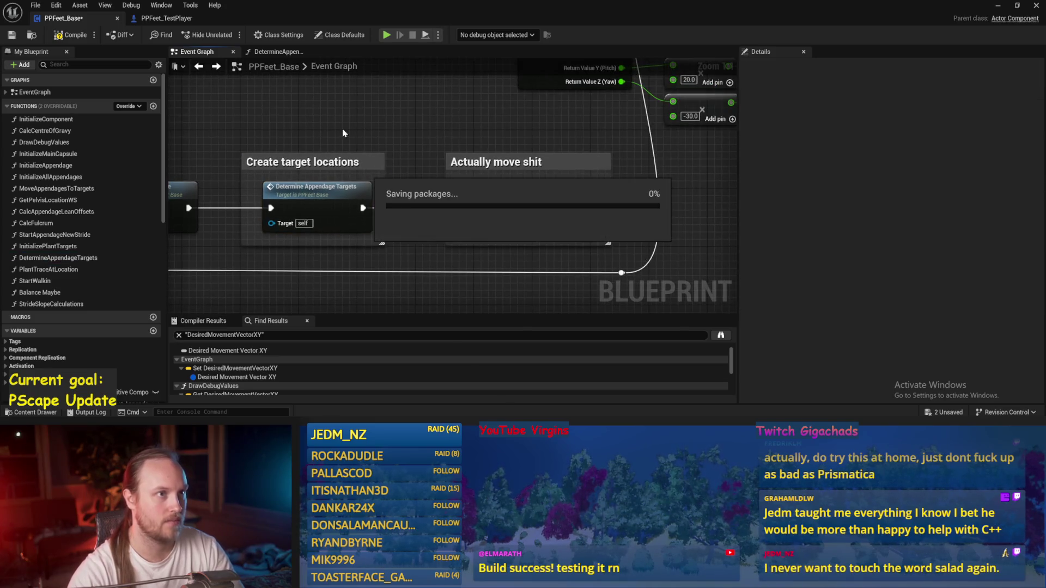
key("ctrl+s")
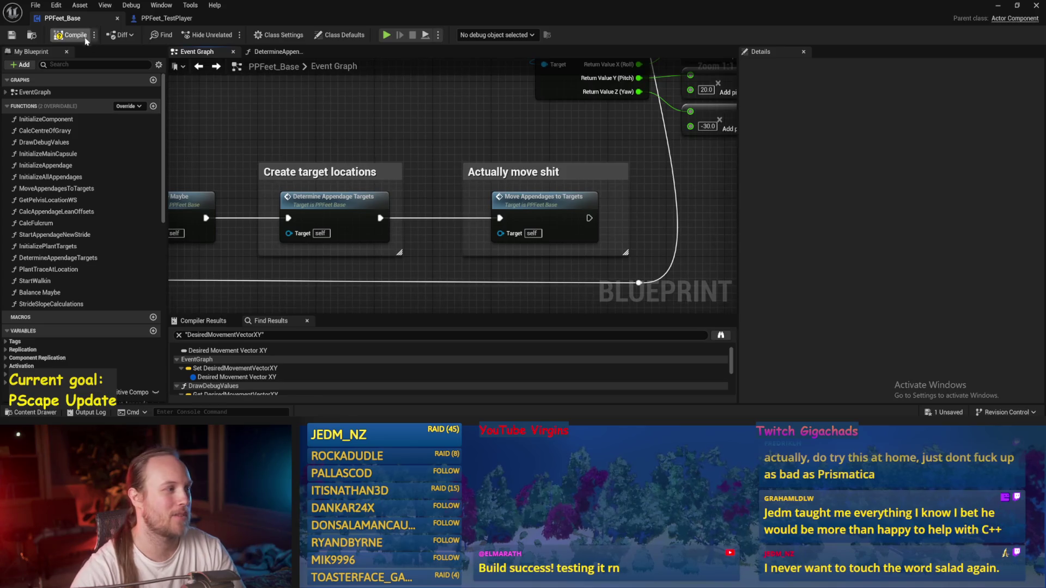
left_click(15, 36)
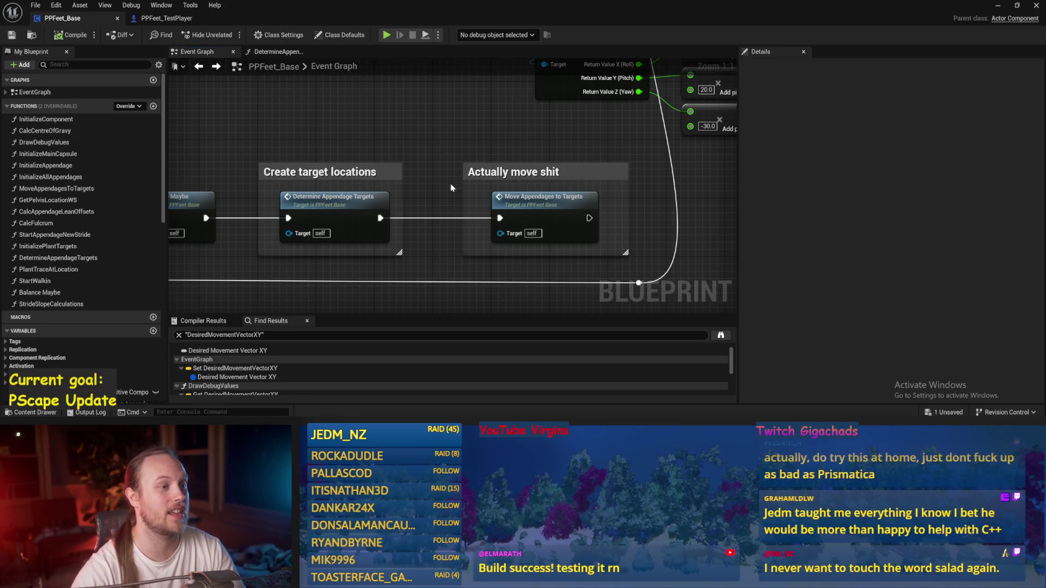
left_click_drag(453, 194, 423, 201)
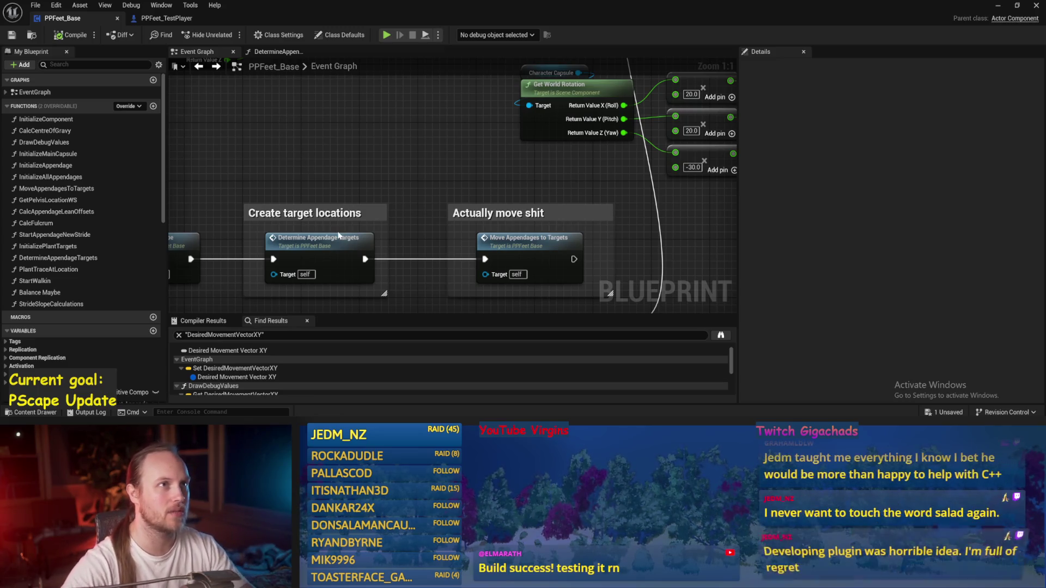
Clear the find results, open the Balance Maybe function graph, and save the blueprint.
left_click_drag(432, 177, 448, 184)
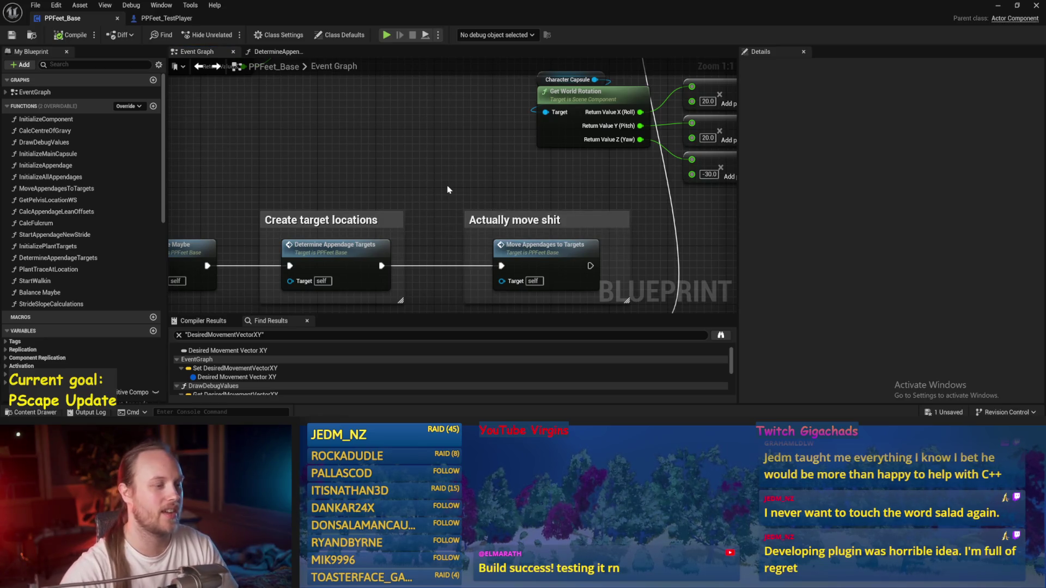
left_click(179, 335)
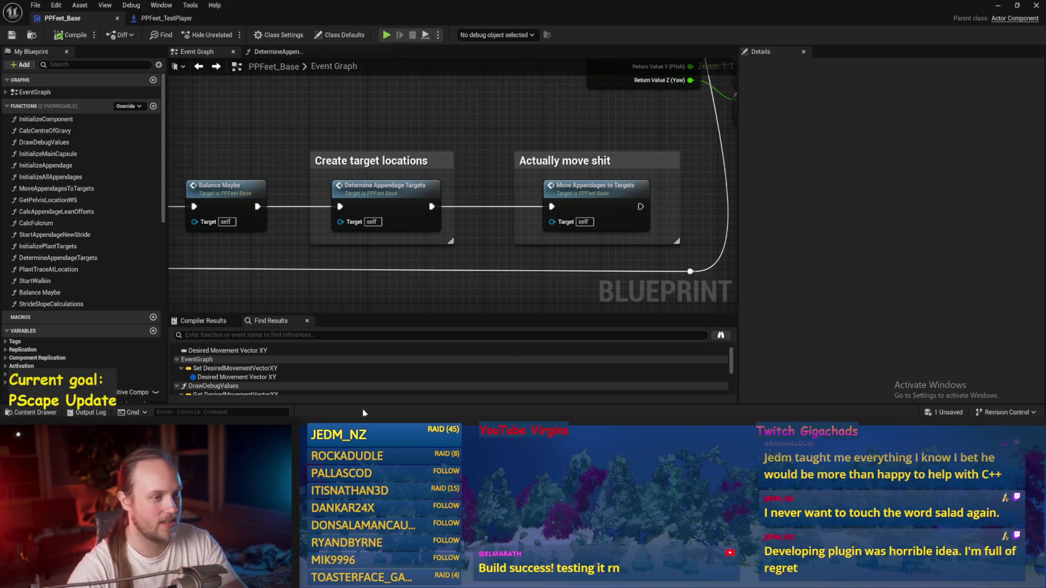
scroll(531, 133, "down", 1)
left_click_drag(532, 133, 243, 207)
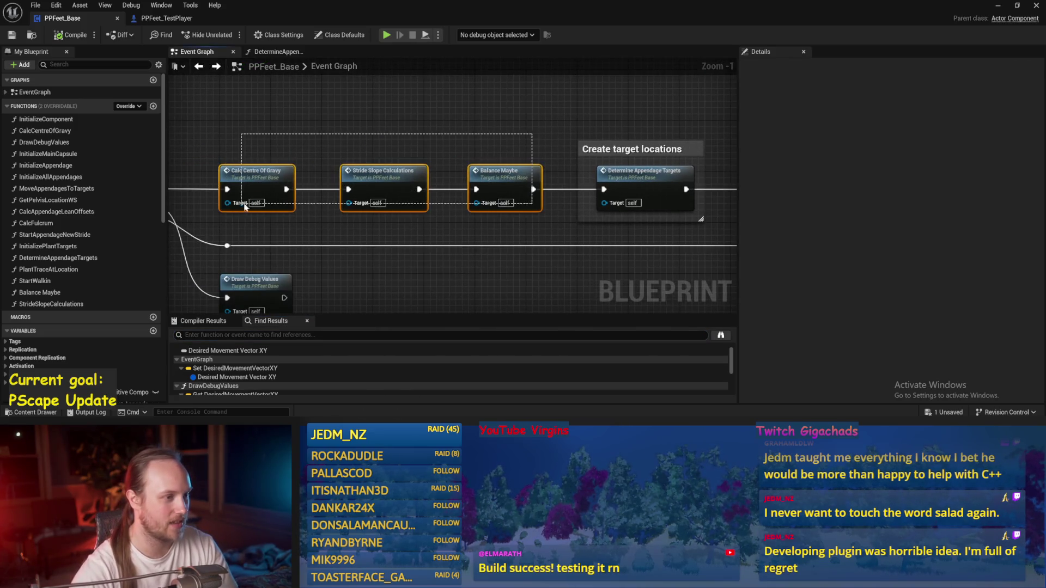
double_click(435, 163)
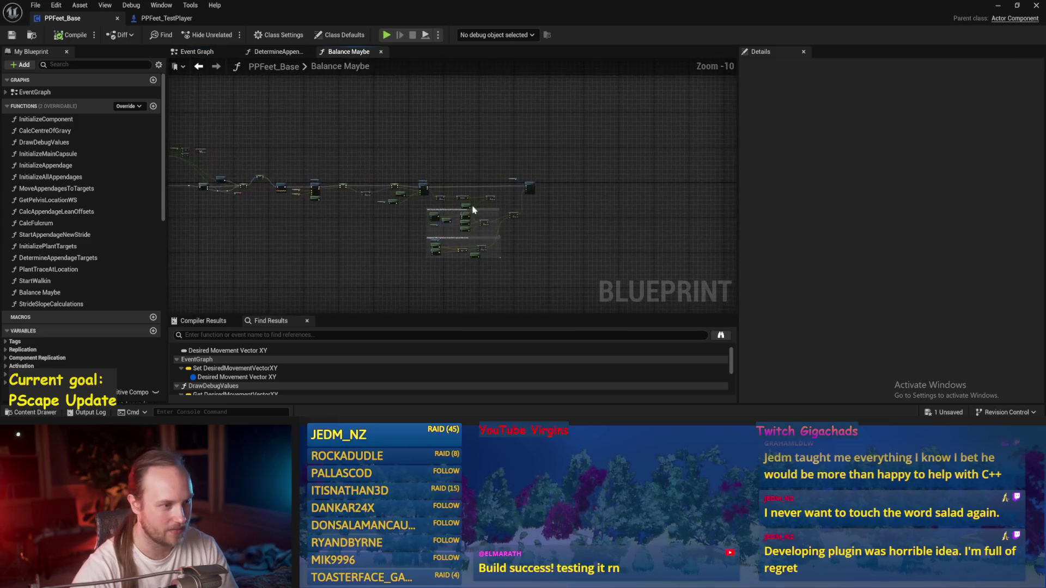
scroll(463, 180, "up", 8)
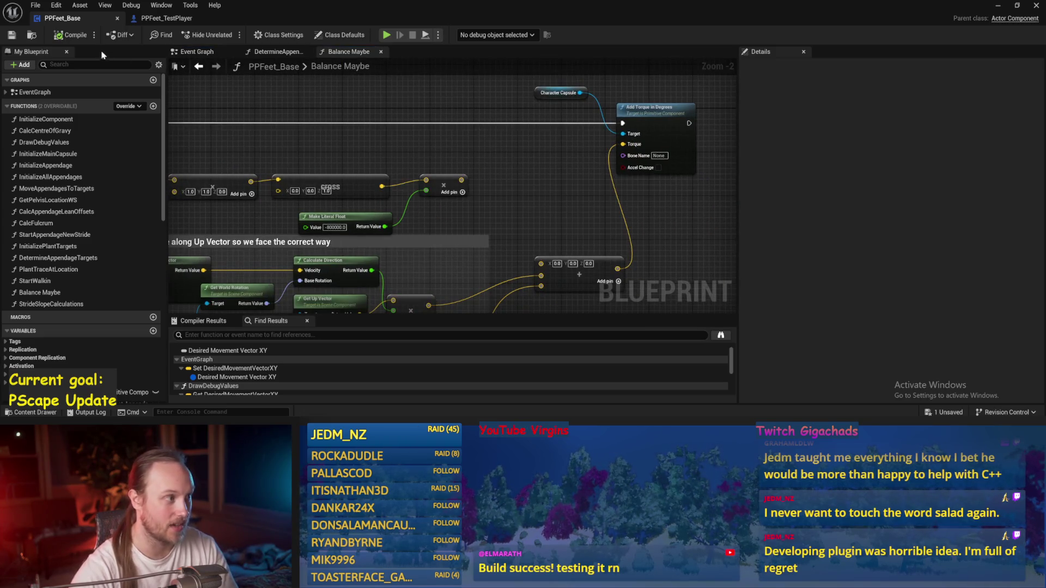
left_click(12, 34)
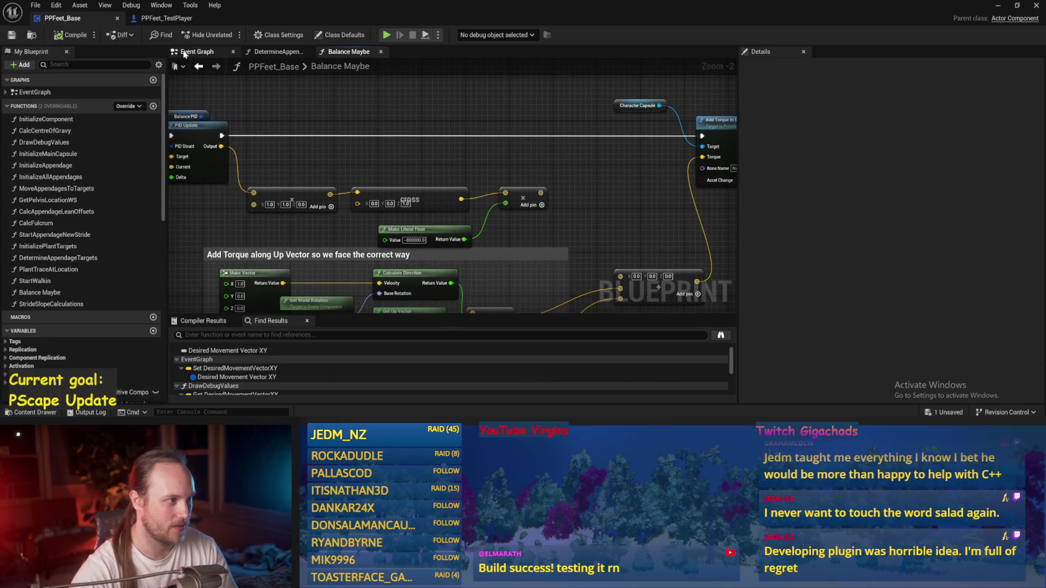
left_click(184, 52)
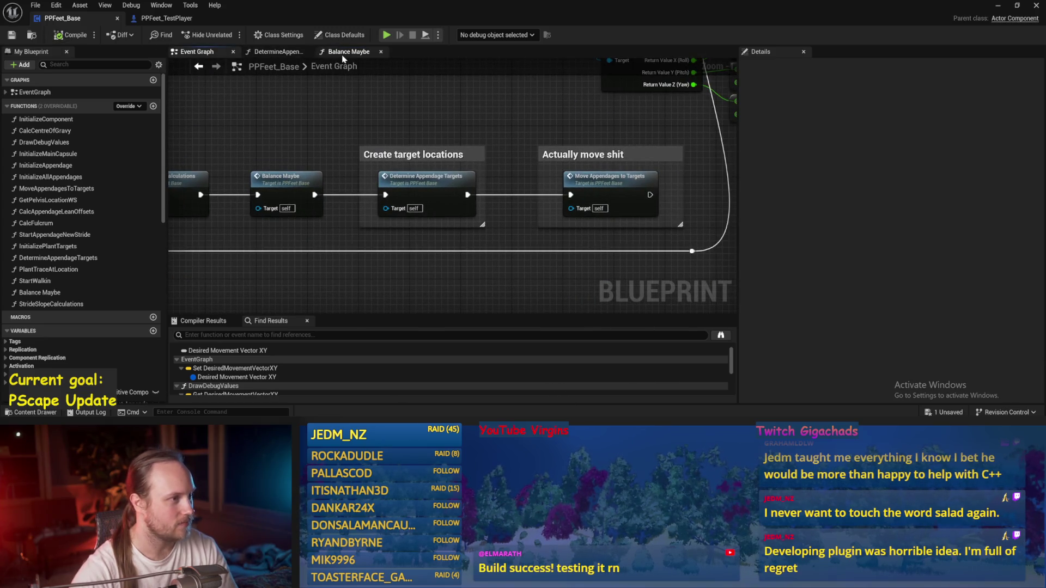
left_click(342, 53)
Wire the multiply output into the add node's first input, save, and minimize the editor.
mouse_move(401, 176)
left_mouse_down()
mouse_move(602, 170)
mouse_move(531, 205)
mouse_move(480, 261)
left_mouse_up()
scroll(397, 193, "up", 2)
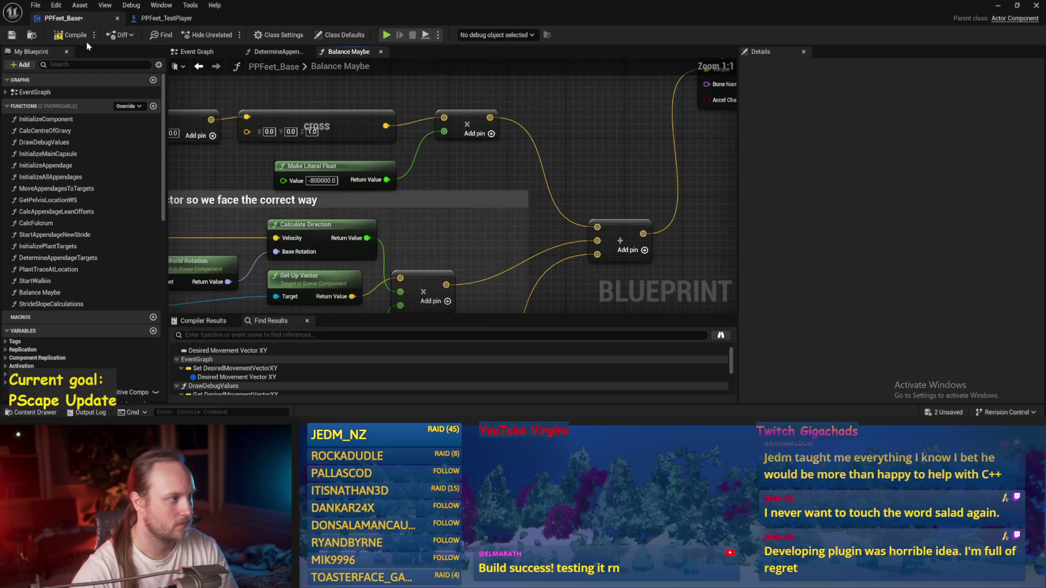
left_click(11, 36)
left_click_drag(598, 137, 505, 171)
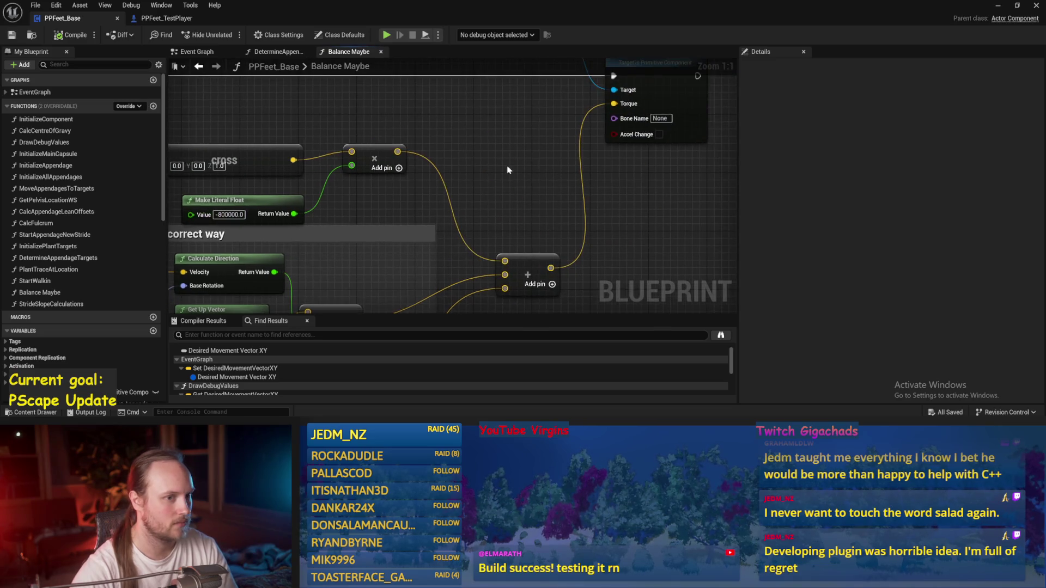
left_click(998, 6)
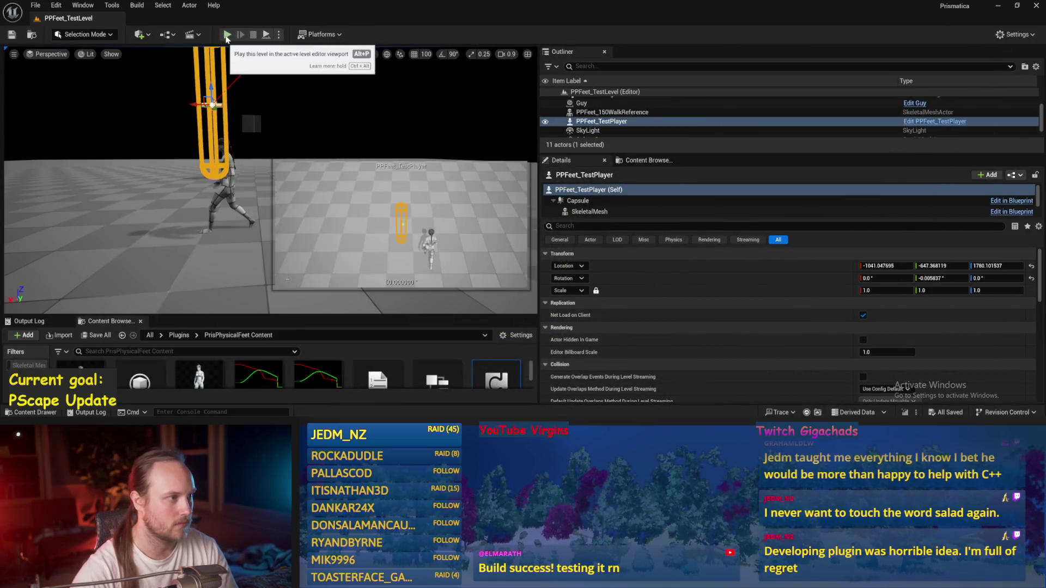
Play-test the level, moving the player diagonally with A and S, then reopen PPFeet_Base.
left_click(227, 35)
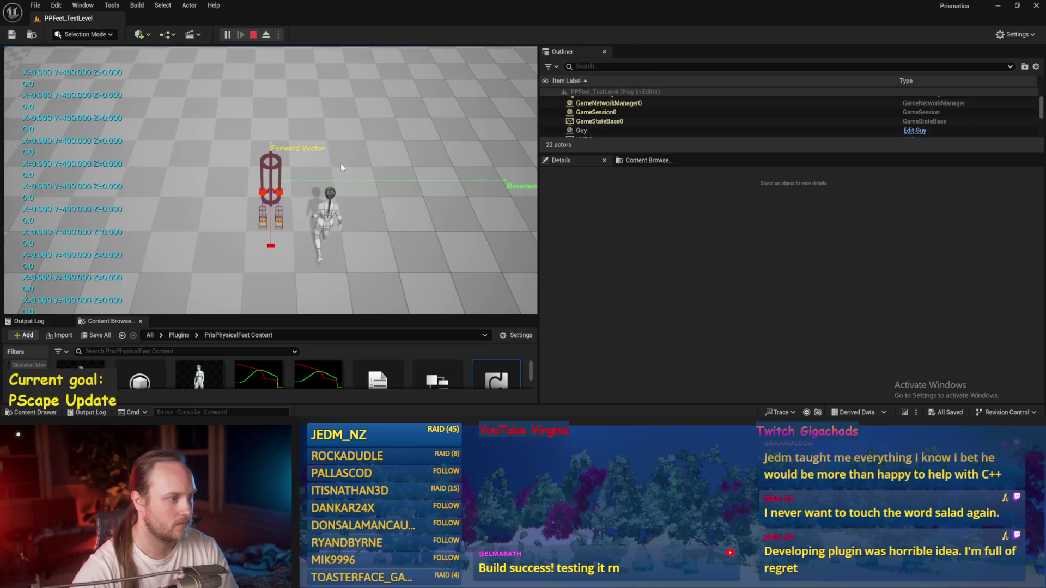
key("a")
key("s")
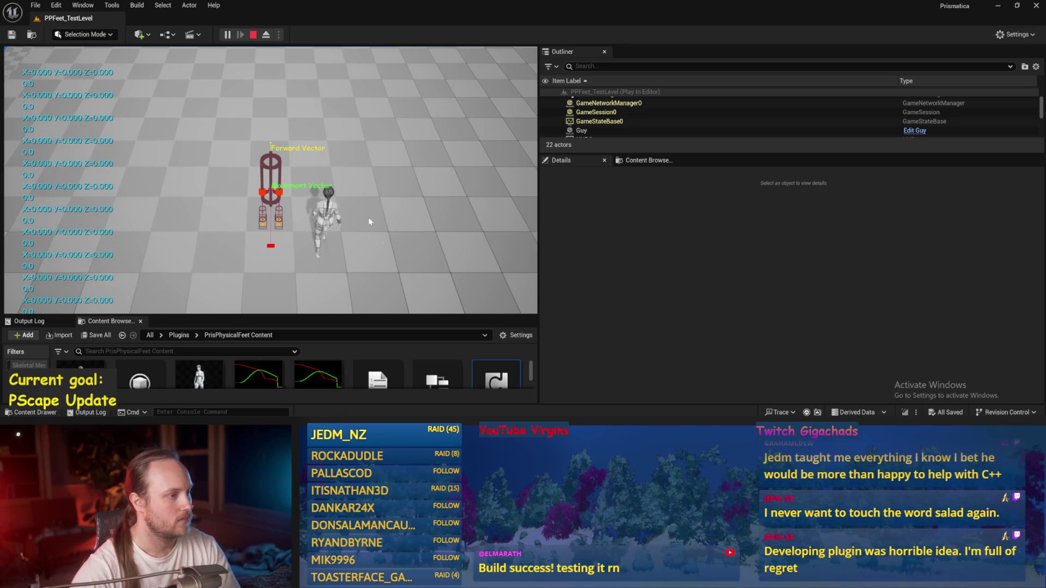
key("Escape")
double_click(378, 381)
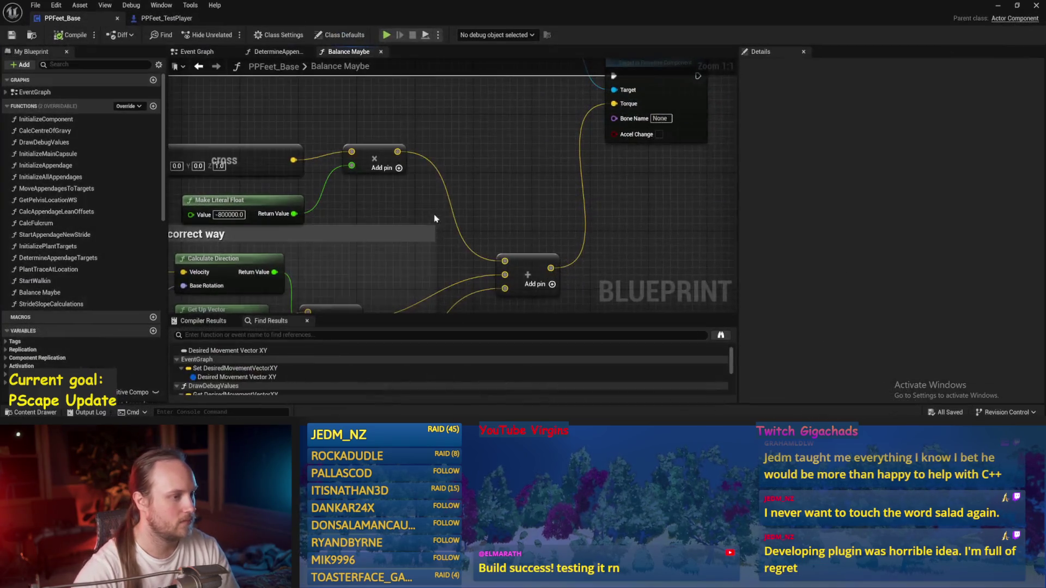
Compile, move Event Tick further left and Sequence closer to it, then save.
left_click(62, 36)
left_click(196, 52)
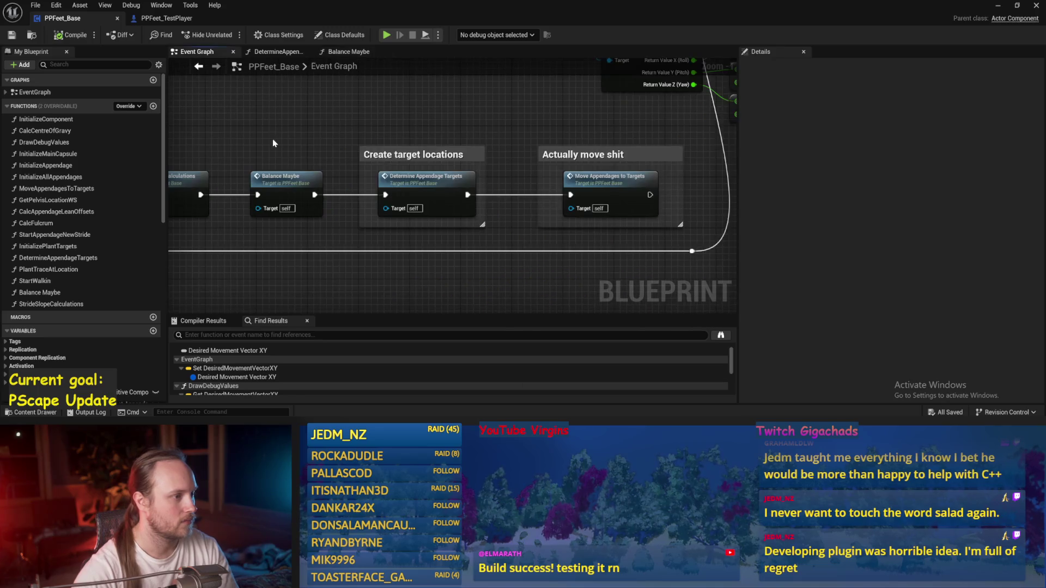
left_click_drag(483, 183, 586, 183)
scroll(530, 138, "down", 1)
left_click_drag(448, 171, 14, 165)
mouse_move(232, 221)
left_mouse_down()
mouse_move(483, 227)
mouse_move(343, 226)
left_mouse_up()
scroll(403, 137, "up", 3)
key("ctrl+s")
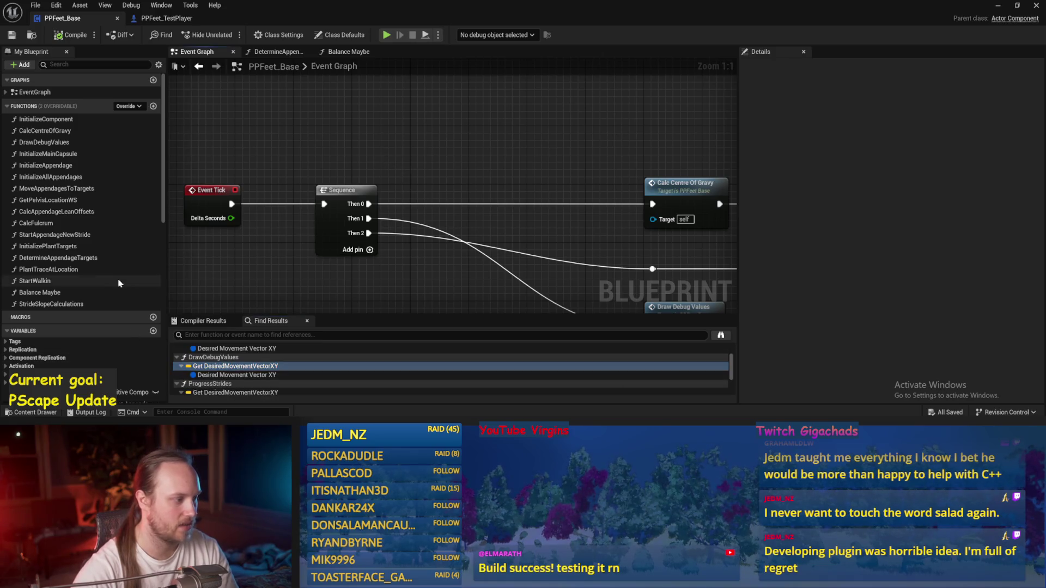
Place a Get Desired Movement Vector XY node via the 'get xy' search.
right_click(326, 138)
type("get xy")
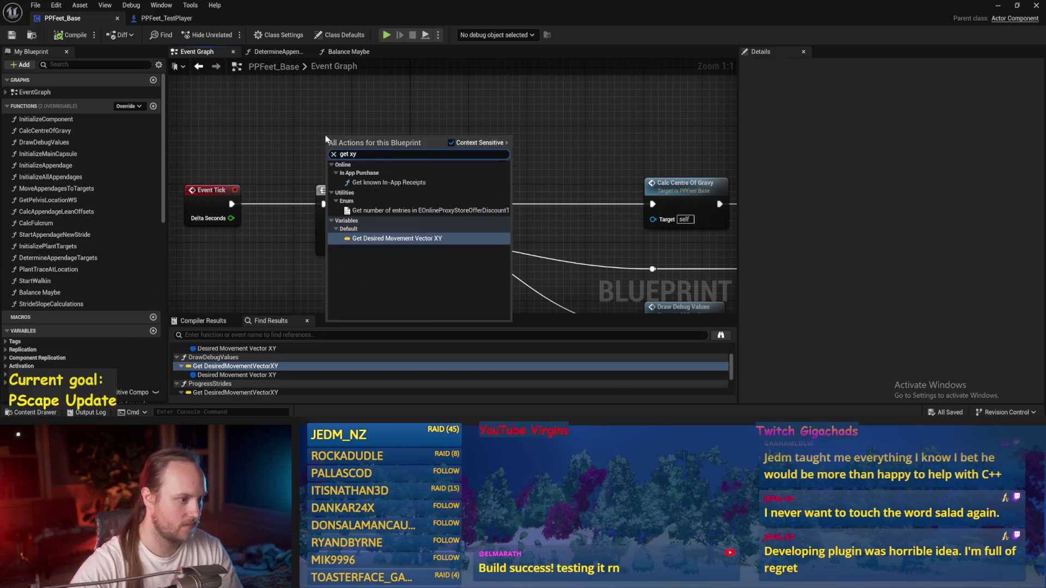
key("Return")
mouse_move(327, 145)
left_mouse_down()
mouse_move(333, 180)
mouse_move(283, 130)
left_mouse_up()
left_click(318, 151)
Add a VInterp To node with Desired Movement Vector XY as its Target and save.
mouse_move(355, 130)
left_mouse_down()
mouse_move(431, 151)
mouse_move(419, 147)
left_mouse_up()
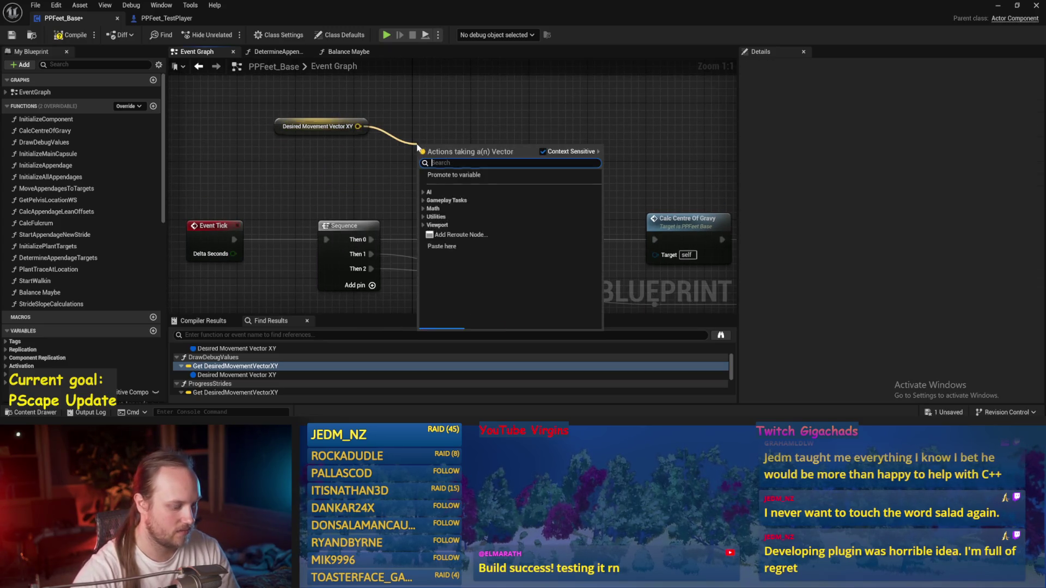
type("interp")
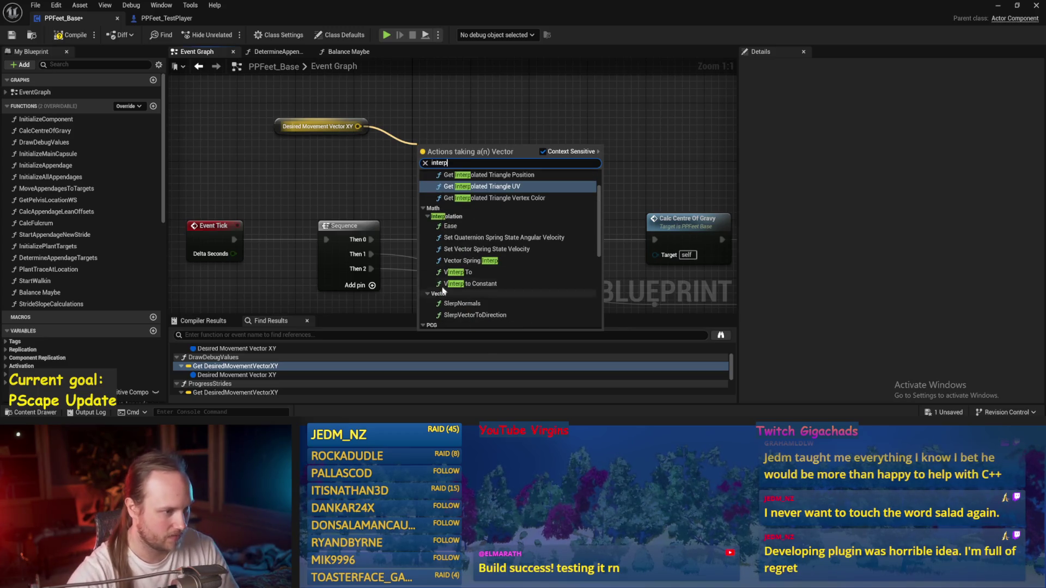
left_click(458, 272)
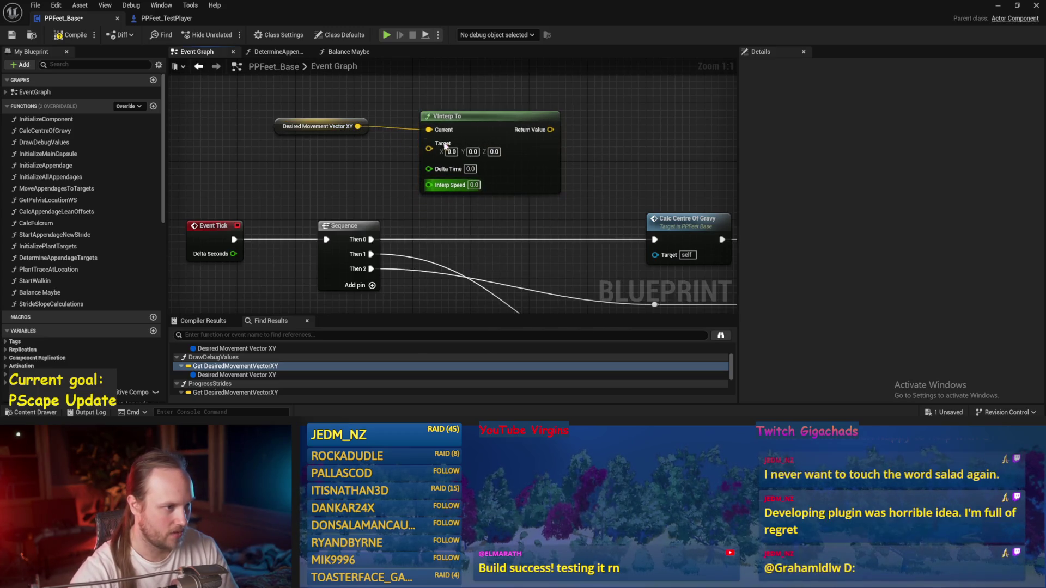
mouse_move(358, 127)
left_mouse_down()
mouse_move(435, 152)
mouse_move(452, 129)
mouse_move(422, 129)
left_mouse_up()
left_click(322, 189)
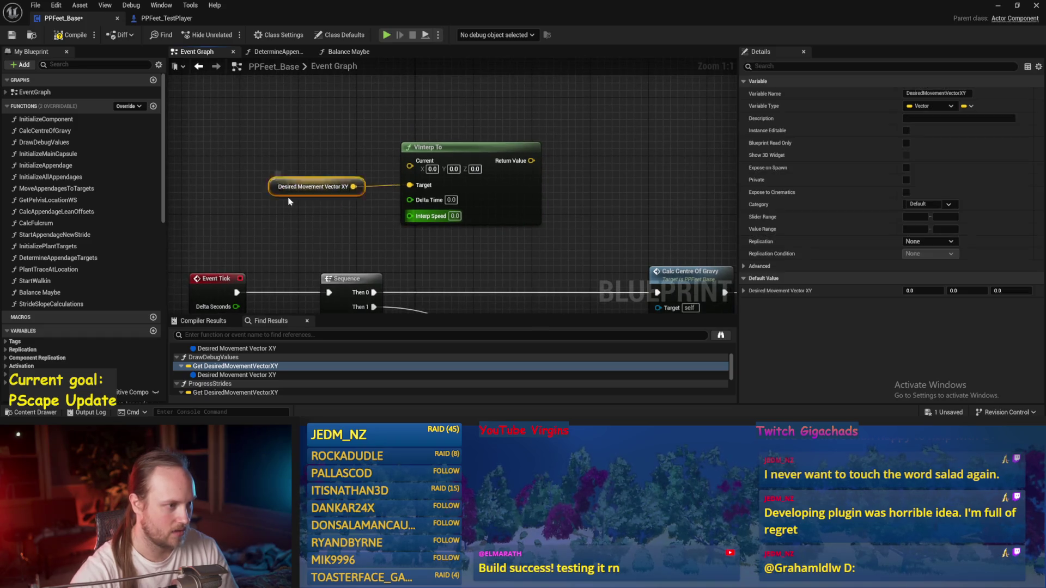
key("ctrl+s")
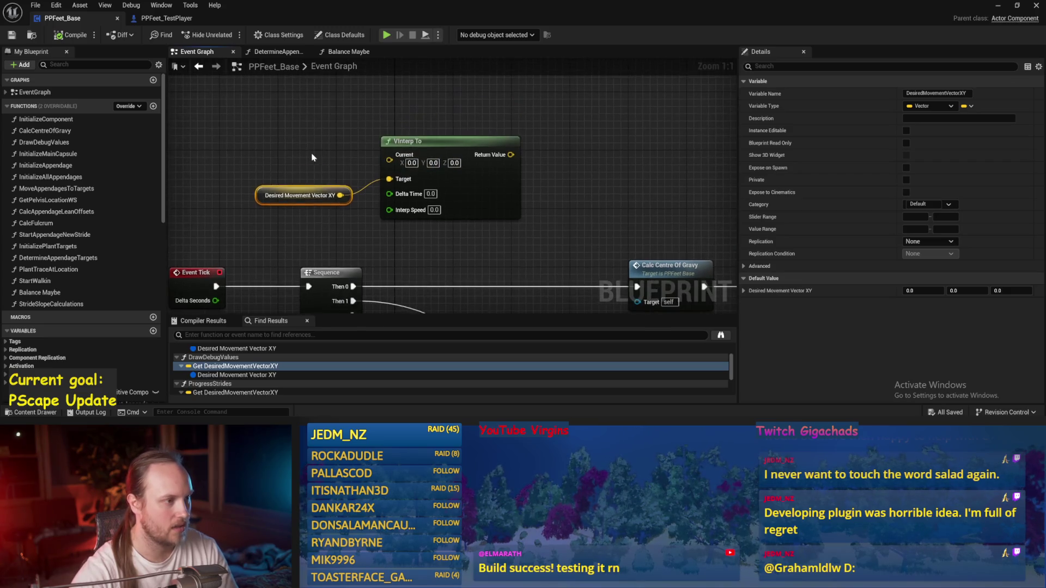
Arrange the view around VInterp To, inspect its Current pin options, and open the graph action list.
left_click_drag(339, 115, 312, 158)
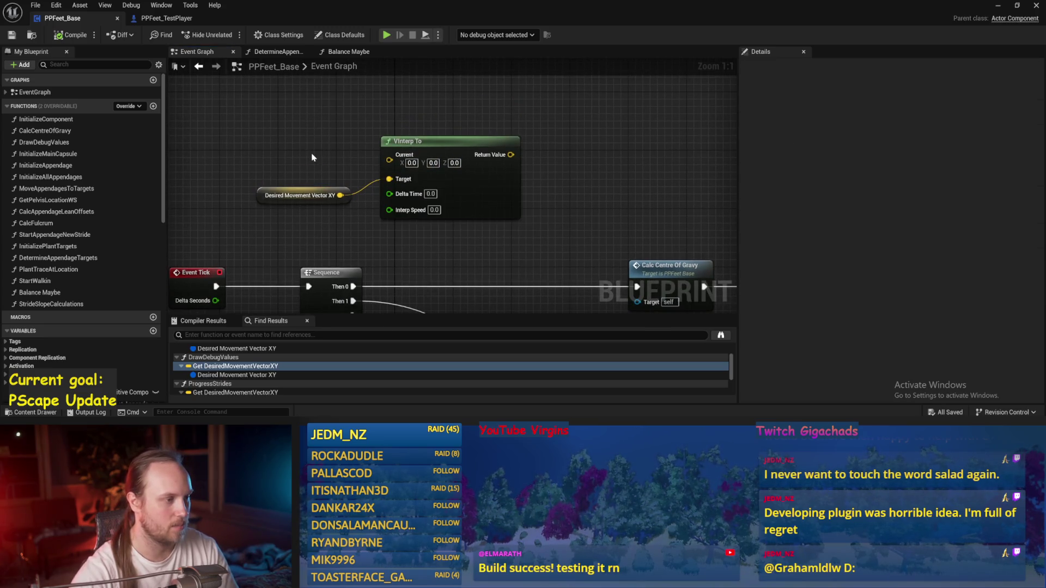
left_click_drag(267, 210, 389, 188)
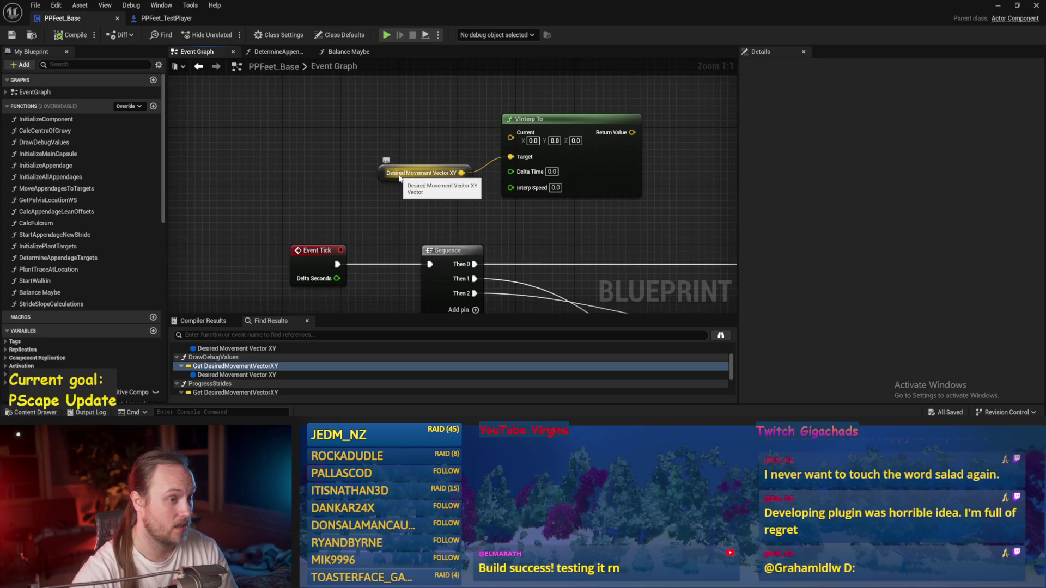
left_click(430, 173)
left_click_drag(397, 197, 265, 214)
left_click(265, 215)
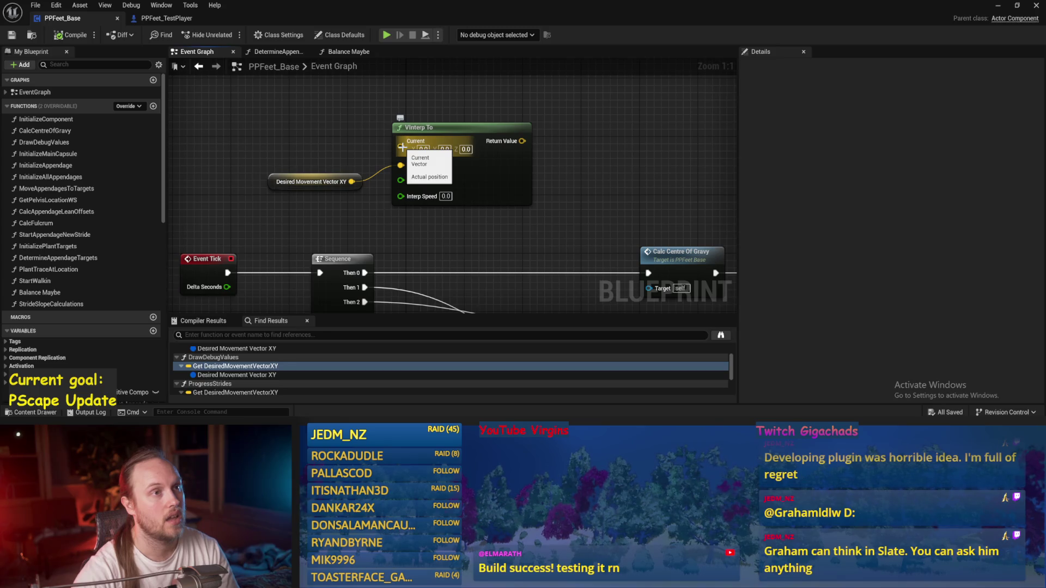
right_click(402, 147)
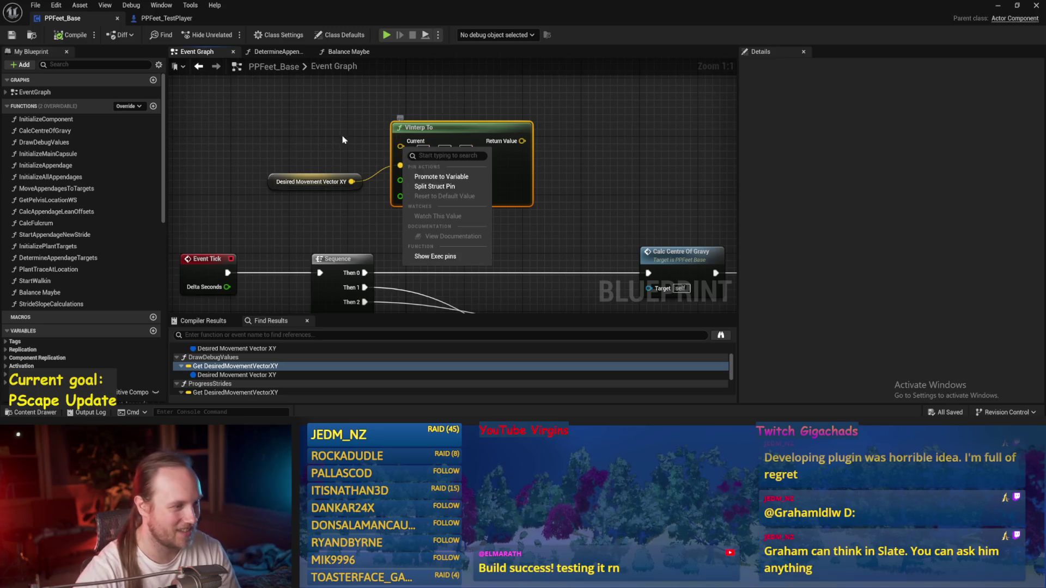
left_click(389, 227)
left_click_drag(388, 226, 364, 197)
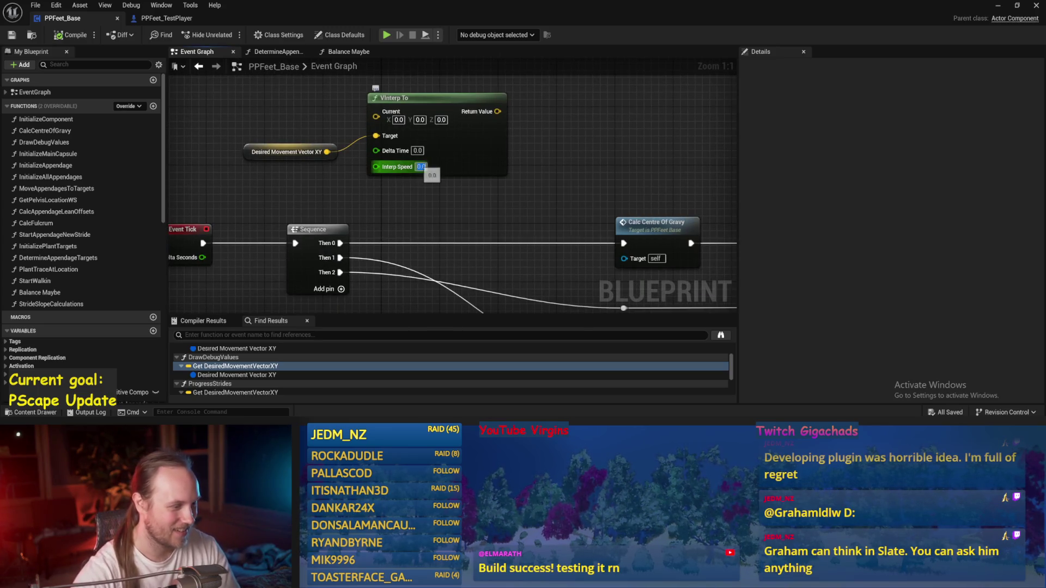
left_click_drag(442, 196, 480, 216)
left_click(324, 173)
left_click(297, 202)
right_click(298, 203)
Add Get World Delta Seconds and promote VInterp To's Current pin to a new Smoothed Target Vel XY variable.
type("world delta")
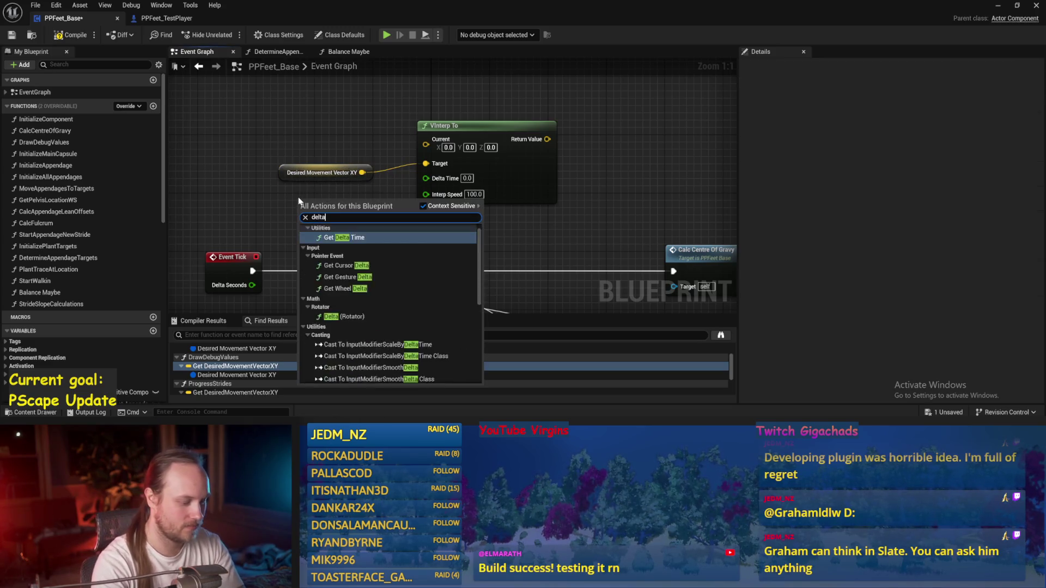
key("Return")
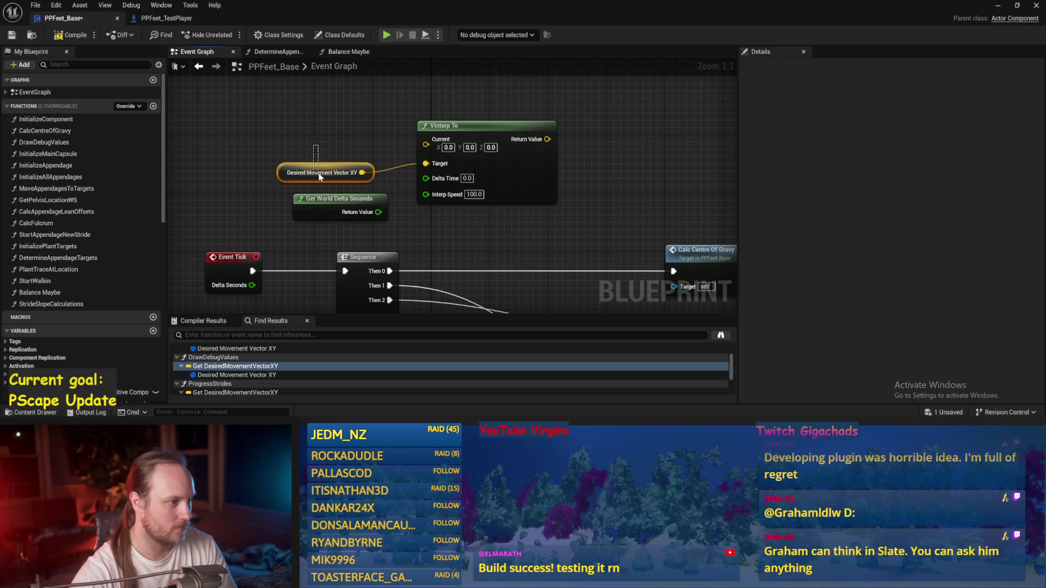
left_click_drag(320, 175, 399, 165)
left_click_drag(360, 193, 338, 186)
right_click(465, 165)
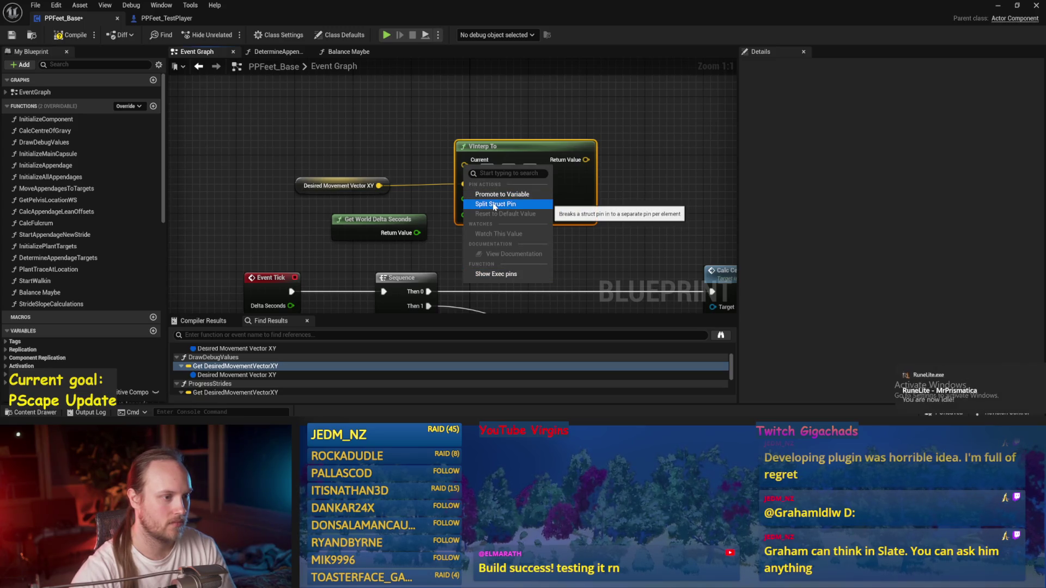
left_click(502, 195)
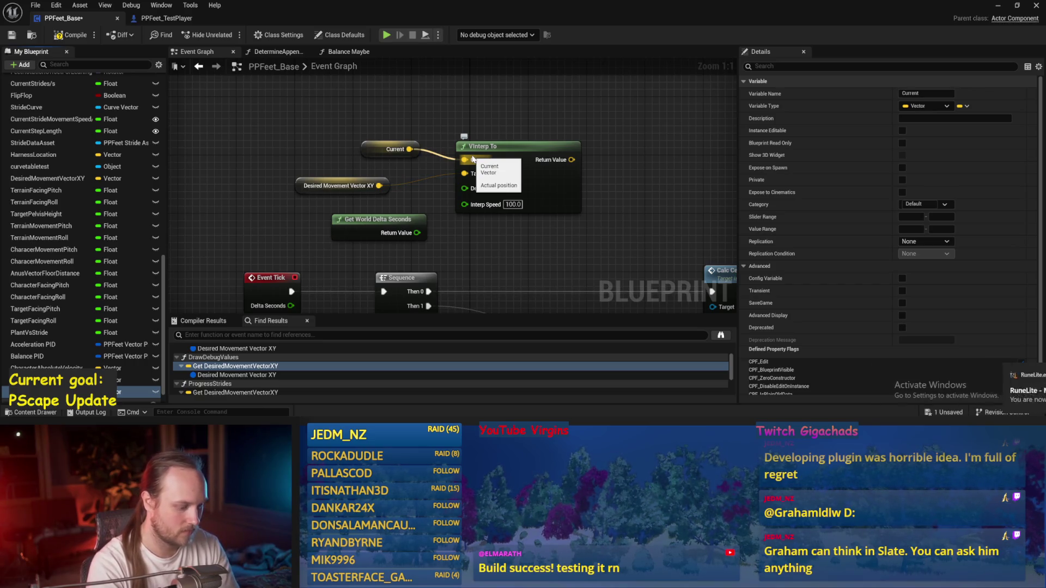
key("ctrl+z")
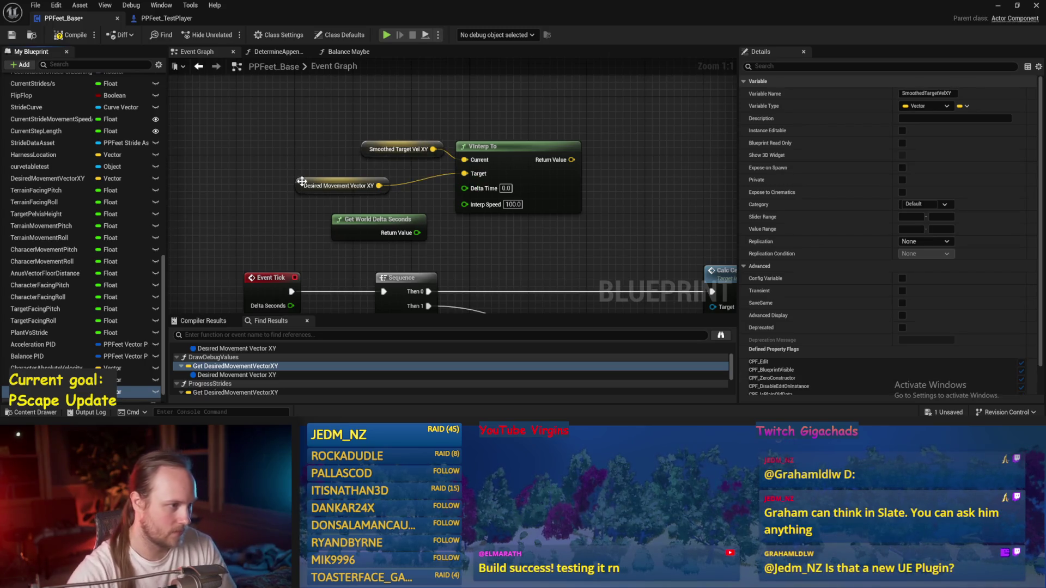
Rename Desired Movement Vector XY to TargetMovementVectorXY, save, and add a Smoothed Target Vel XY setter.
left_click(307, 184)
left_click(926, 93)
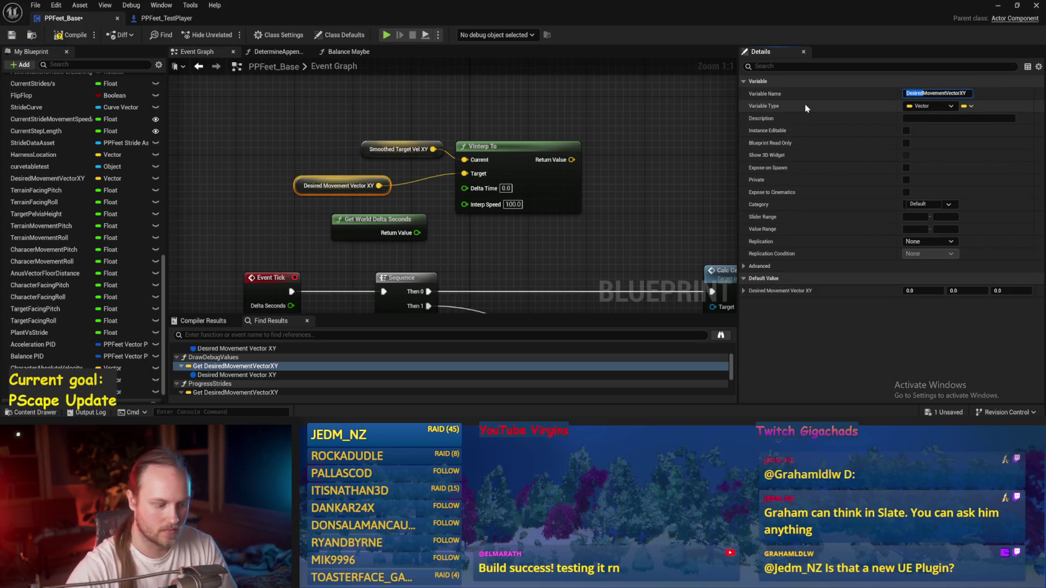
type("Target")
key("Return")
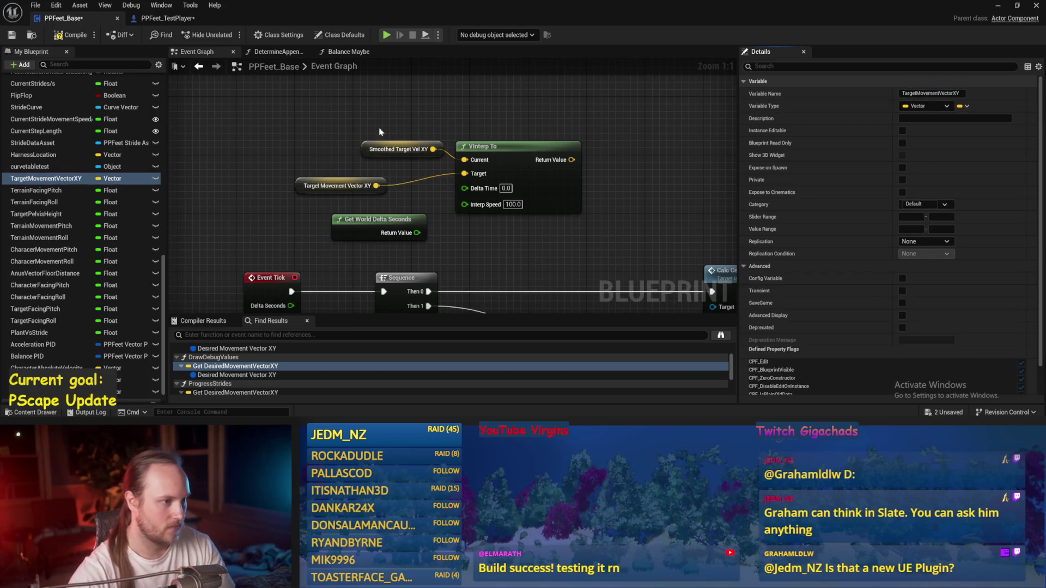
right_click(373, 176)
key("Escape")
left_click_drag(359, 170, 324, 170)
left_click(541, 264)
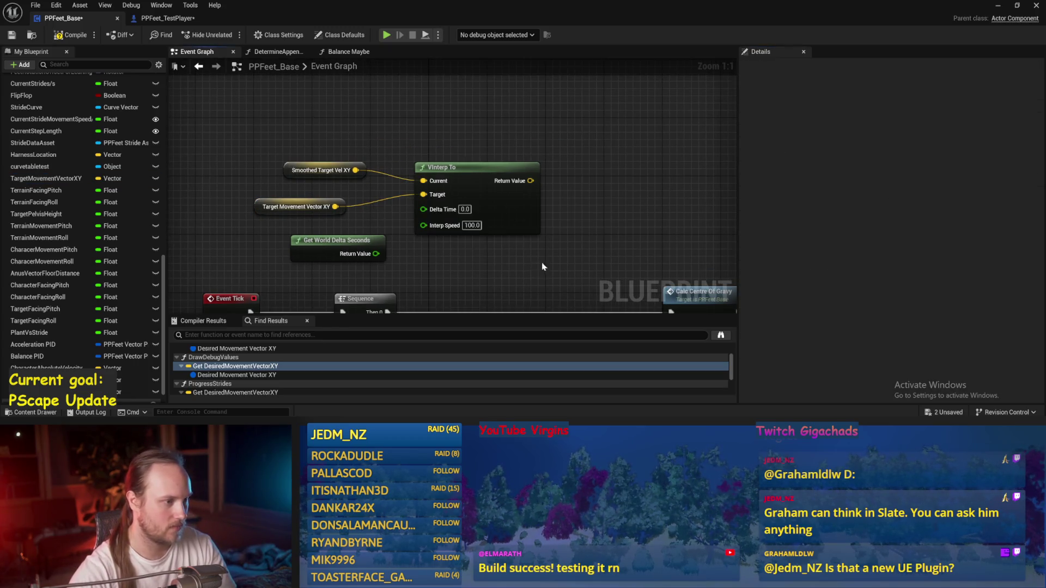
key("ctrl+s")
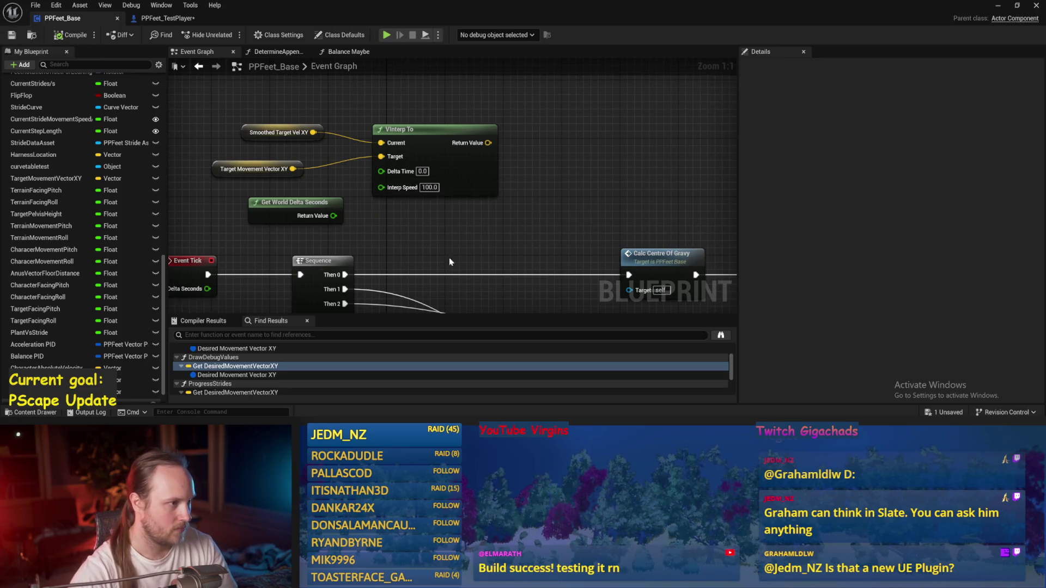
mouse_move(136, 392)
left_mouse_down()
mouse_move(479, 286)
mouse_move(480, 256)
left_mouse_up()
left_click(495, 160)
Feed VInterp To's result into the setter and world delta seconds into Delta Time, then play-test.
mouse_move(495, 160)
left_mouse_down()
mouse_move(480, 168)
mouse_move(523, 174)
mouse_move(484, 260)
left_mouse_up()
key("alt+Tab")
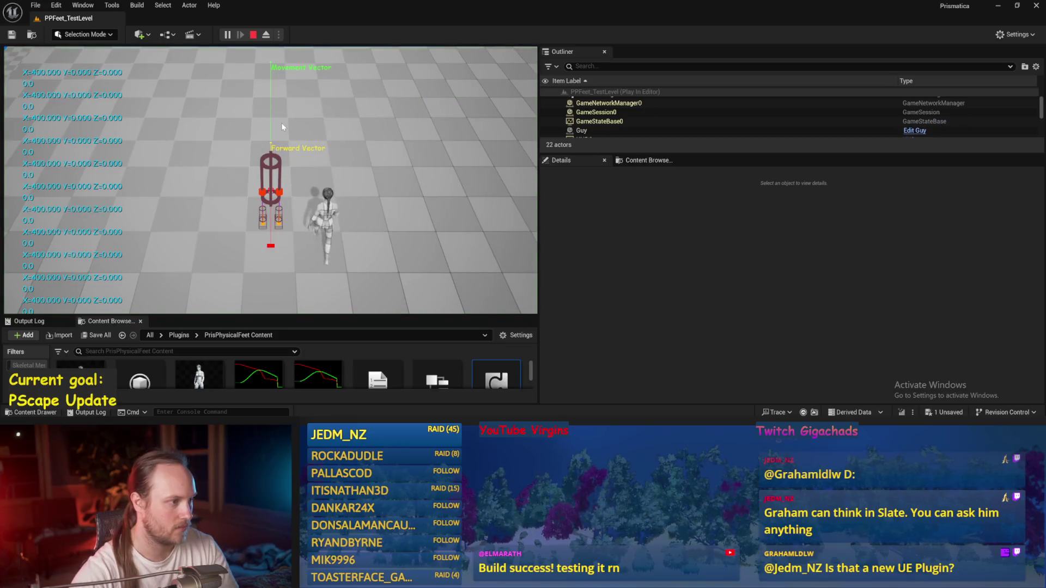
key("alt+Tab")
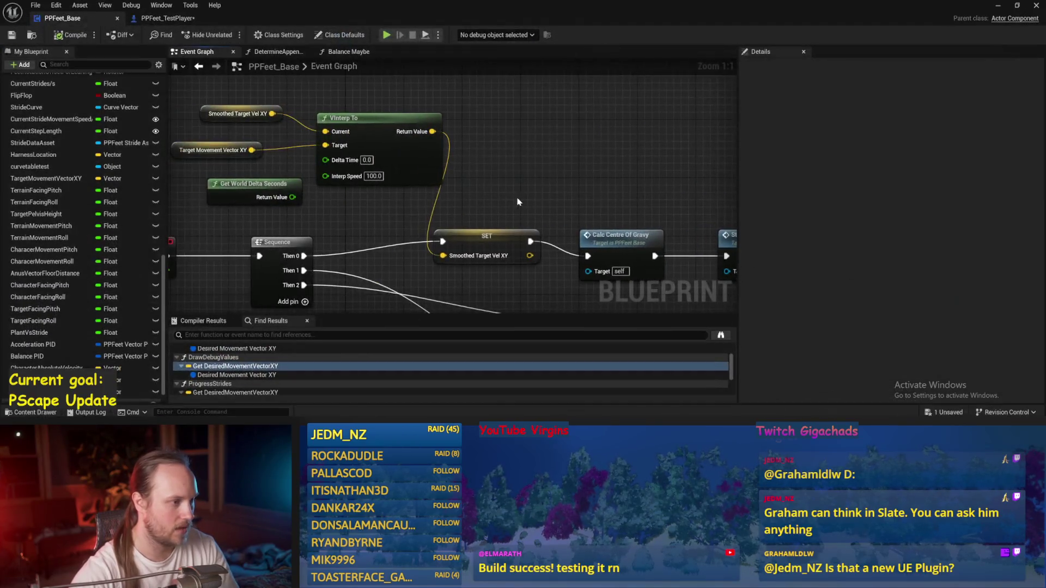
left_click_drag(384, 193, 417, 155)
left_click(435, 203)
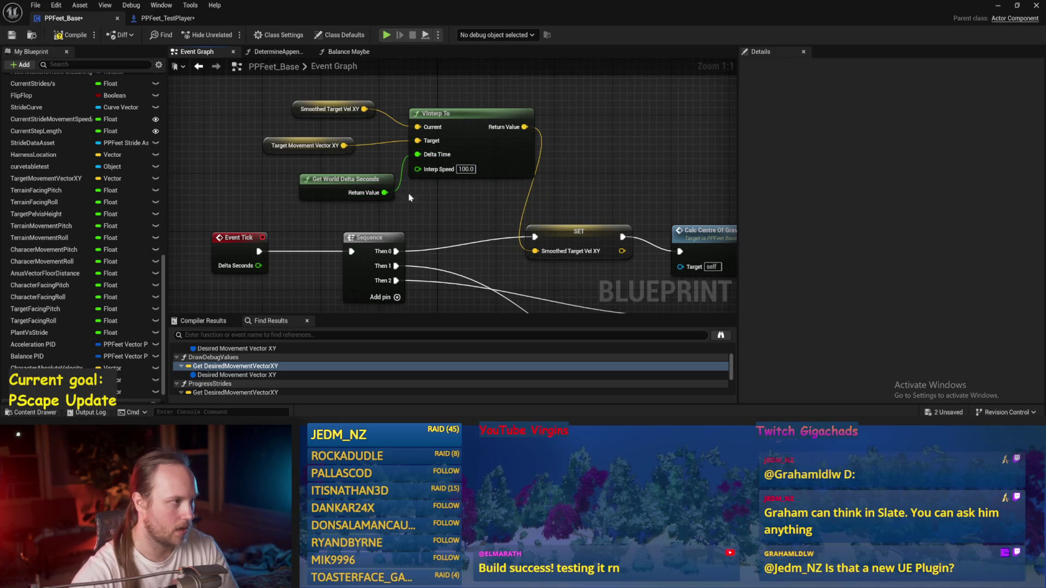
key("ctrl+s")
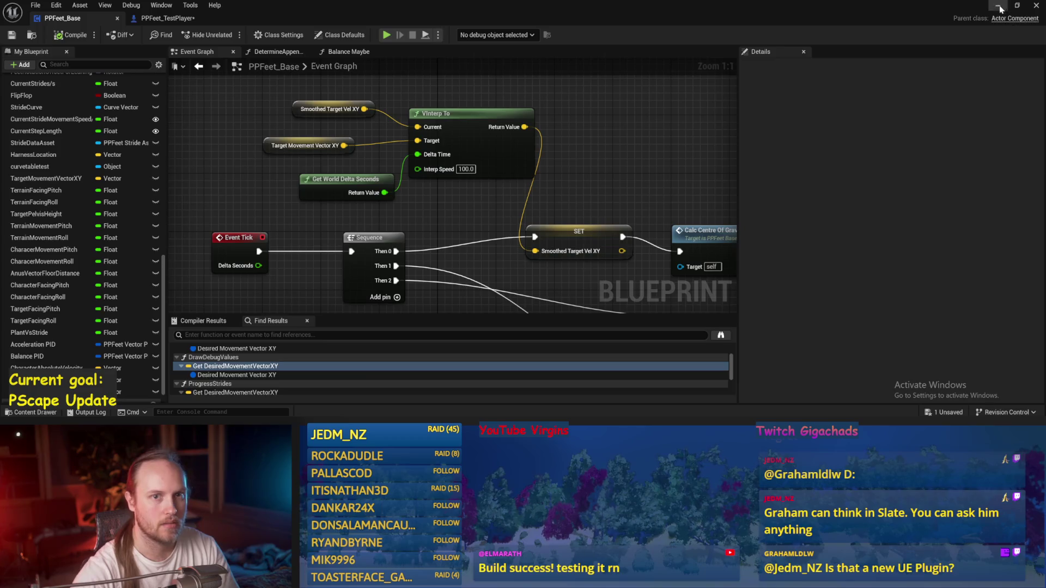
left_click(1000, 9)
left_click(228, 34)
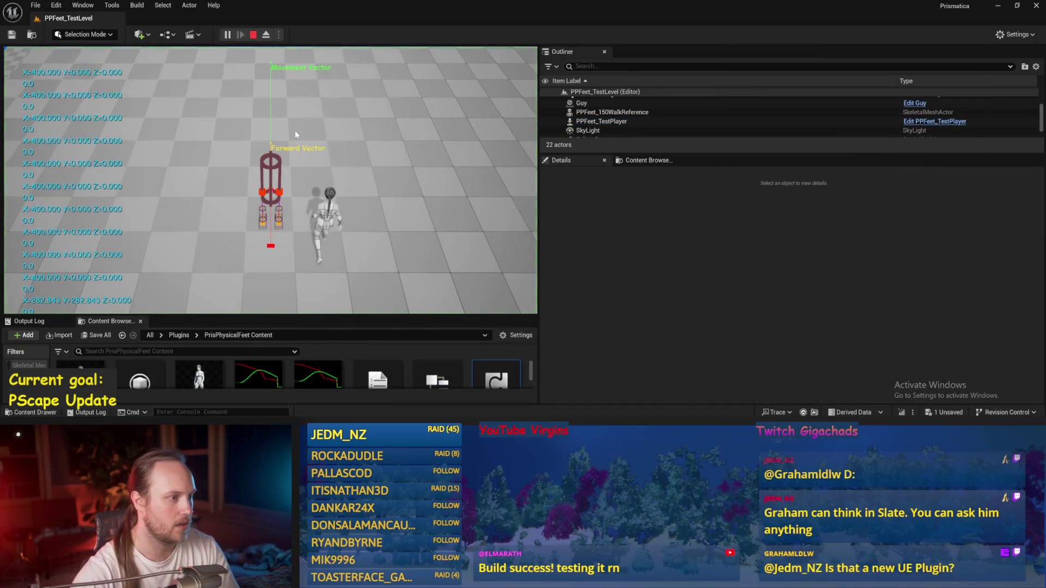
Set VInterp To's Interp Speed to 10.0, compile and save, and play-test the level again.
left_click(934, 121)
type("100.0")
key("Return")
left_click(11, 36)
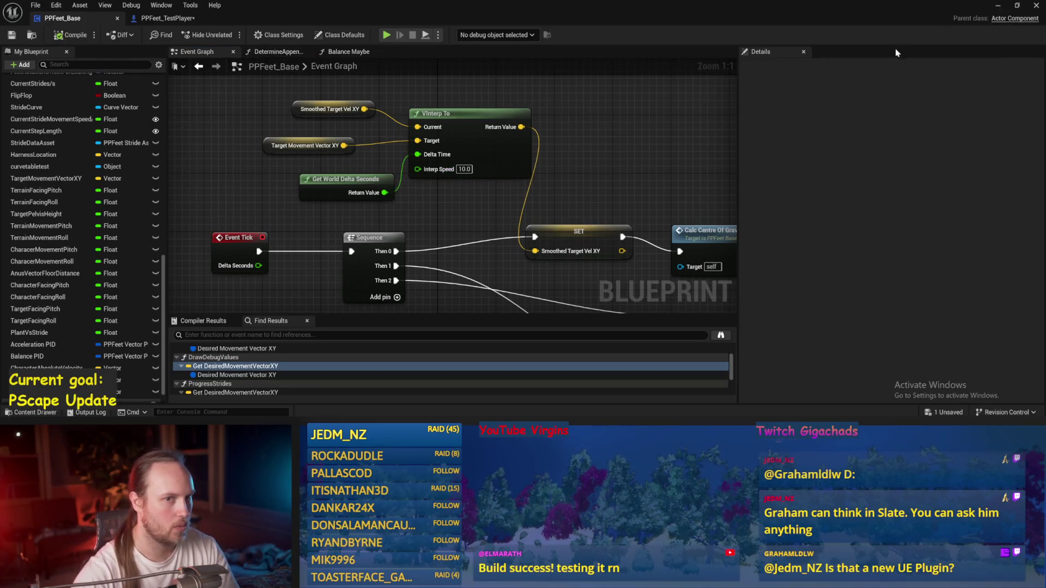
left_click(998, 7)
left_click(233, 35)
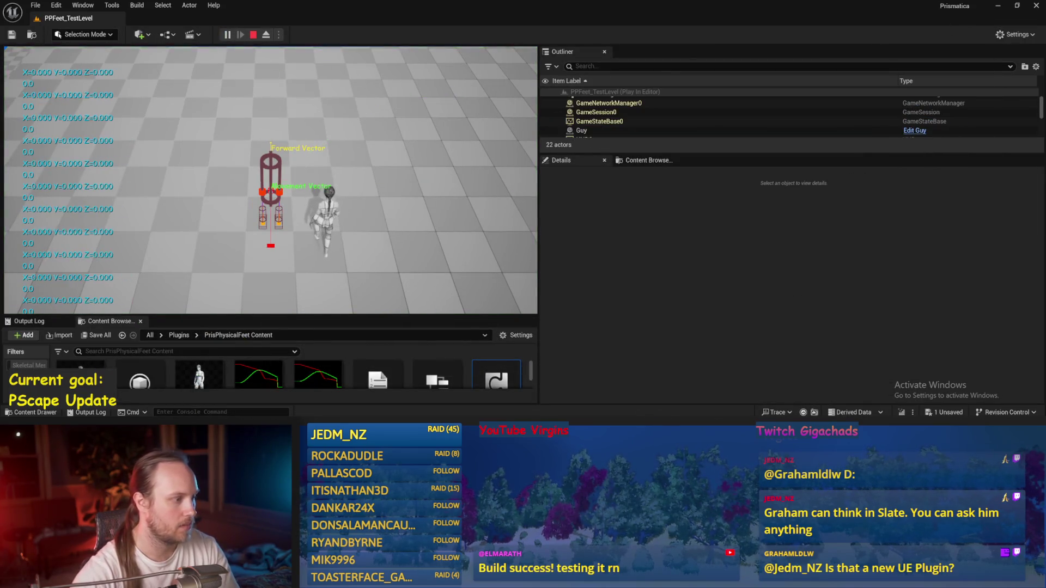
key("Escape")
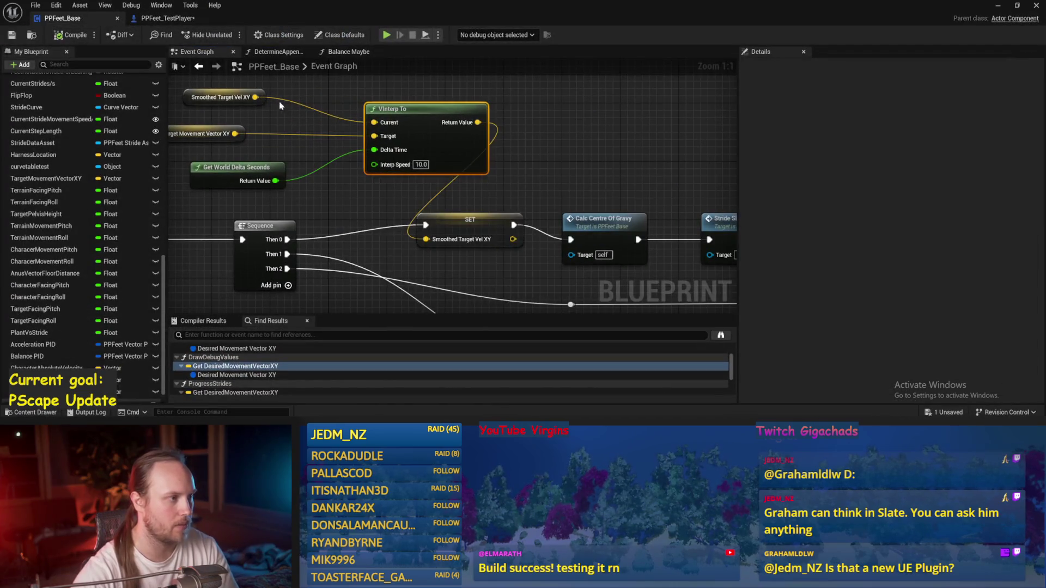
left_click(257, 103)
left_click(485, 165)
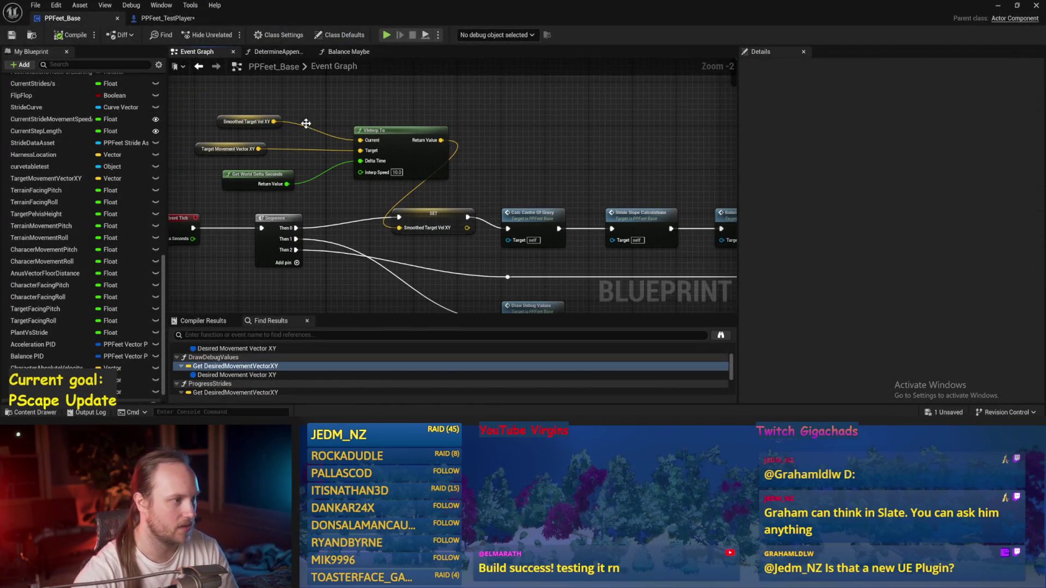
scroll(364, 170, "down", 3)
In DrawDebugValues, paste a Smoothed Target Vel XY getter into the multiply node in place of Target Movement Vector XY, and save.
left_click_drag(439, 164, 467, 139)
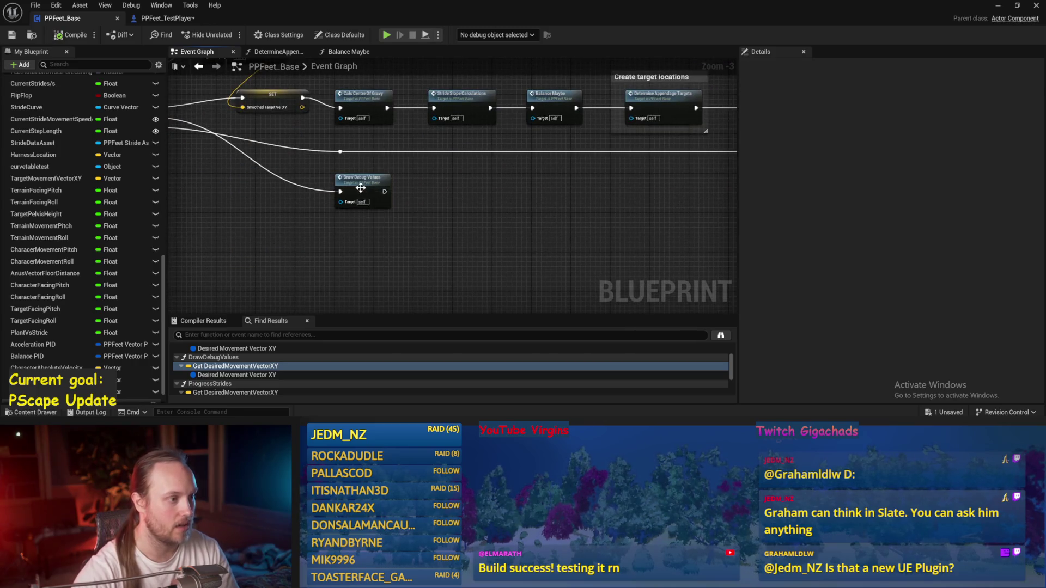
double_click(363, 191)
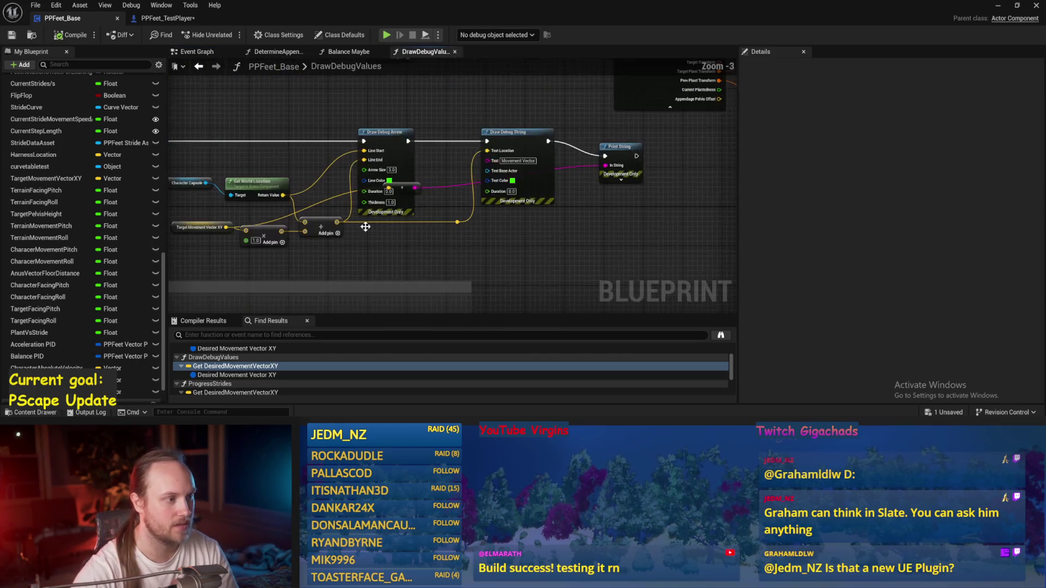
scroll(374, 220, "up", 3)
key("ctrl+v")
mouse_move(396, 246)
left_mouse_down()
mouse_move(376, 246)
mouse_move(471, 216)
left_mouse_up()
left_click(376, 212)
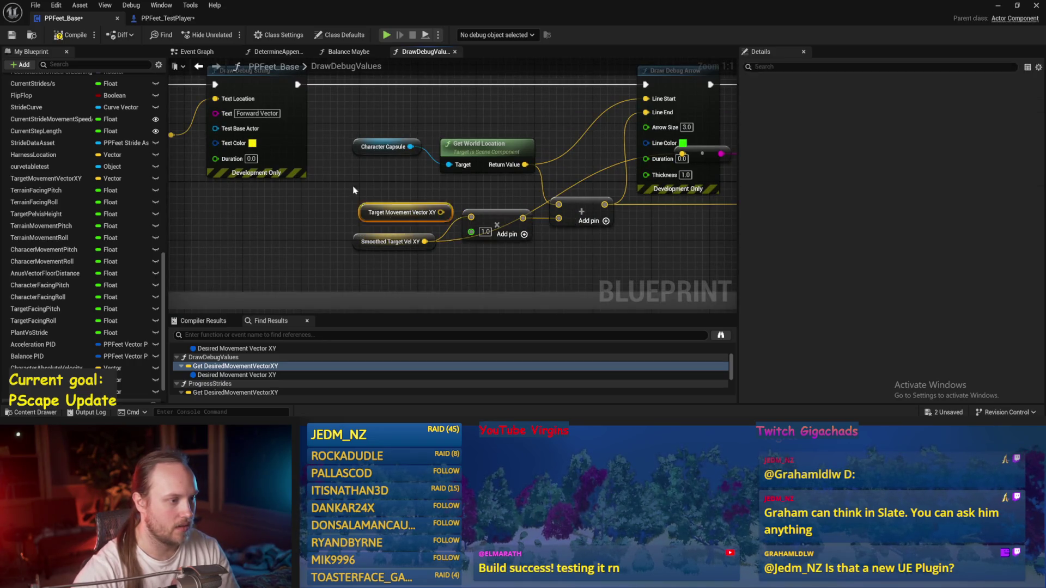
left_click_drag(382, 213, 353, 176)
left_click_drag(391, 241, 390, 213)
left_click(8, 35)
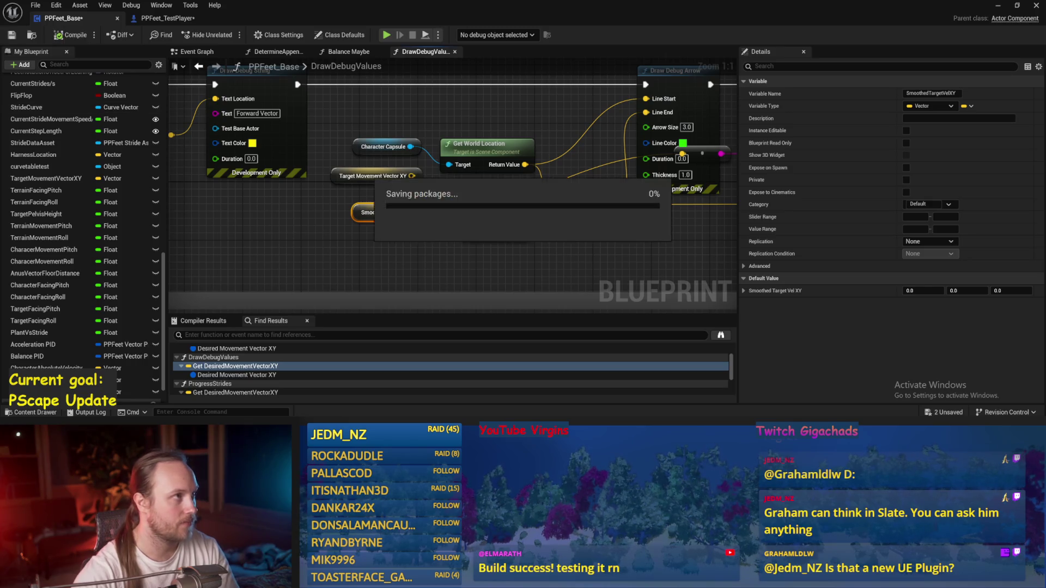
Play-test PPFeet_TestLevel to check the debug arrows, then return to the Event Graph.
left_click(998, 6)
left_click(228, 34)
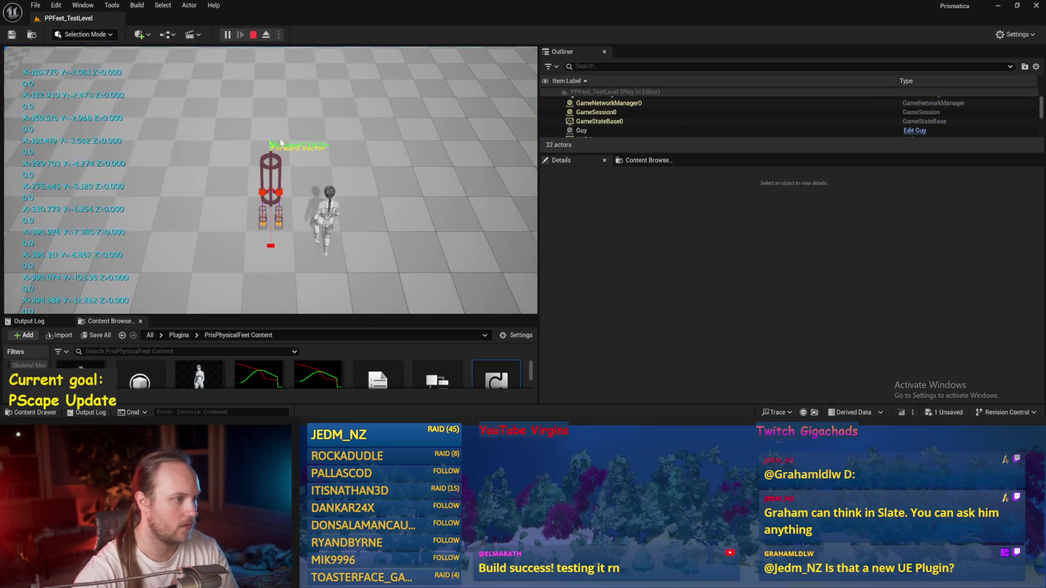
left_click(283, 156)
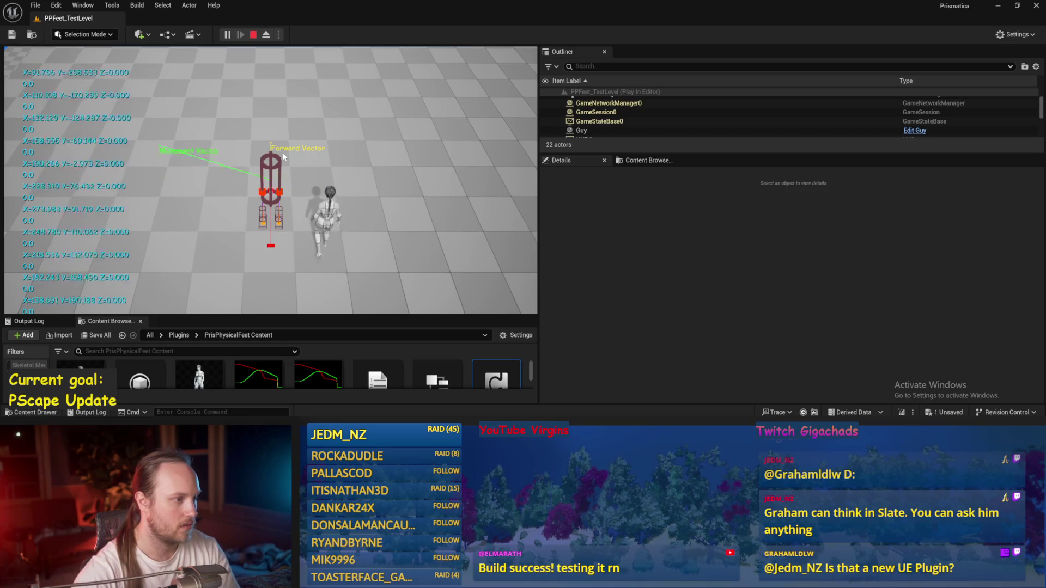
key("Escape")
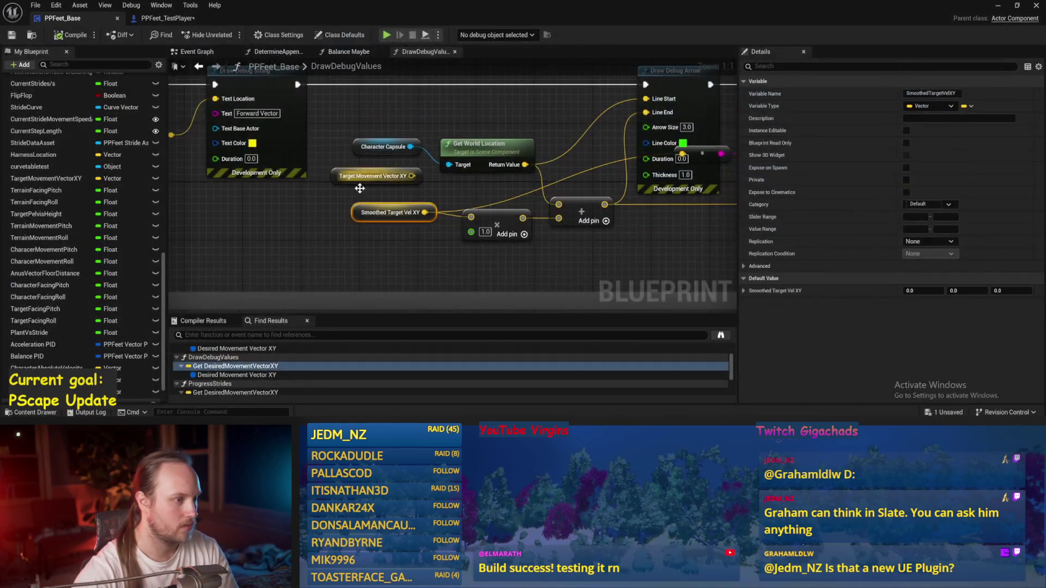
left_click(200, 127)
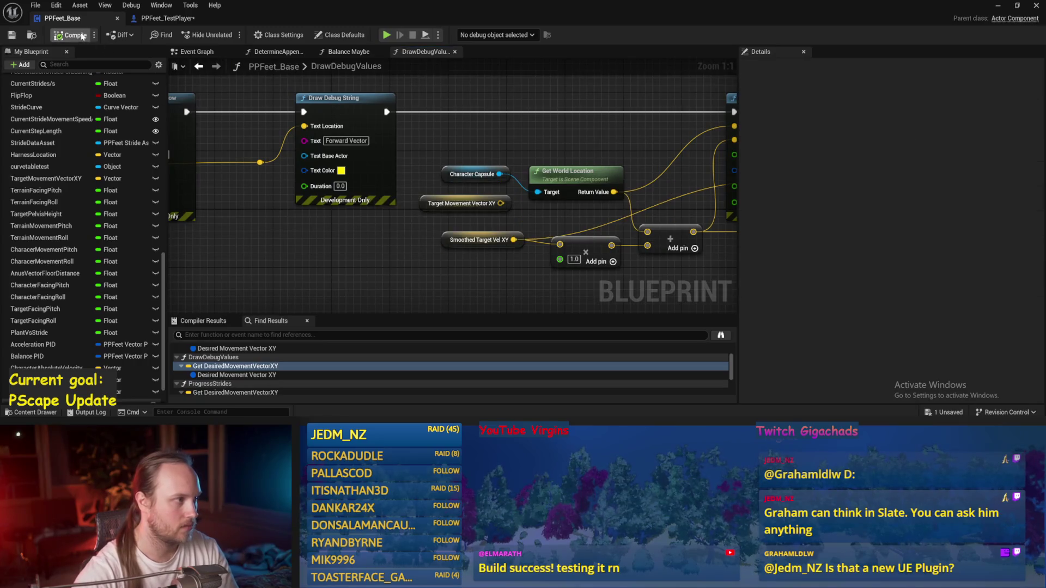
left_click(203, 54)
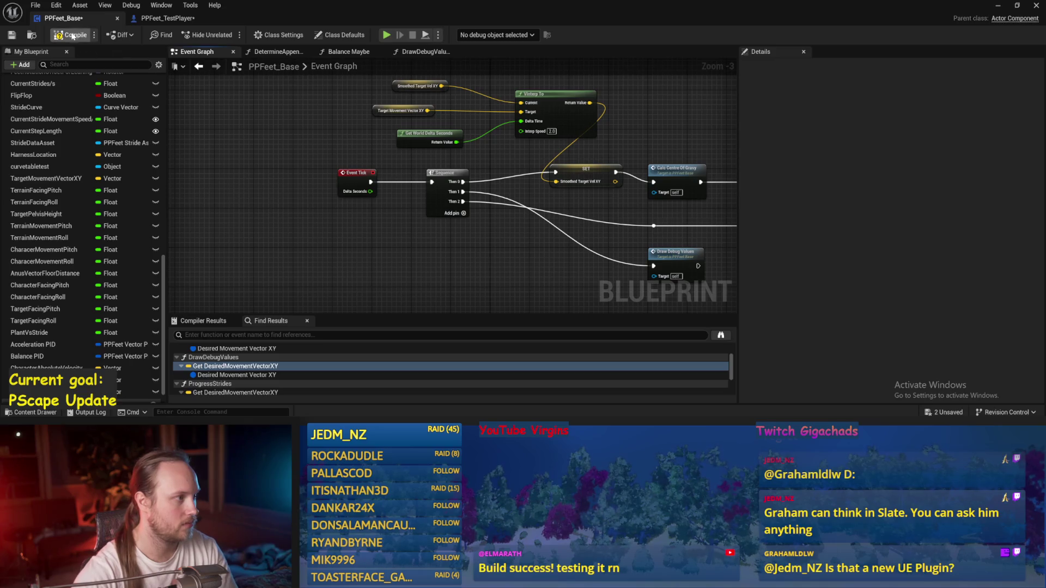
Run a quick PPFeet_TestLevel play test to watch the Movement Vector arrow.
left_click(998, 5)
left_click(226, 35)
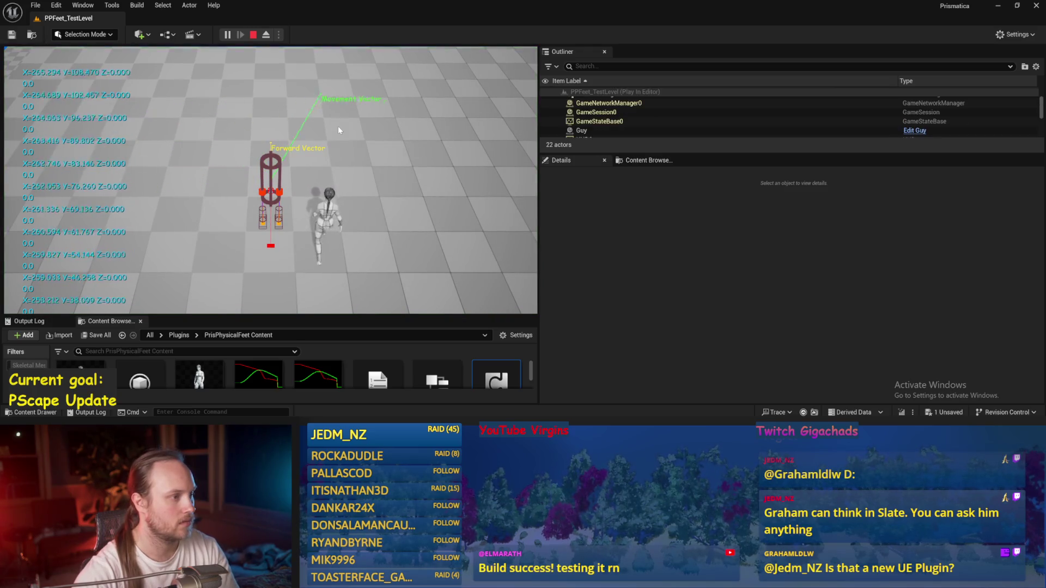
key("Escape")
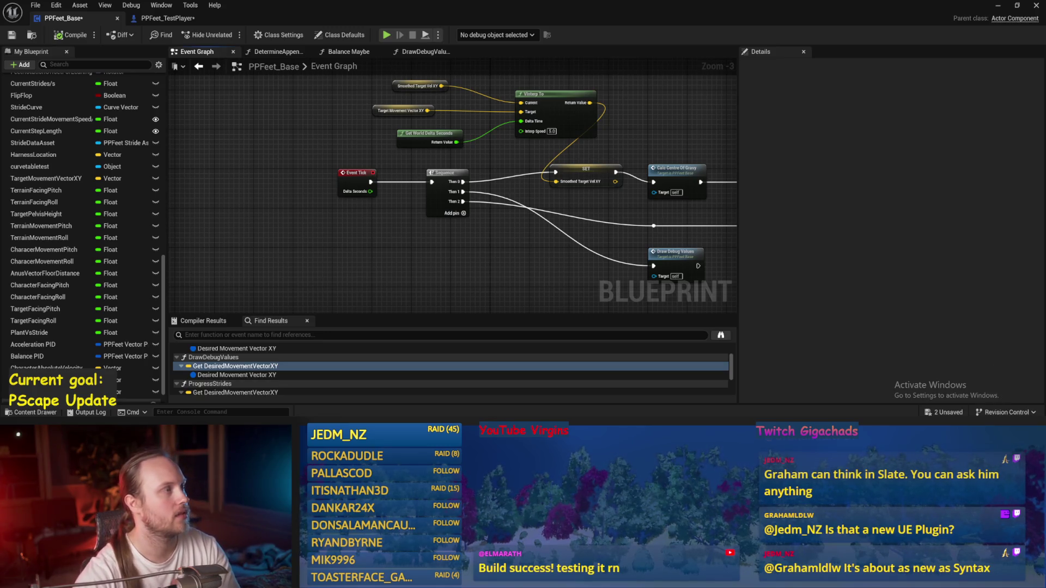
Move VInterp To and its three input nodes to the left, align Target Movement Vector XY, and save.
left_click_drag(656, 125, 529, 136)
left_click_drag(357, 126, 243, 166)
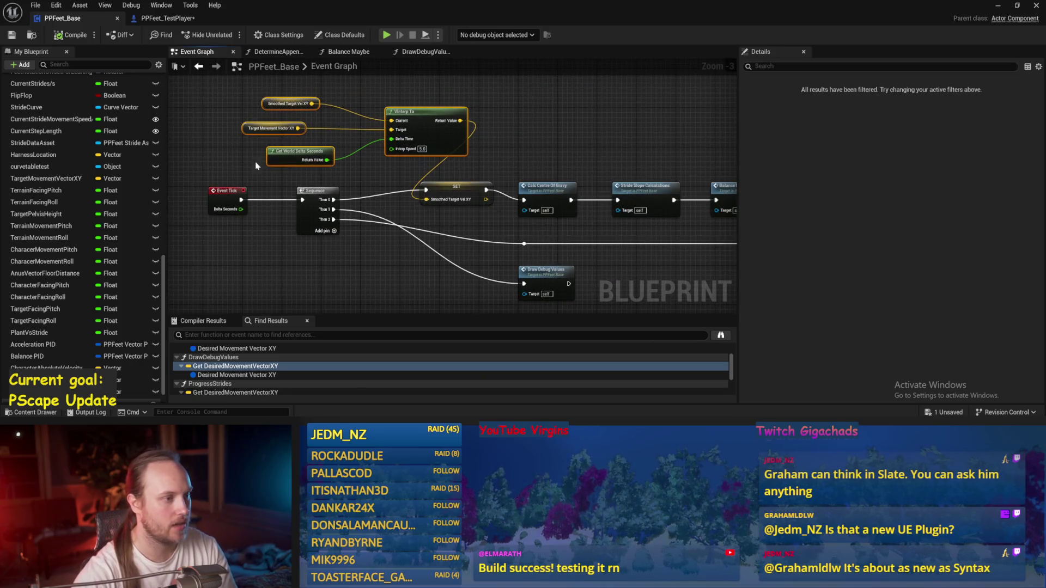
mouse_move(424, 133)
left_mouse_down()
mouse_move(363, 137)
mouse_move(343, 152)
mouse_move(346, 139)
left_mouse_up()
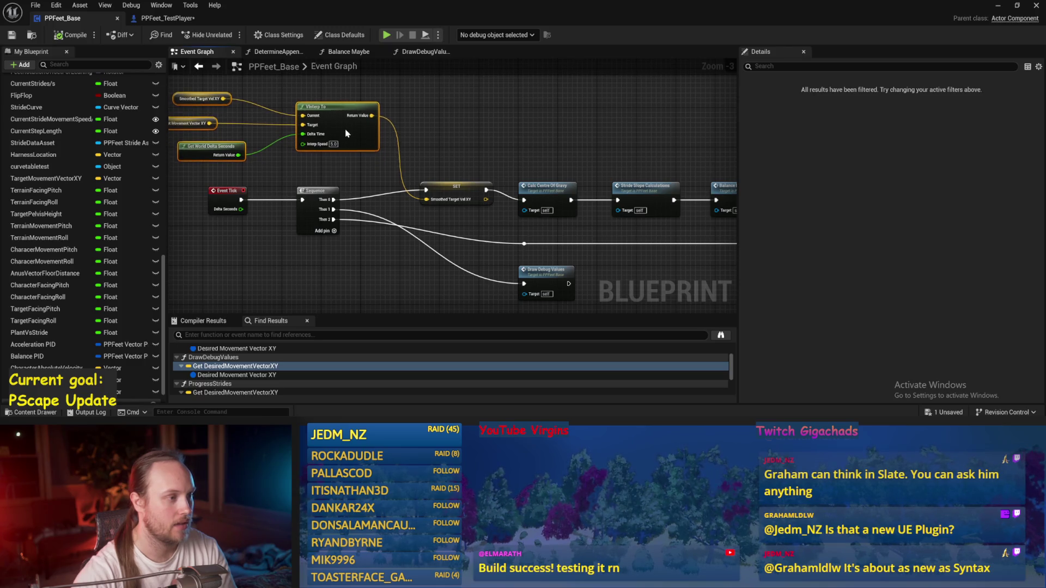
left_click(261, 153)
mouse_move(309, 145)
left_mouse_down()
mouse_move(328, 145)
mouse_move(324, 173)
mouse_move(323, 153)
left_mouse_up()
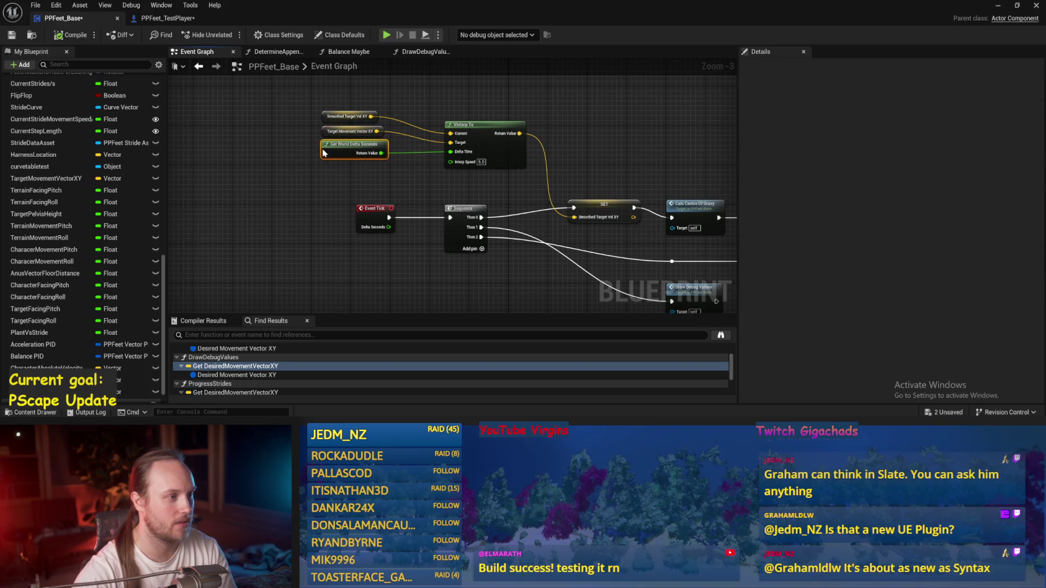
key("ctrl+s")
mouse_move(283, 101)
left_mouse_down()
mouse_move(357, 167)
mouse_move(389, 164)
mouse_move(297, 168)
left_mouse_up()
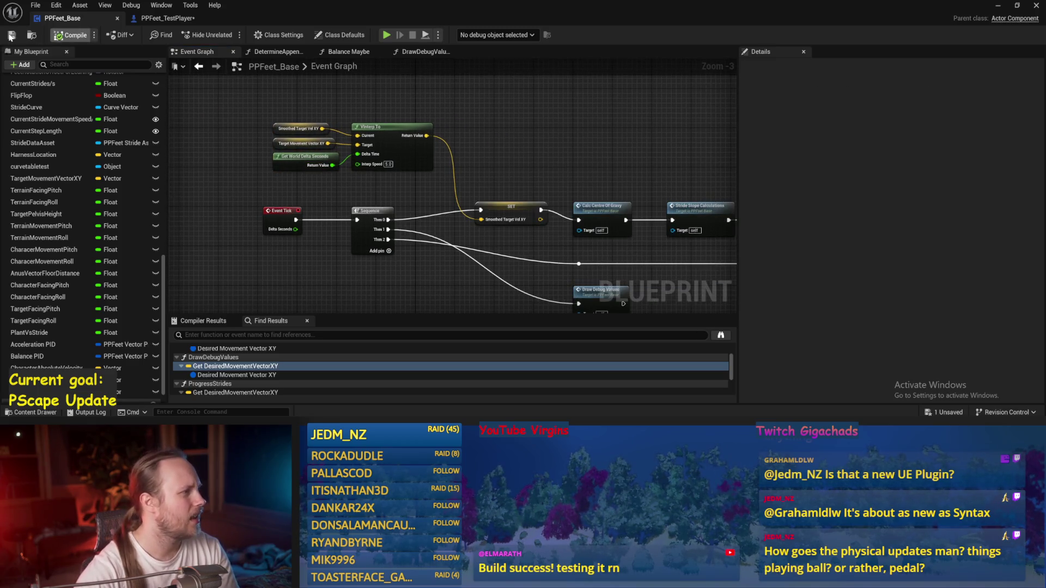
left_click(9, 37)
Review the tick chain, play-test the level again, and save with the SET Smoothed Target Vel XY node selected.
mouse_move(549, 198)
left_mouse_down()
mouse_move(494, 159)
mouse_move(444, 159)
mouse_move(396, 193)
mouse_move(331, 126)
left_mouse_up()
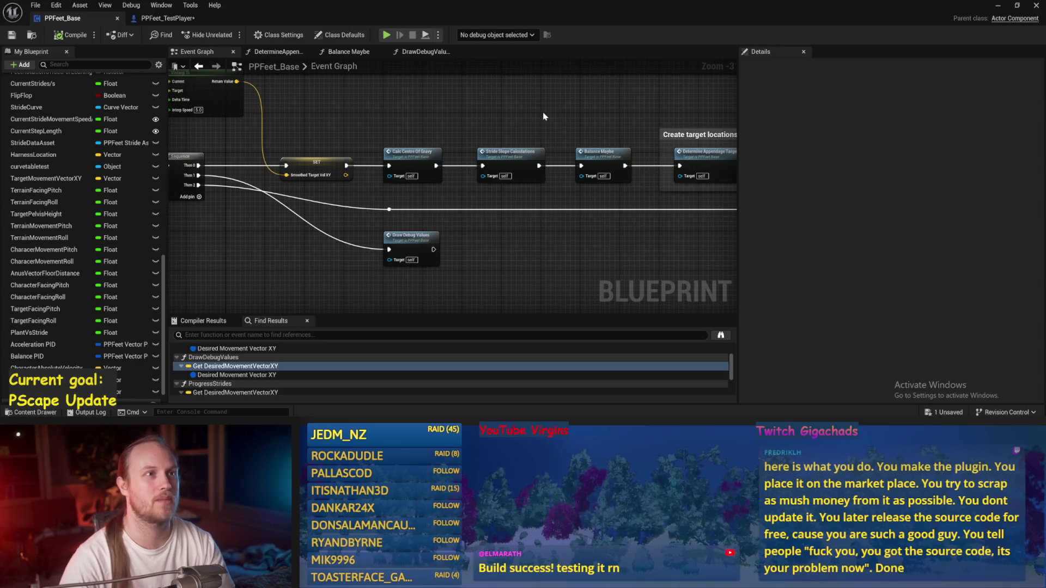
mouse_move(552, 134)
left_mouse_down()
mouse_move(593, 83)
mouse_move(581, 148)
mouse_move(569, 99)
mouse_move(602, 113)
left_mouse_up()
key("ctrl+s")
scroll(593, 83, "up", 1)
key("ctrl+s")
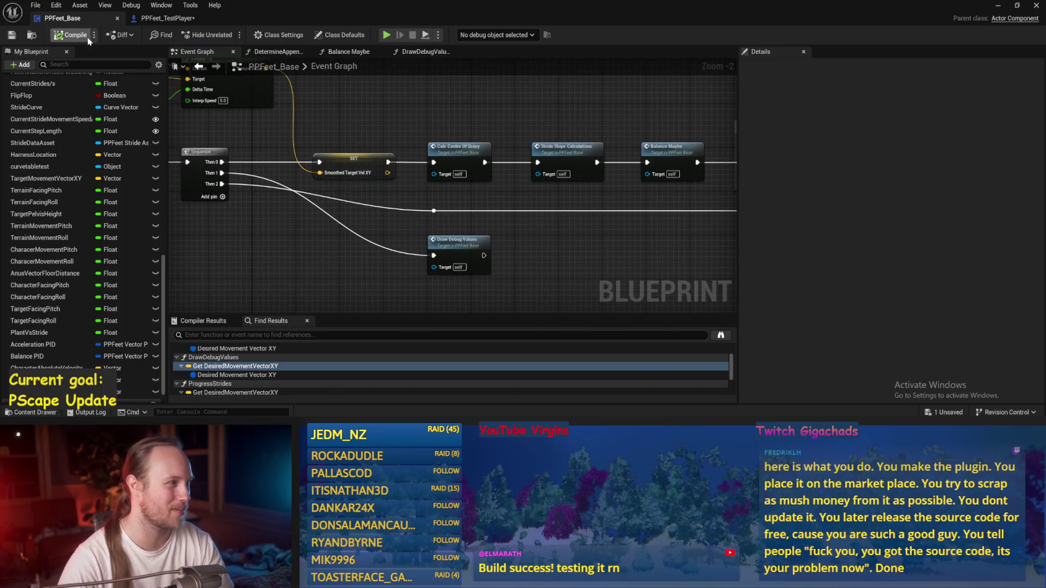
left_click(998, 6)
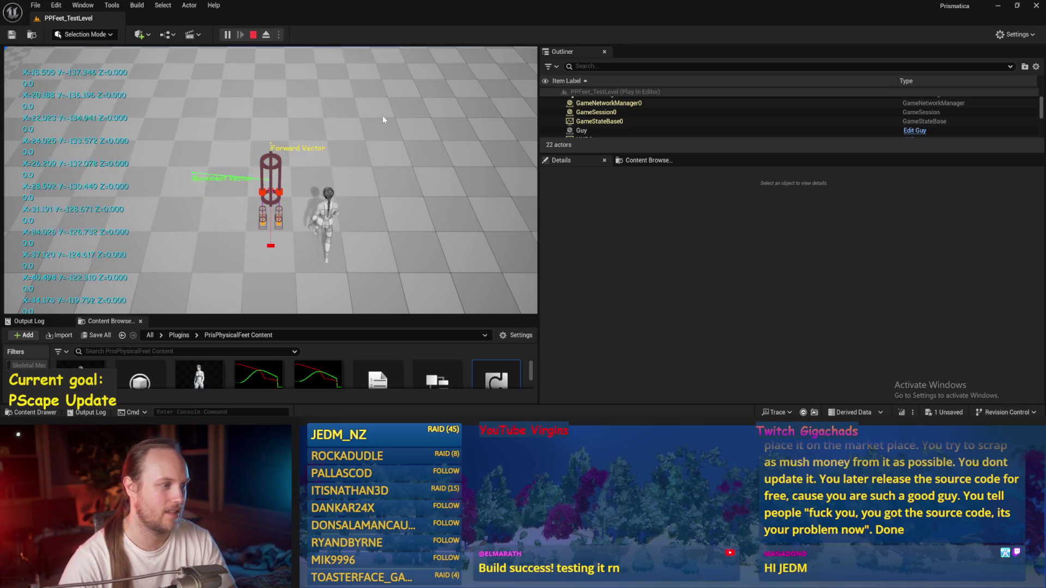
key("Escape")
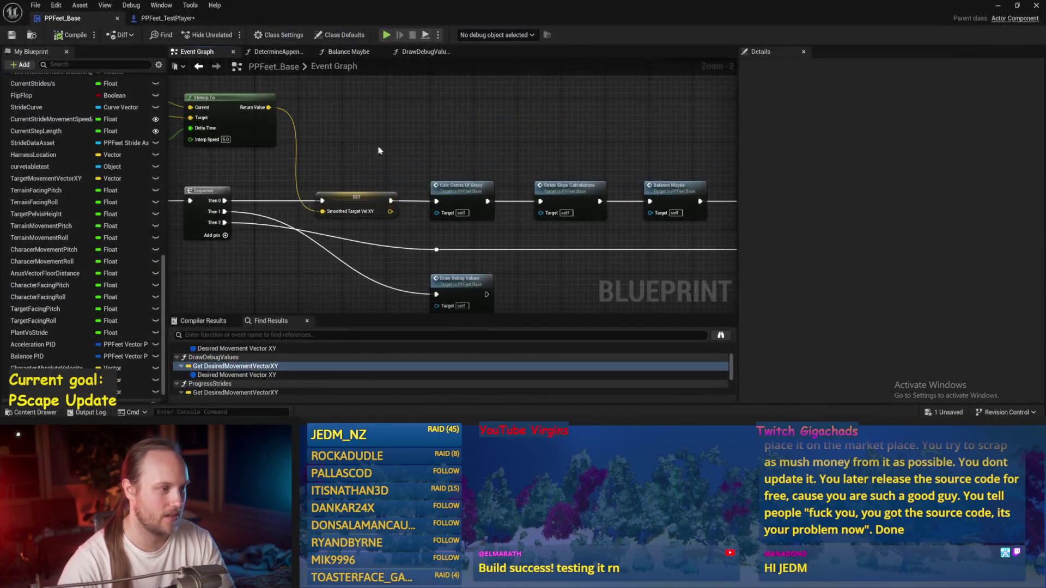
scroll(490, 152, "up", 2)
left_click(464, 210)
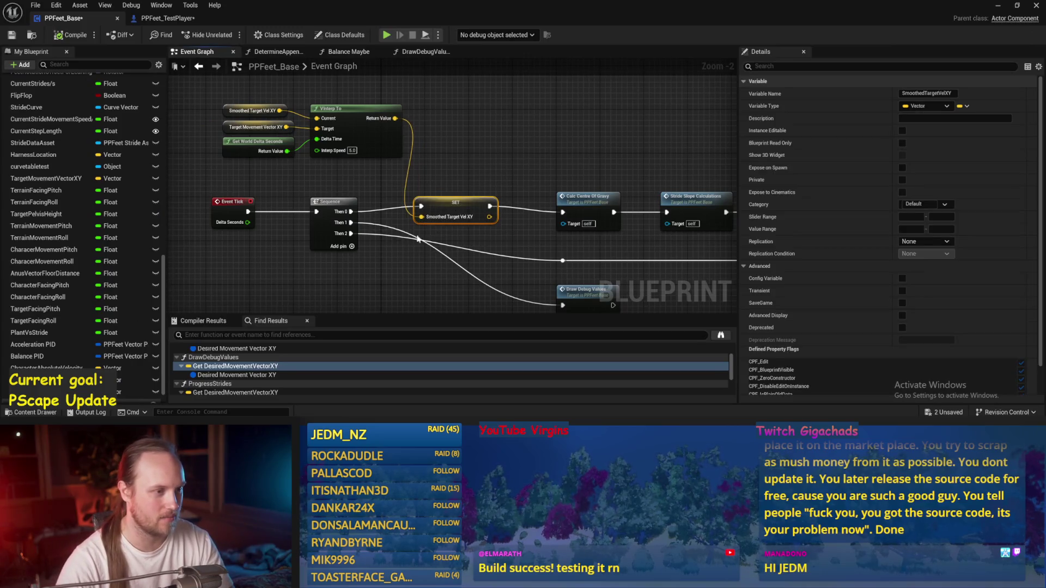
key("ctrl+s")
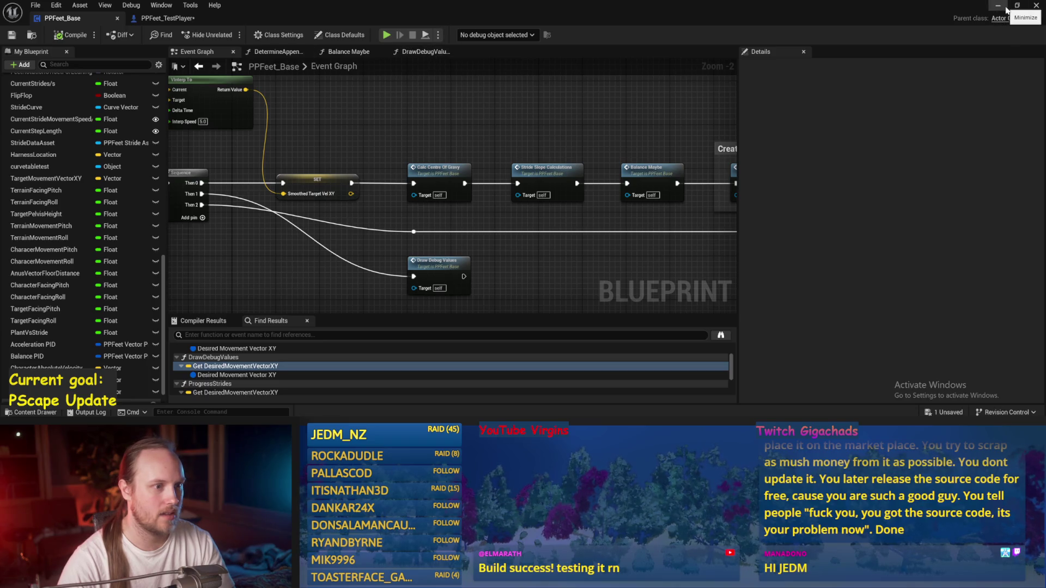
Move Calc Centre Of Gravity, Stride Slope Calculations and Balance Maybe closer together, and save.
mouse_move(549, 135)
left_mouse_down()
mouse_move(396, 109)
mouse_move(115, 104)
mouse_move(292, 68)
left_mouse_up()
left_click_drag(328, 146, 510, 153)
left_click_drag(601, 148, 517, 152)
left_click_drag(523, 137, 268, 196)
left_click_drag(423, 170, 380, 170)
left_click(466, 160)
left_click_drag(466, 161, 434, 162)
mouse_move(466, 103)
left_mouse_down()
mouse_move(425, 174)
mouse_move(410, 124)
left_mouse_up()
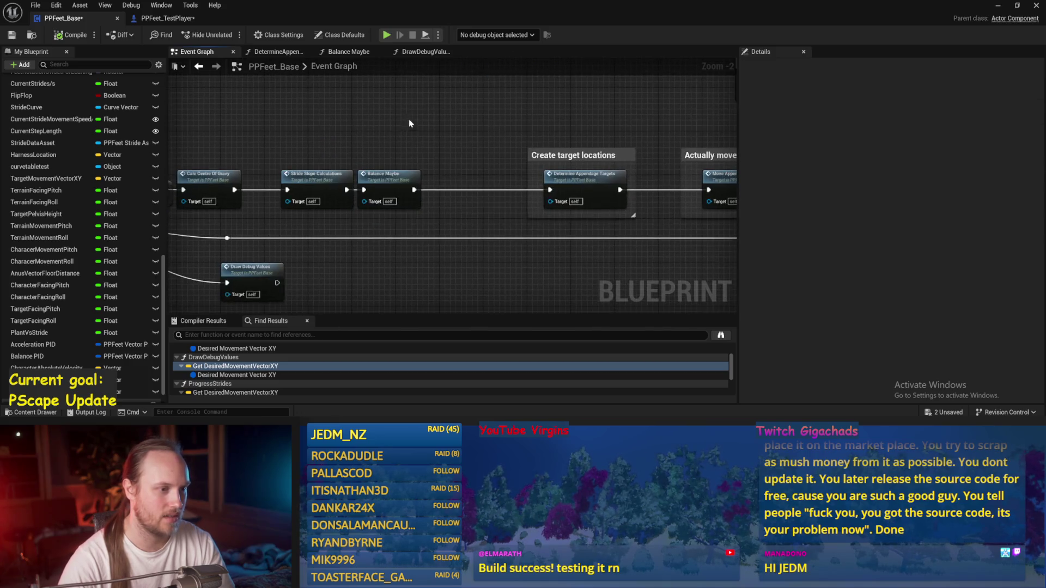
key("ctrl+s")
scroll(410, 134, "up", 1)
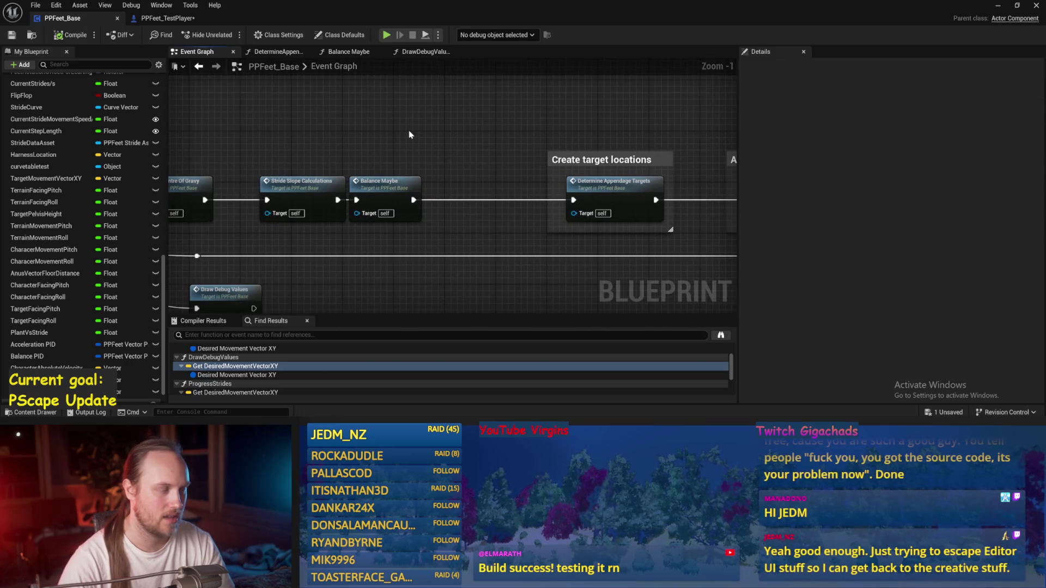
left_click_drag(381, 215, 400, 215)
left_click(420, 156)
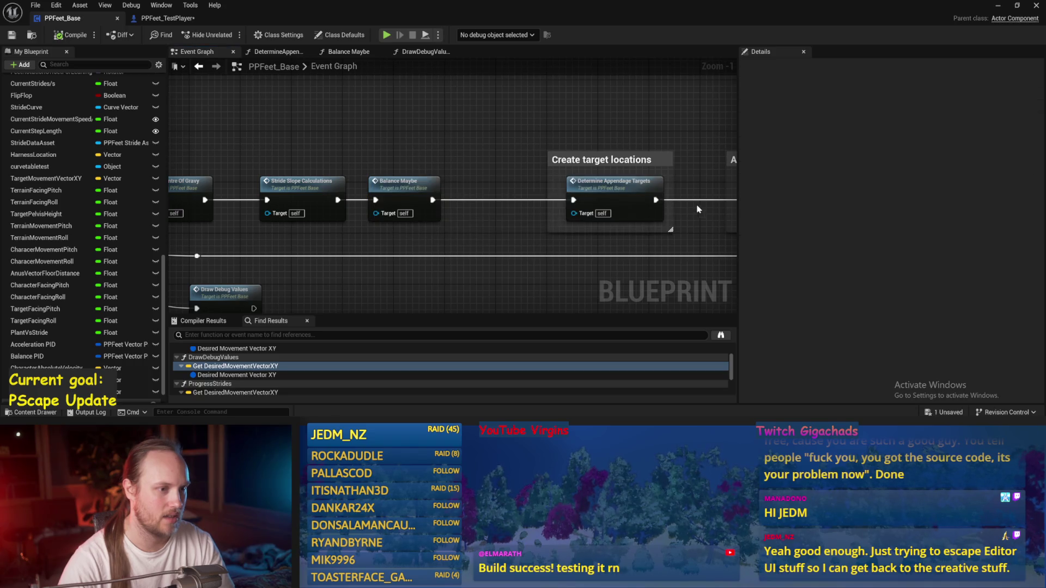
Look through Balance Maybe and check Current Step Length's default value in DetermineAppendageTargets.
double_click(405, 181)
left_click(278, 52)
left_click(612, 203)
left_click(613, 213)
scroll(614, 205, "down", 8)
key("Home")
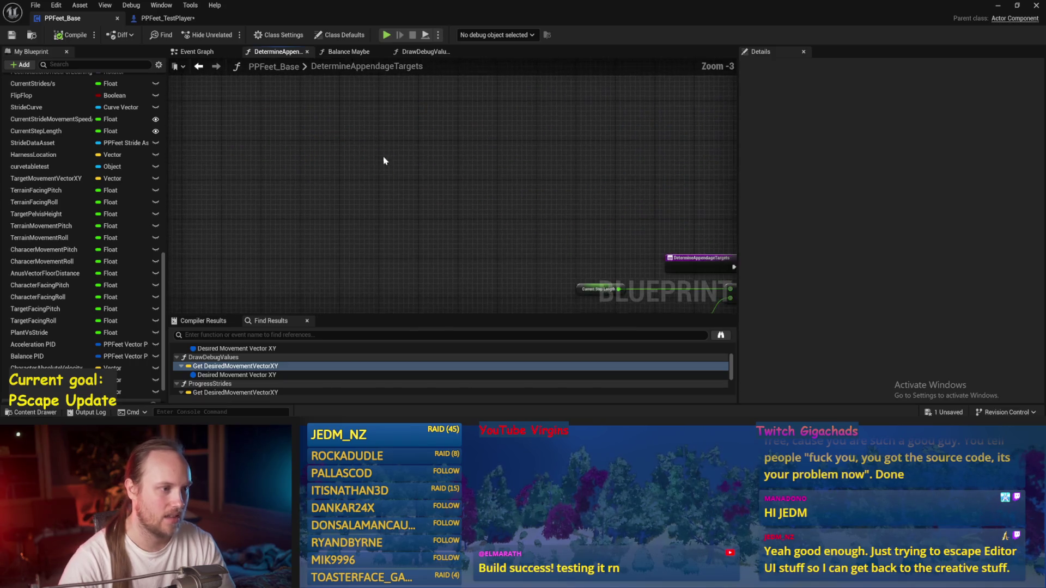
left_click_drag(294, 210, 295, 210)
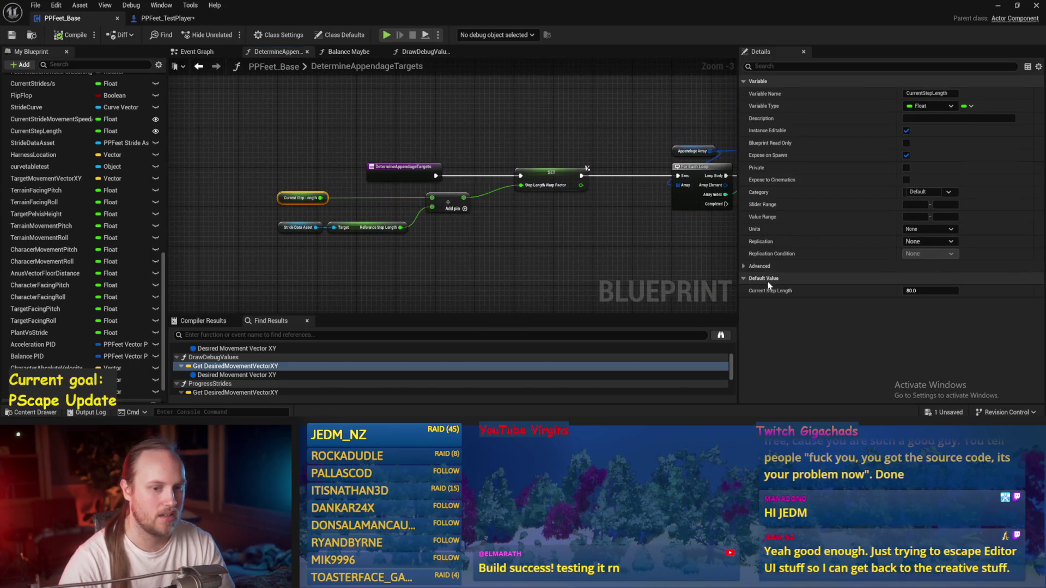
left_click(266, 87)
left_click(196, 51)
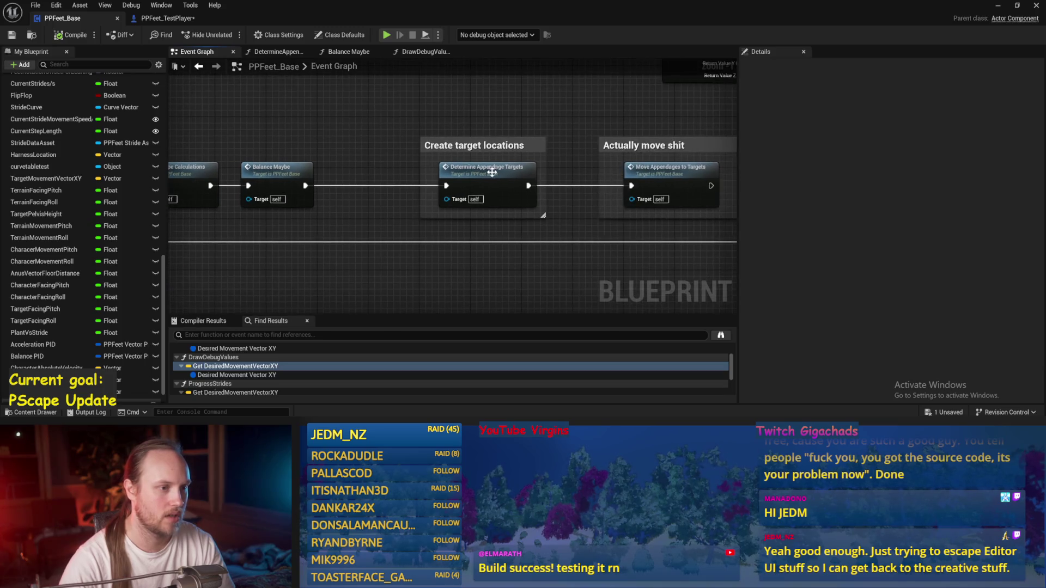
Wire the MIN result into the idle-to-striding Lerp's Alpha in Determine Appendage Targets, then play-test.
double_click(522, 170)
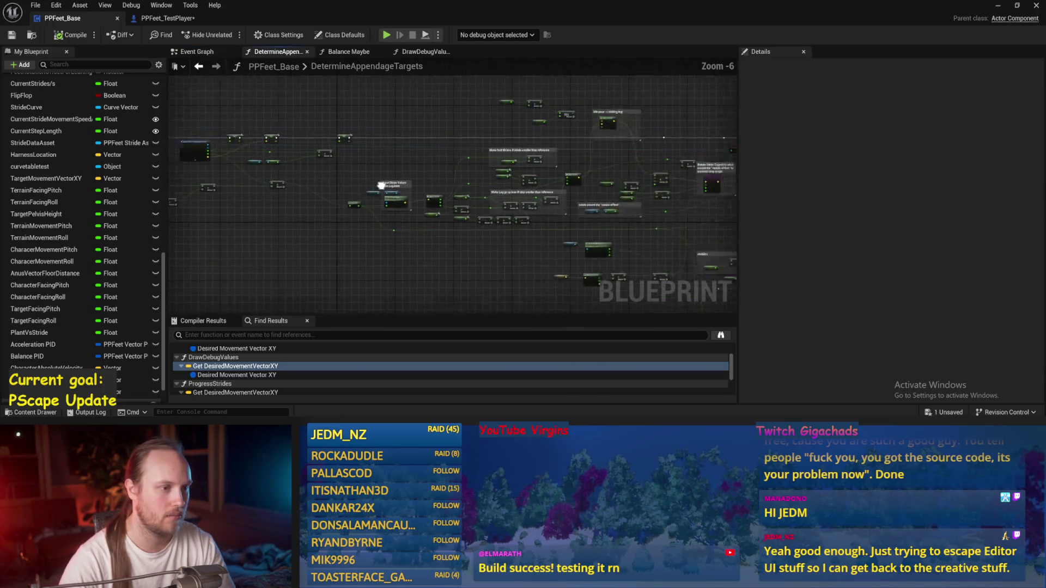
scroll(533, 187, "up", 1)
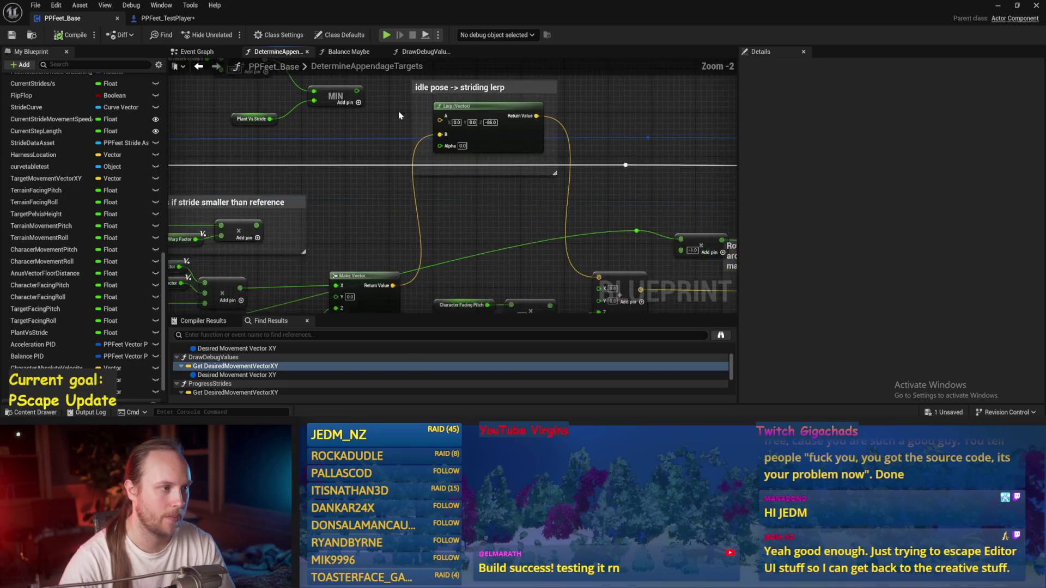
mouse_move(365, 119)
left_mouse_down()
mouse_move(466, 191)
mouse_move(486, 181)
left_mouse_up()
left_click_drag(461, 227, 374, 164)
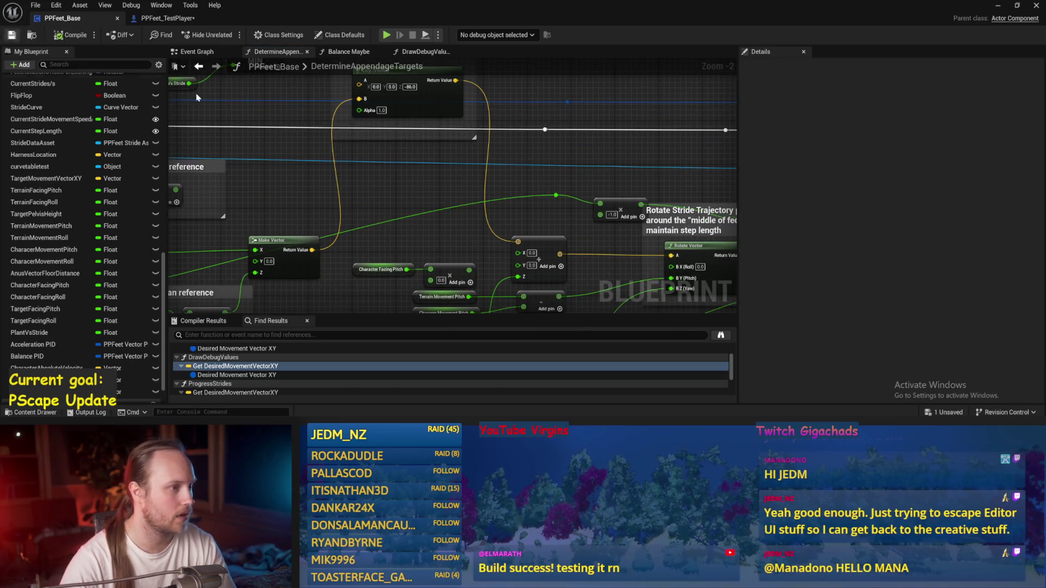
left_click(998, 6)
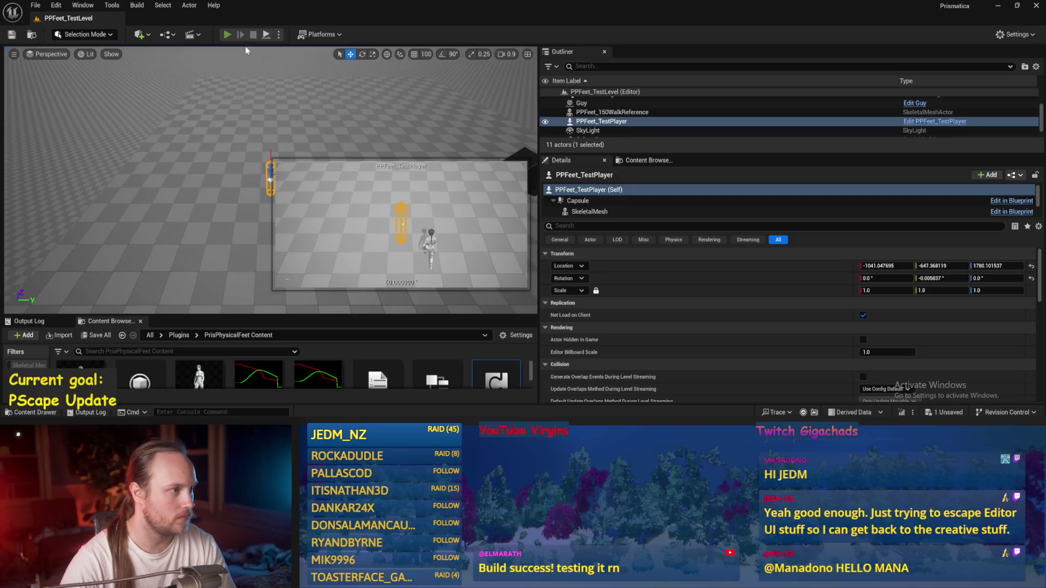
left_click(229, 36)
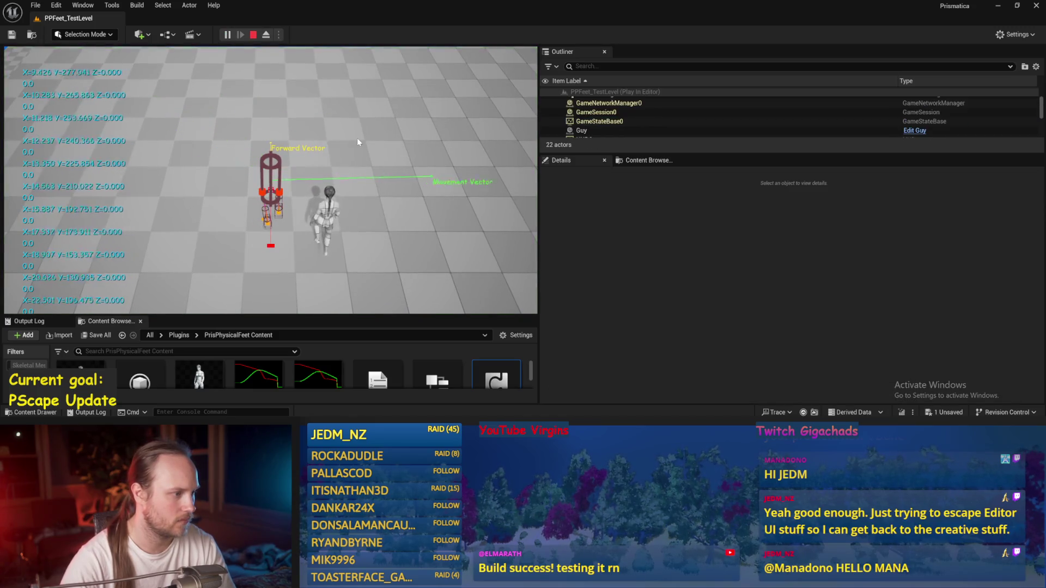
key("Escape")
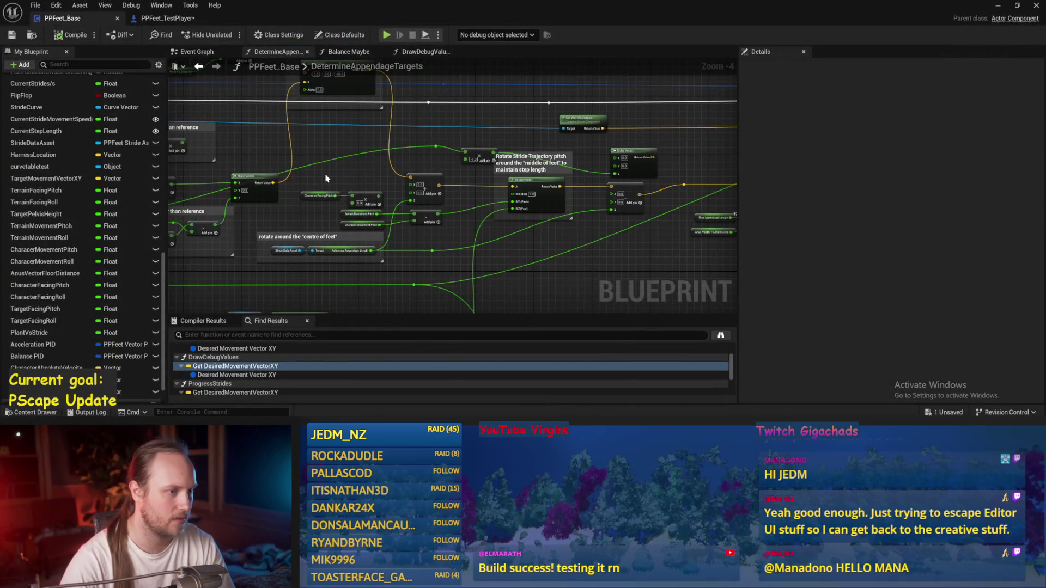
Review DetermineAppendageTargets' Set and Add nodes and StepLengthWarpFactor setter, saving PPFeet_Base along the way.
mouse_move(366, 181)
left_mouse_down()
mouse_move(303, 198)
mouse_move(452, 191)
mouse_move(532, 212)
mouse_move(548, 228)
left_mouse_up()
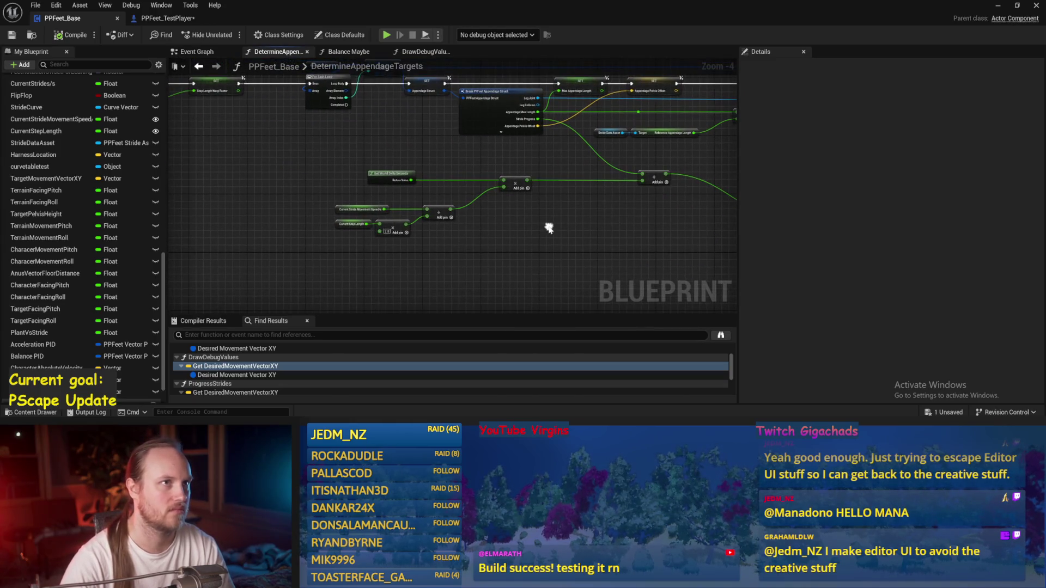
left_click_drag(486, 241, 653, 242)
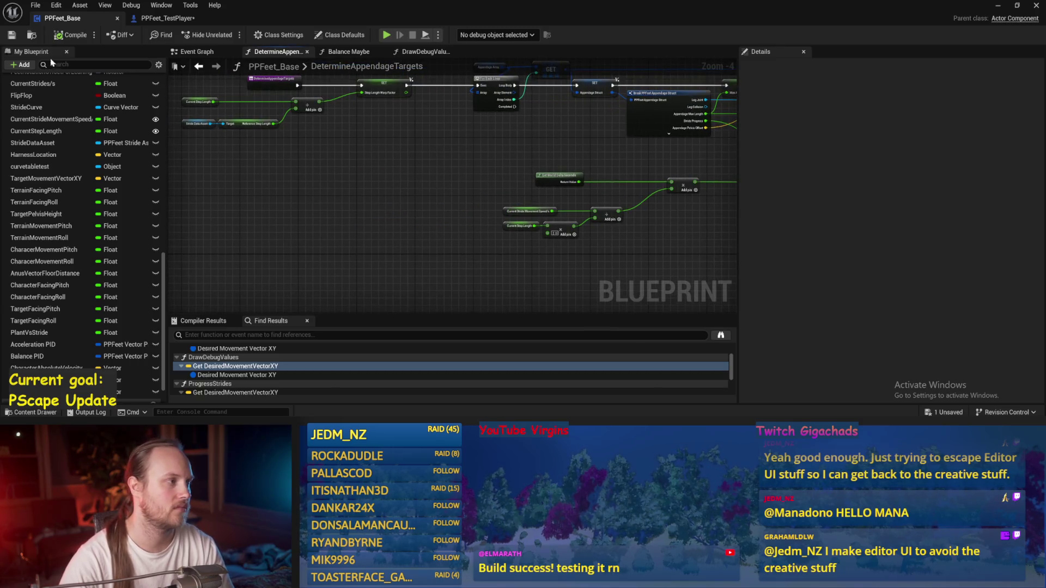
left_click(11, 36)
mouse_move(369, 189)
left_mouse_down()
mouse_move(432, 224)
mouse_move(474, 194)
mouse_move(492, 211)
left_mouse_up()
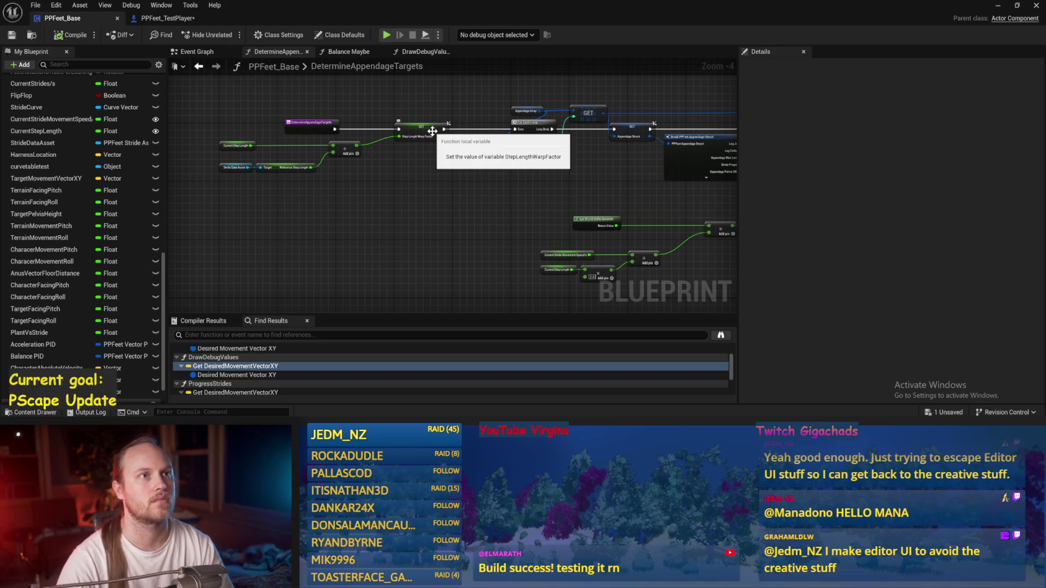
left_click_drag(432, 131, 358, 146)
left_click(358, 146)
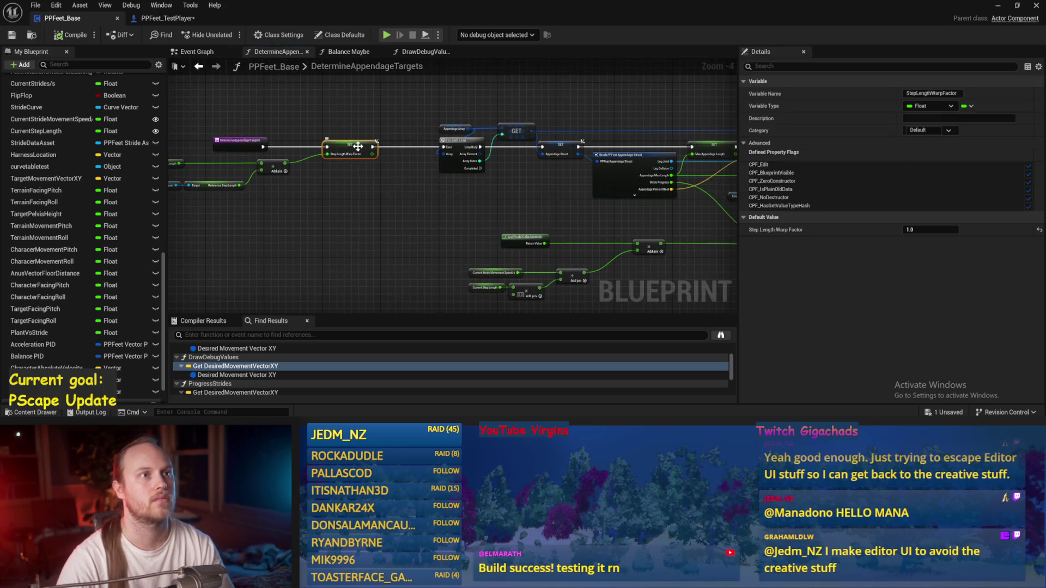
left_click(408, 108)
left_click_drag(408, 108, 356, 140)
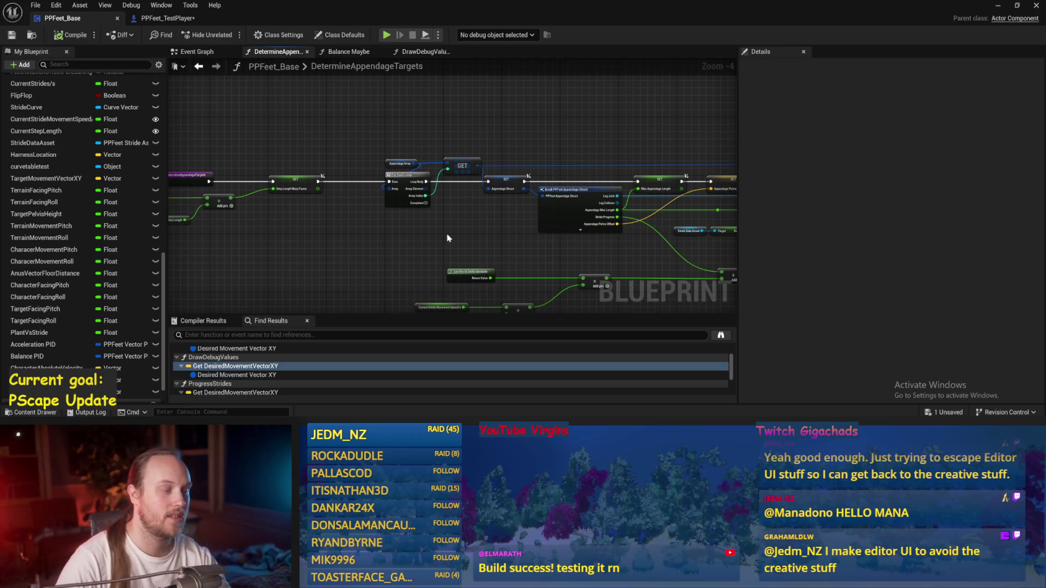
left_click_drag(447, 238, 260, 225)
left_click_drag(396, 153, 402, 106)
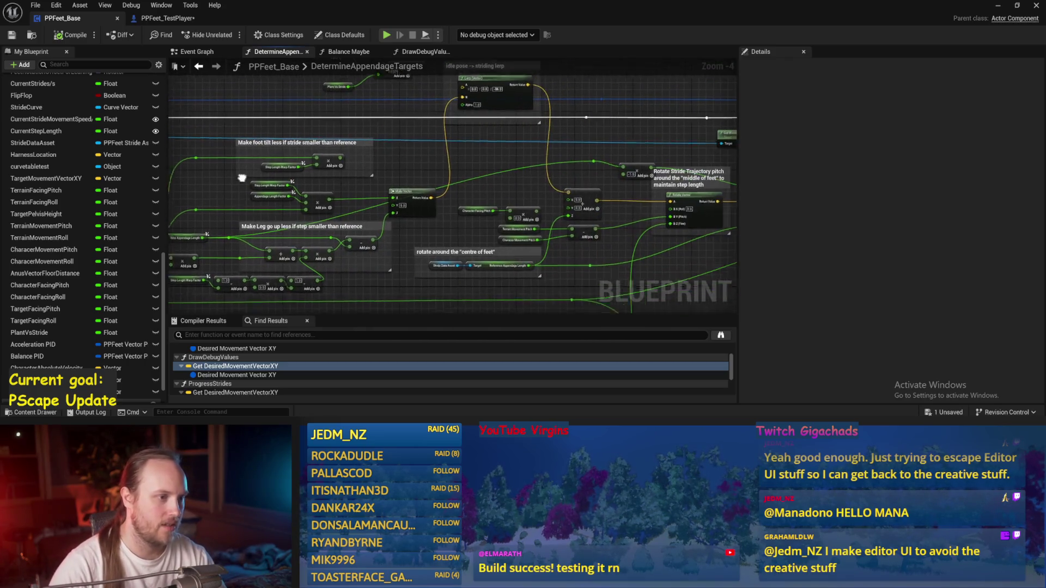
left_click(193, 52)
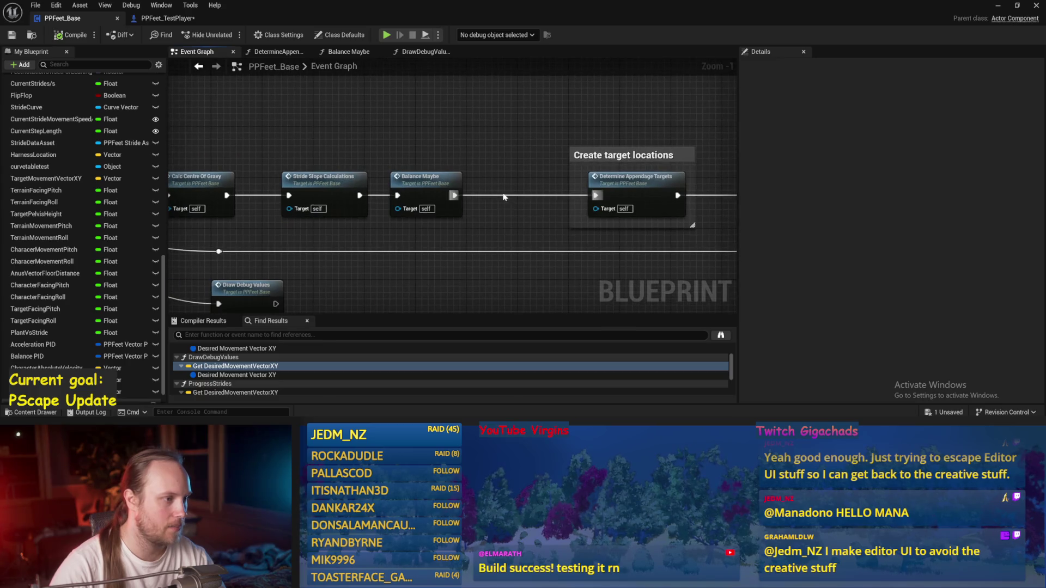
Move Balance Maybe up out of the main execution chain.
left_click_drag(424, 186, 412, 122)
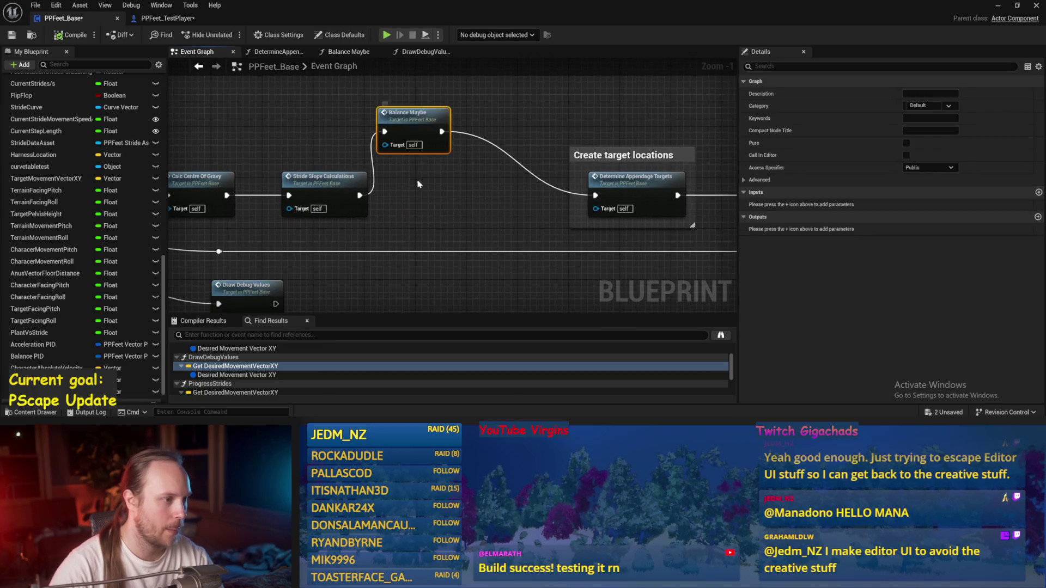
left_click_drag(360, 195, 595, 195)
left_click_drag(428, 193, 444, 133)
scroll(46, 310, "up", 5)
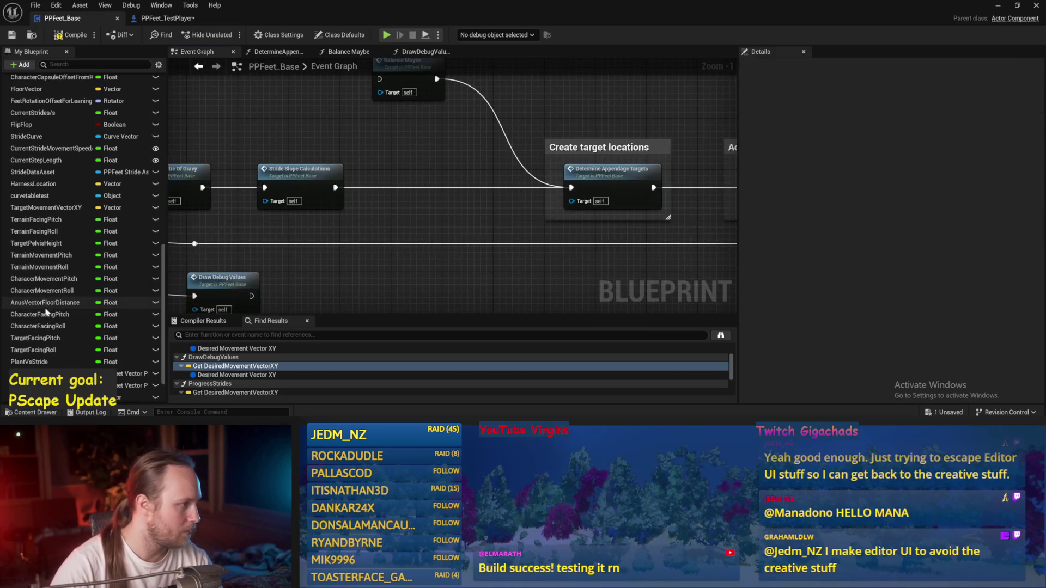
left_click_drag(277, 100, 335, 173)
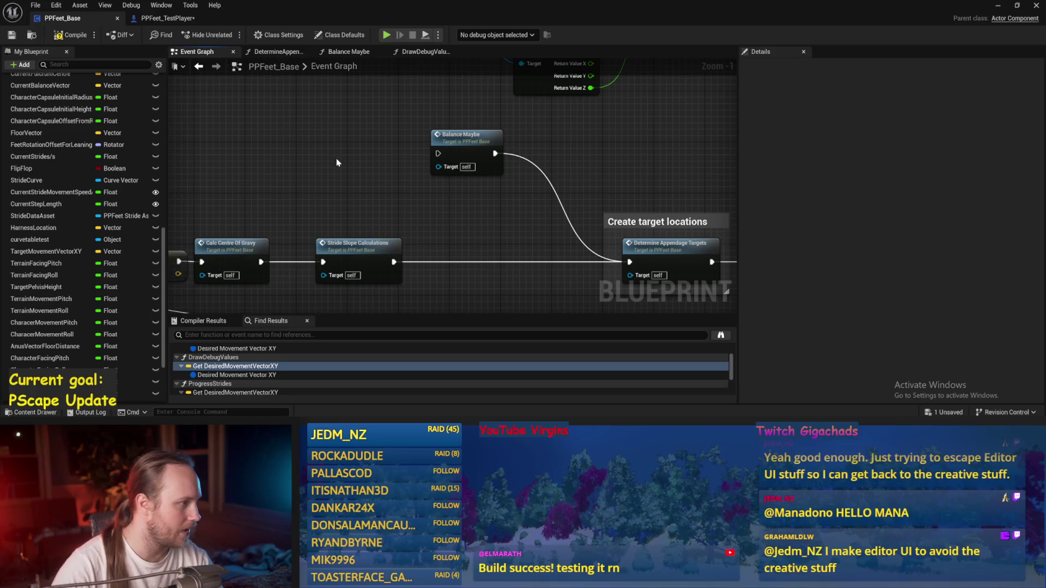
Add setters for Current Step Length (80.0) and Current Stride Movement Speed/s (150.0).
left_click_drag(48, 195, 320, 180)
left_click(349, 194)
mouse_move(54, 204)
left_mouse_down()
mouse_move(153, 190)
mouse_move(257, 127)
left_mouse_up()
left_click(322, 156)
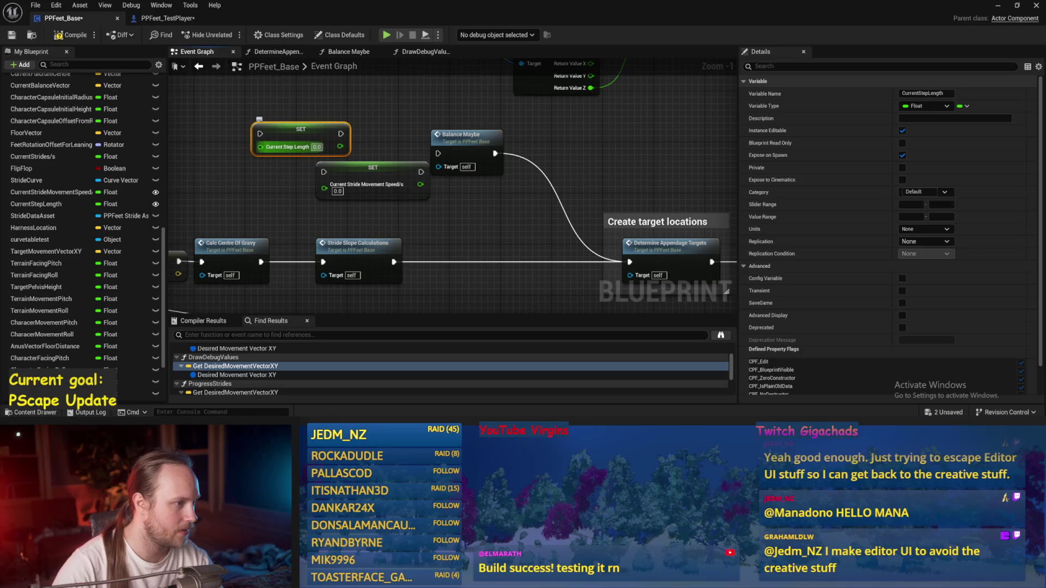
type("80")
left_click(370, 155)
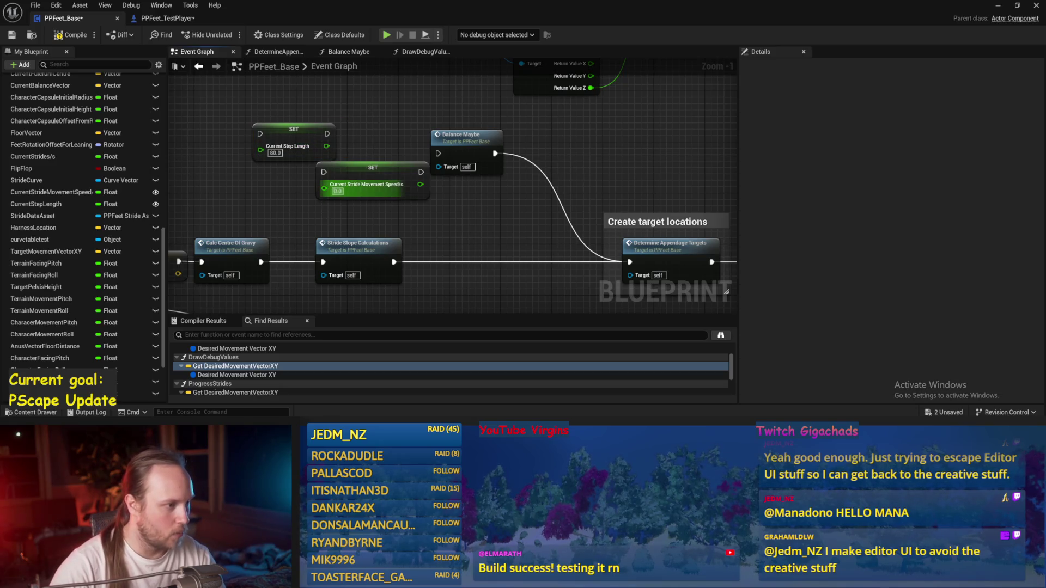
type("15")
left_click(403, 207)
Place both setters on the execution line, chaining Current Step Length into the speed setter.
left_click_drag(389, 174, 574, 270)
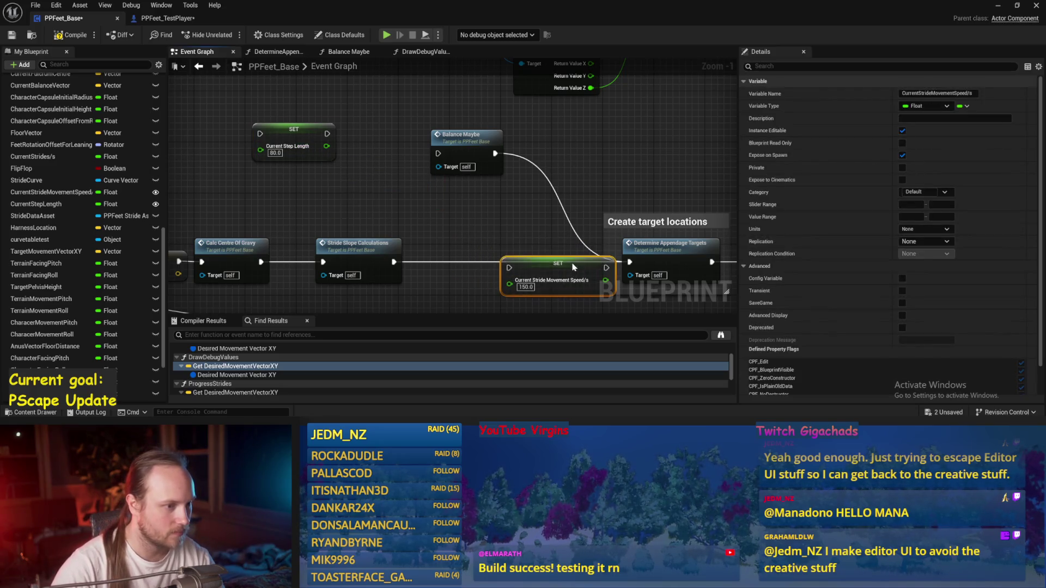
mouse_move(321, 151)
left_mouse_down()
mouse_move(493, 228)
mouse_move(515, 218)
mouse_move(463, 185)
mouse_move(497, 232)
left_mouse_up()
key("Escape")
key("Escape")
left_click_drag(474, 185, 500, 230)
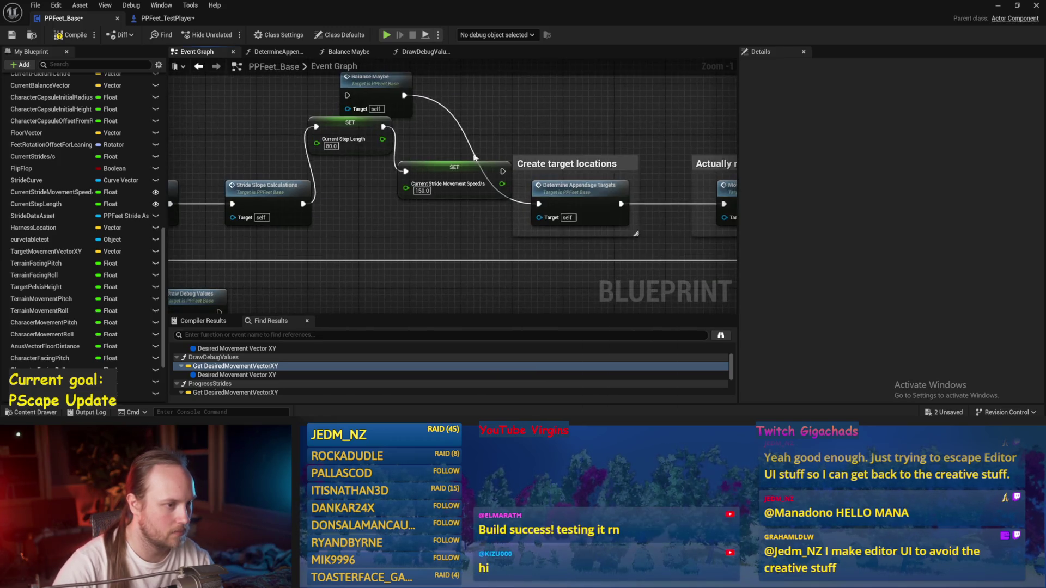
left_click_drag(463, 160, 405, 173)
left_click(405, 162)
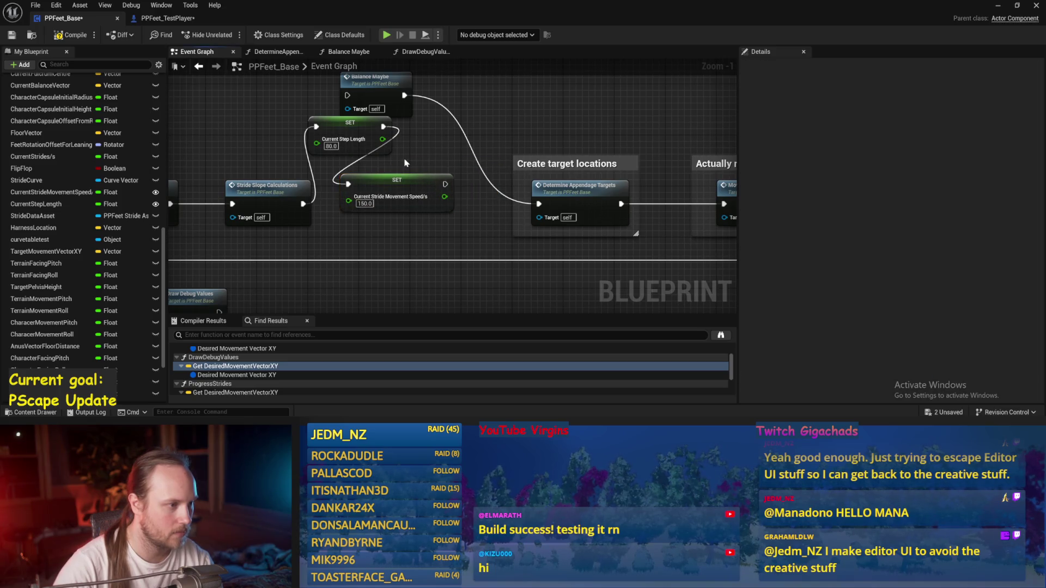
Check the Balance Maybe function, then bring up the DetermineAppendageTargets function graph.
mouse_move(57, 253)
left_mouse_down()
mouse_move(462, 94)
mouse_move(81, 218)
left_mouse_up()
scroll(81, 218, "down", 3)
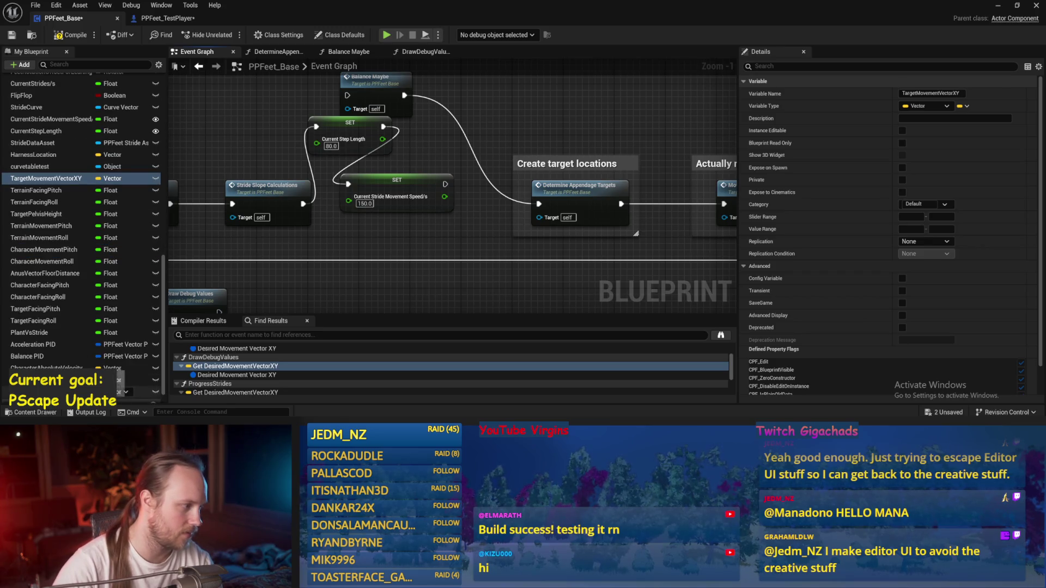
double_click(373, 82)
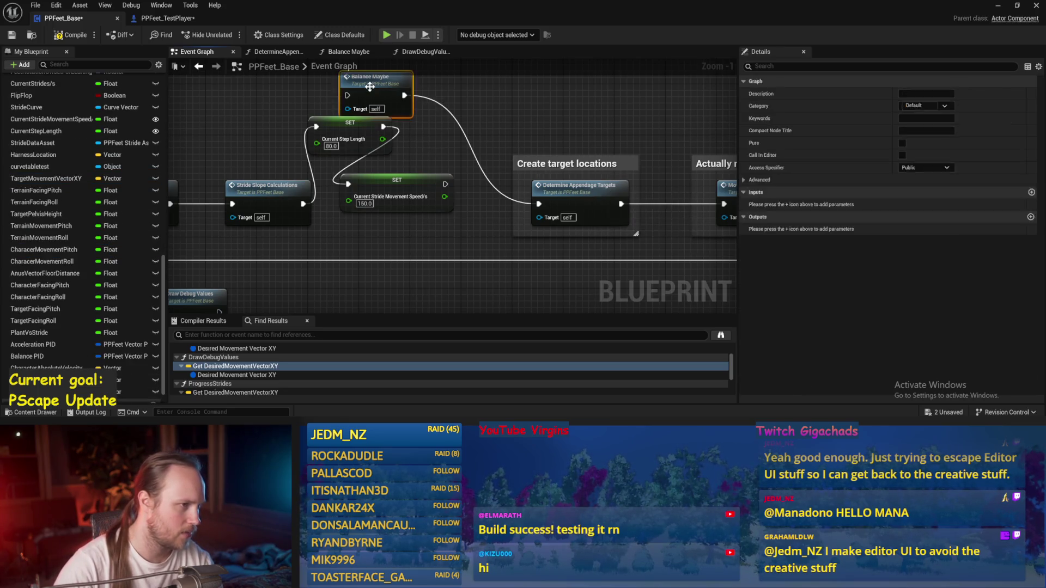
left_click(189, 55)
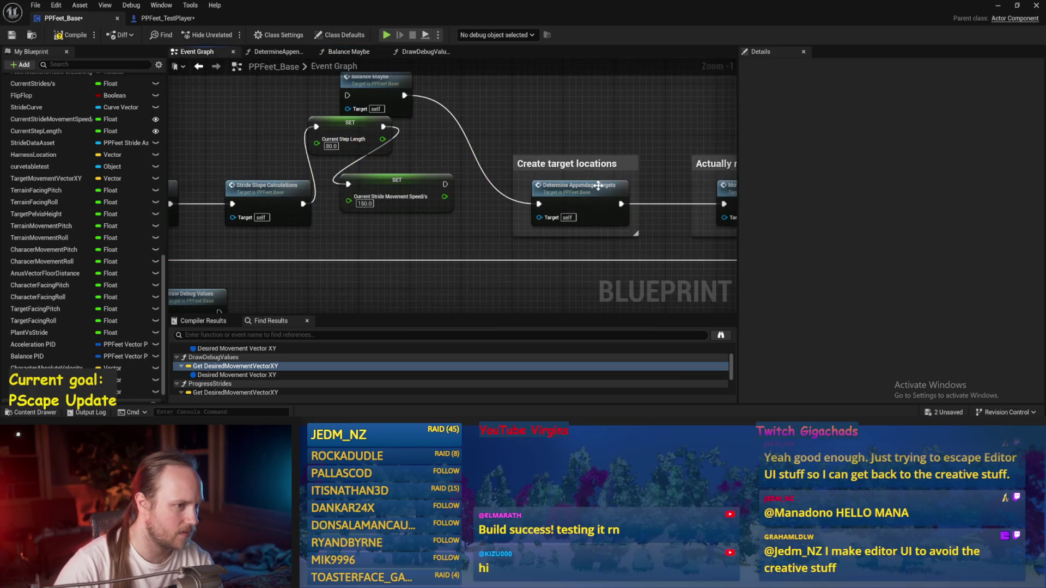
double_click(427, 97)
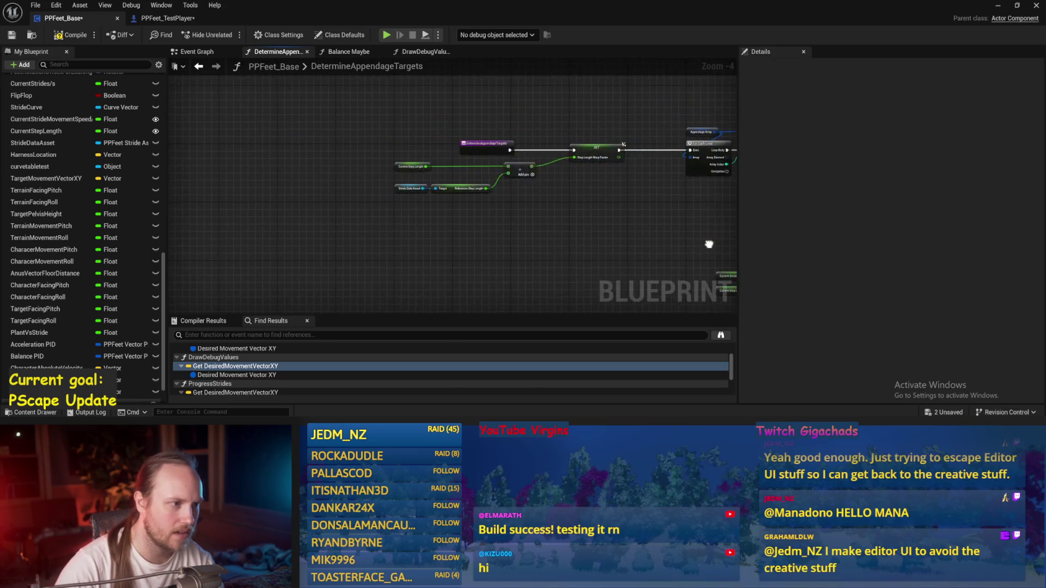
Add a Smoothed Target Vel XY getter, wire it into Make Rot from X, and save.
scroll(259, 196, "up", 1)
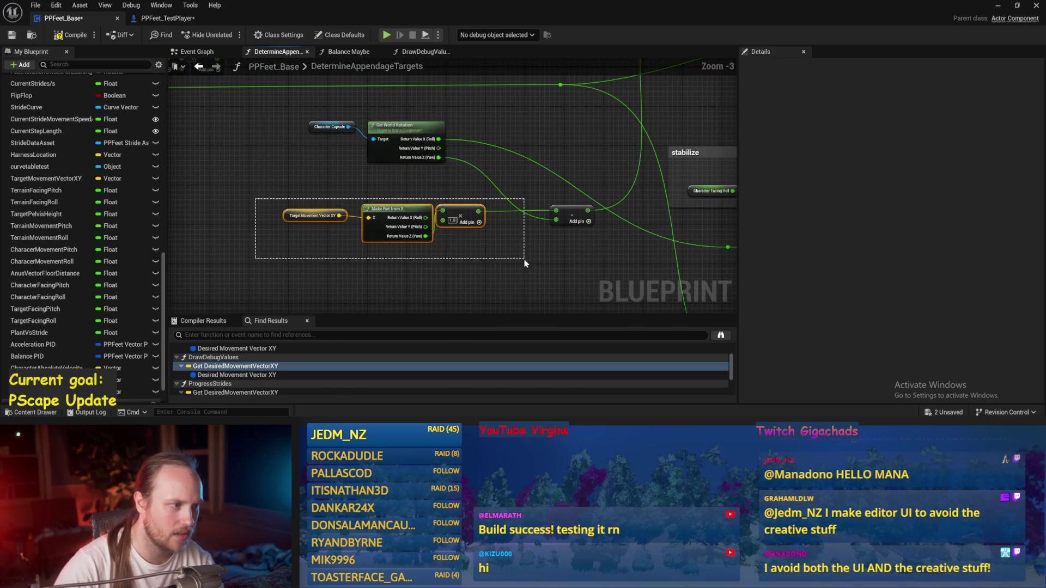
scroll(596, 229, "up", 1)
right_click(396, 217)
type("smoothed vel")
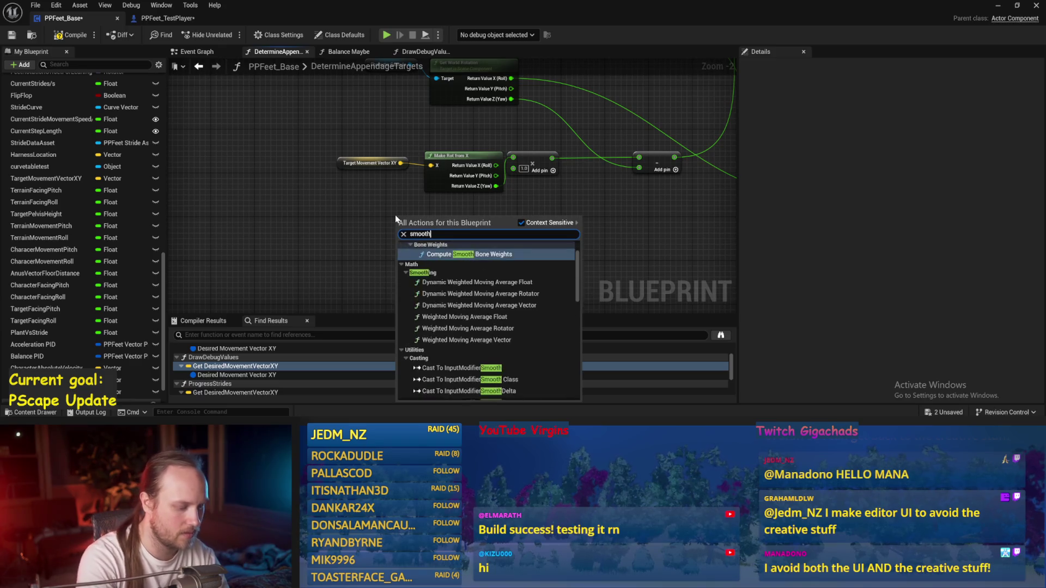
key("Return")
mouse_move(409, 222)
left_mouse_down()
mouse_move(365, 189)
mouse_move(430, 165)
left_mouse_up()
key("ctrl+s")
Compile the PPFeet_Base blueprint.
scroll(491, 235, "down", 2)
mouse_move(488, 246)
left_mouse_down()
mouse_move(454, 240)
mouse_move(218, 273)
mouse_move(3, 324)
left_mouse_up()
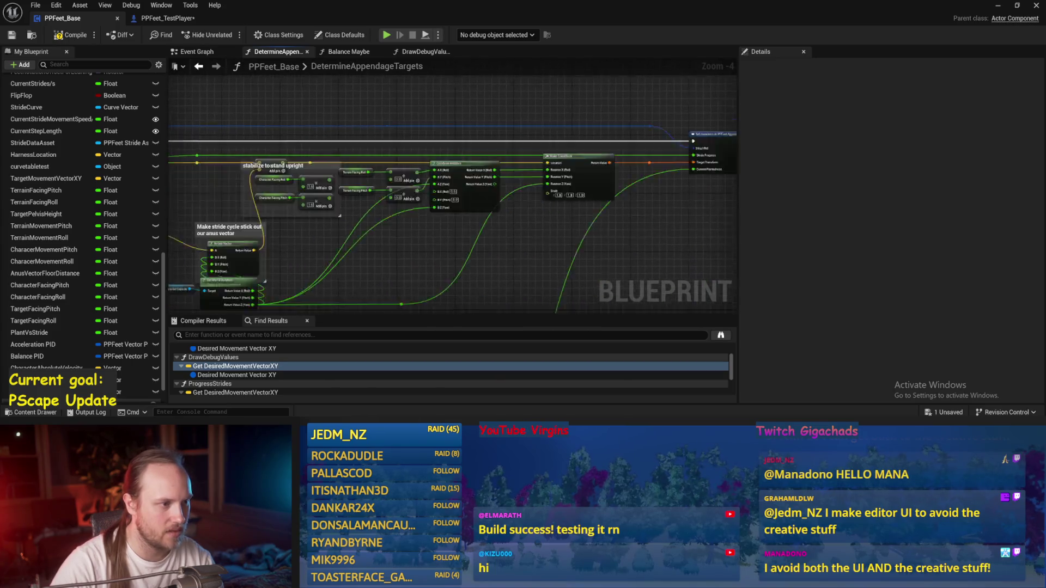
key("alt+Left")
left_click(10, 34)
Link the stride speed setter's execution to Determine Appendage Targets, then play PPFeet_TestLevel.
left_click(194, 51)
left_click_drag(445, 184, 465, 191)
left_click_drag(548, 202, 542, 204)
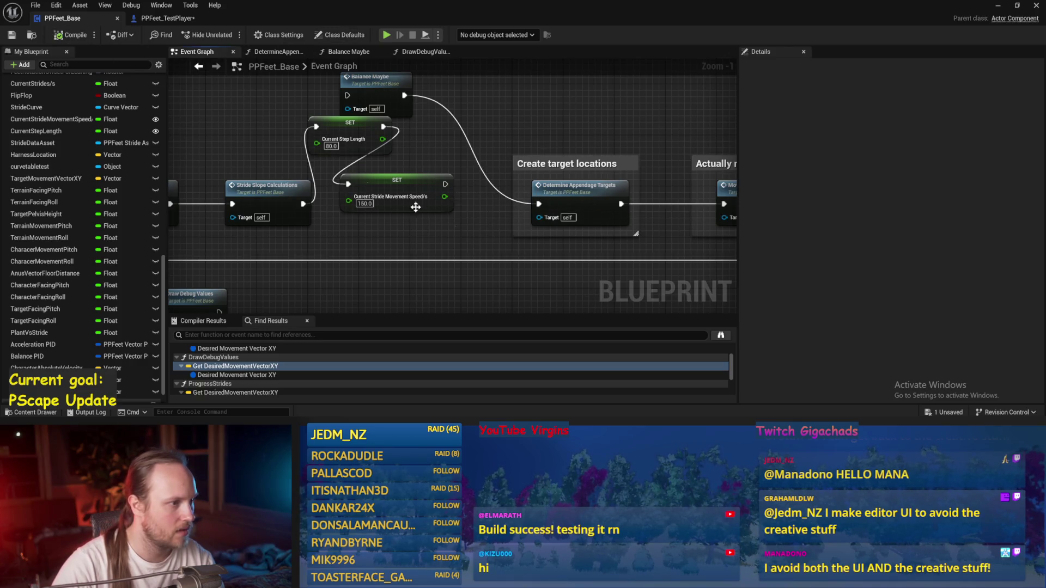
left_click_drag(444, 186, 539, 203)
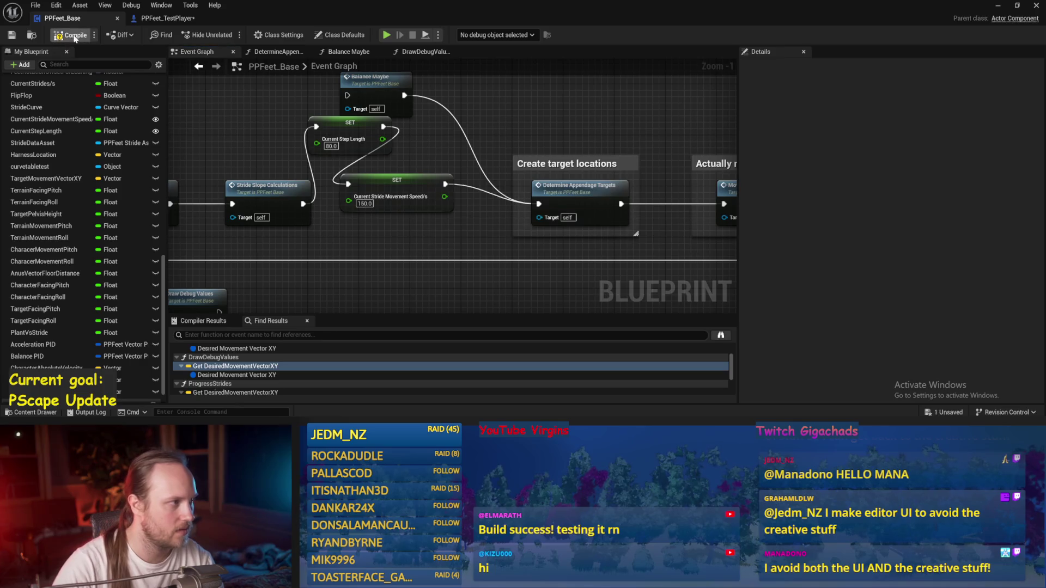
left_click(994, 6)
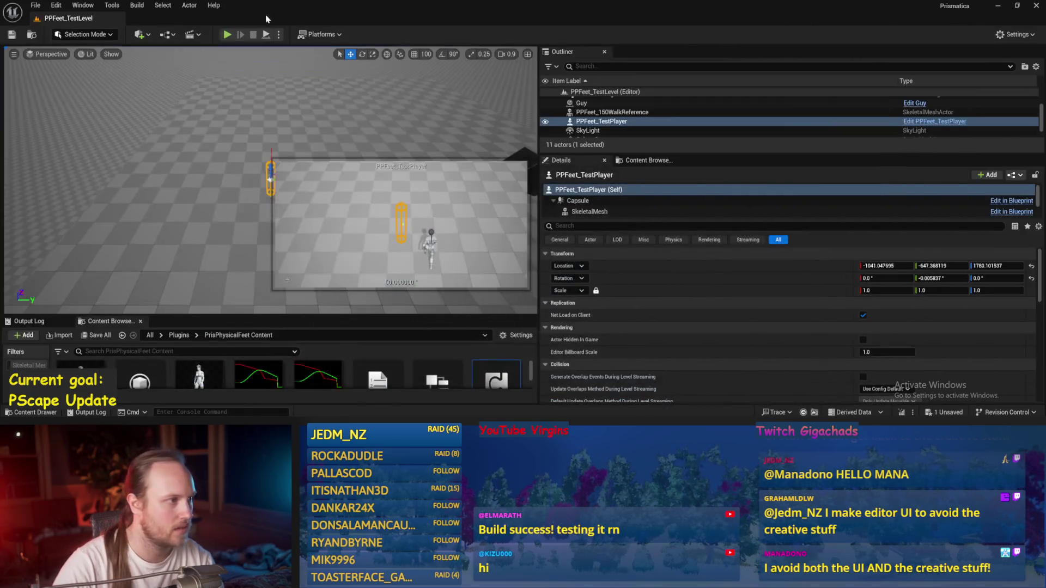
left_click(226, 35)
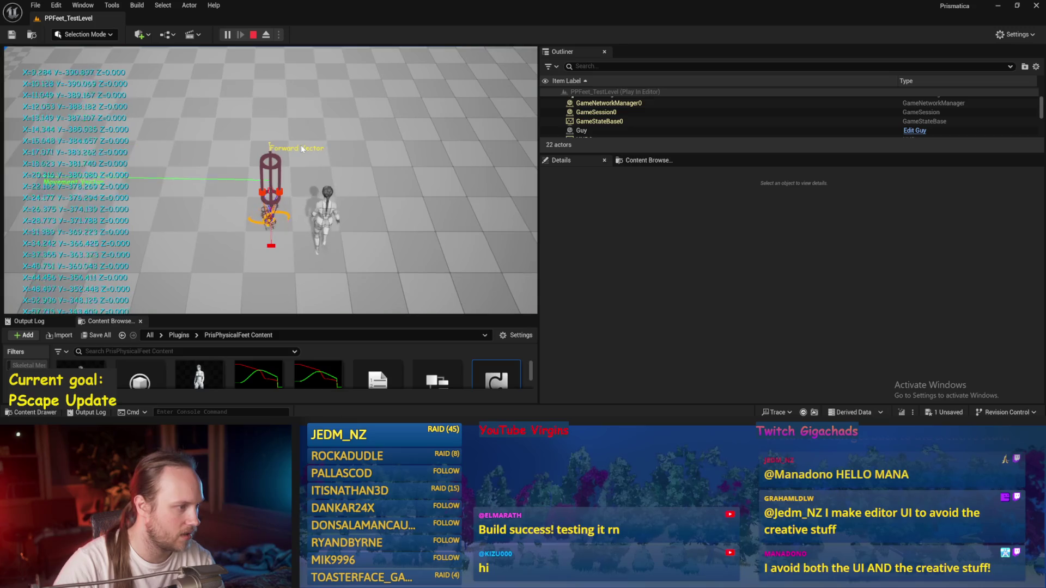
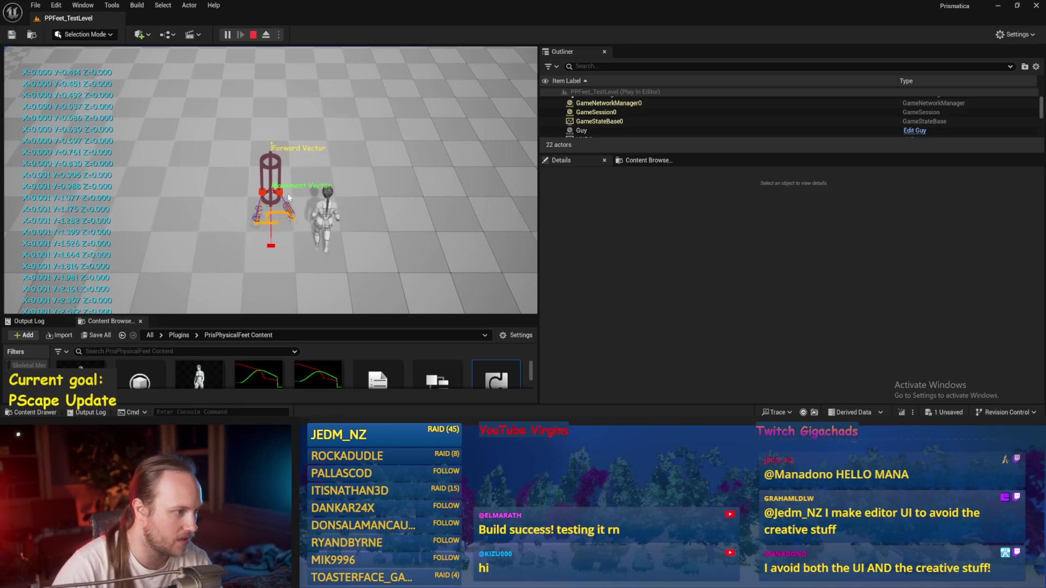
Eject from the running test and tilt the yellow test rig with the rotate gizmo.
key("F8")
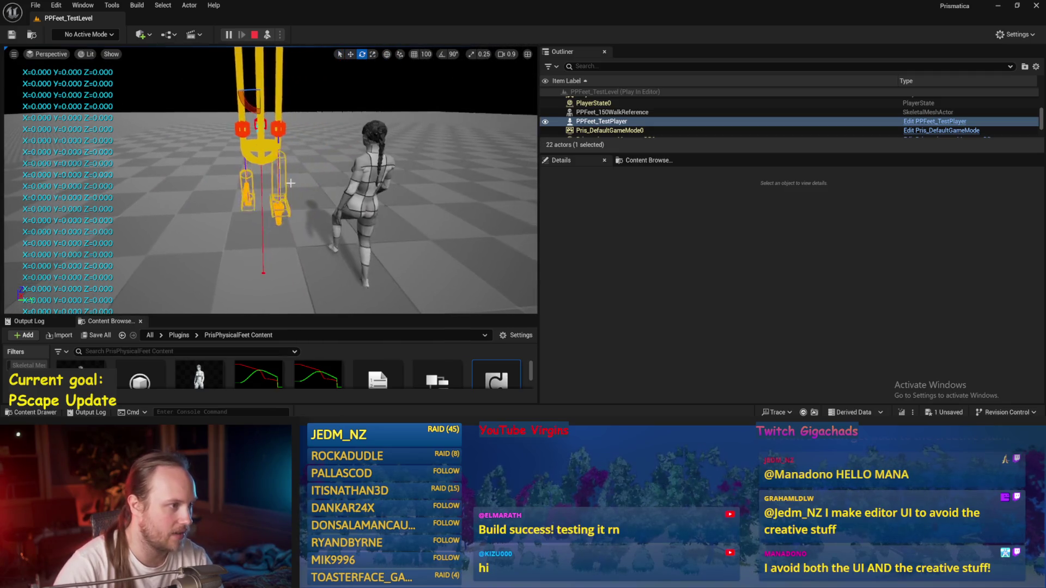
key("e")
mouse_move(247, 100)
left_mouse_down()
mouse_move(181, 185)
mouse_move(277, 127)
left_mouse_up()
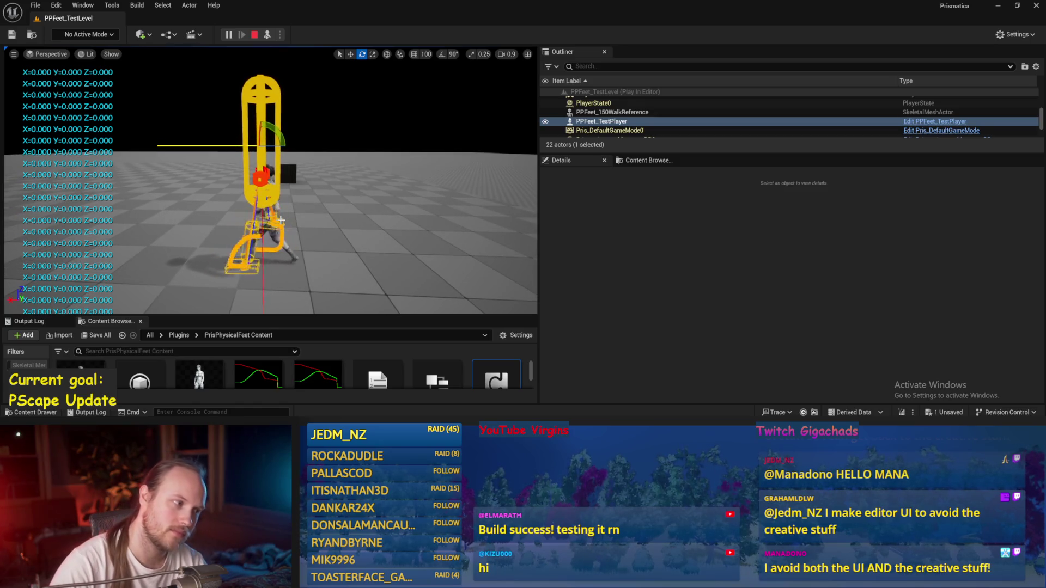
Make the Content Browser taller and open the PPFeet_70PerStride_FlatFoot Testing curve.
scroll(280, 220, "down", 3)
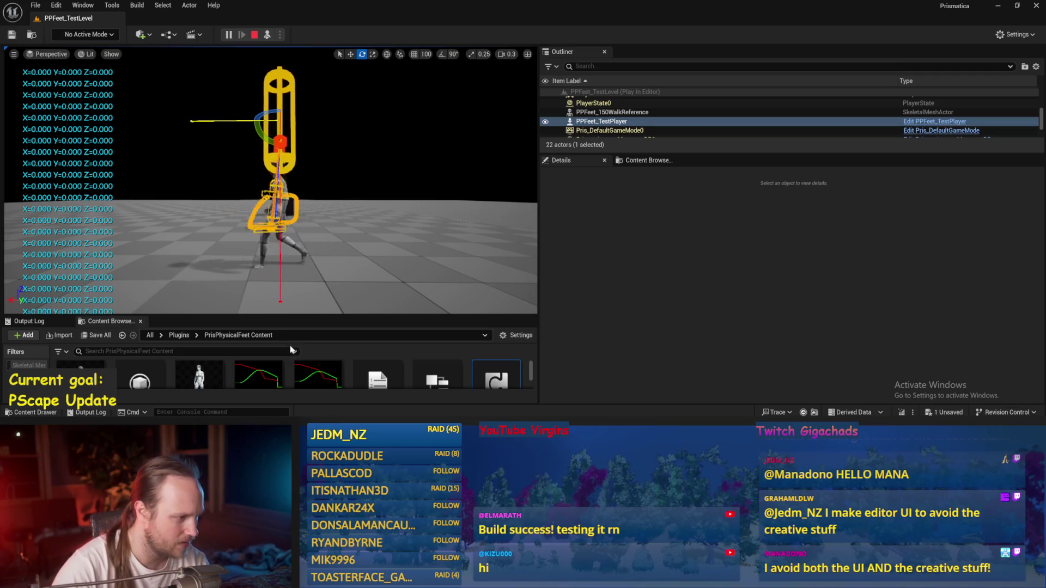
left_click_drag(300, 316, 301, 258)
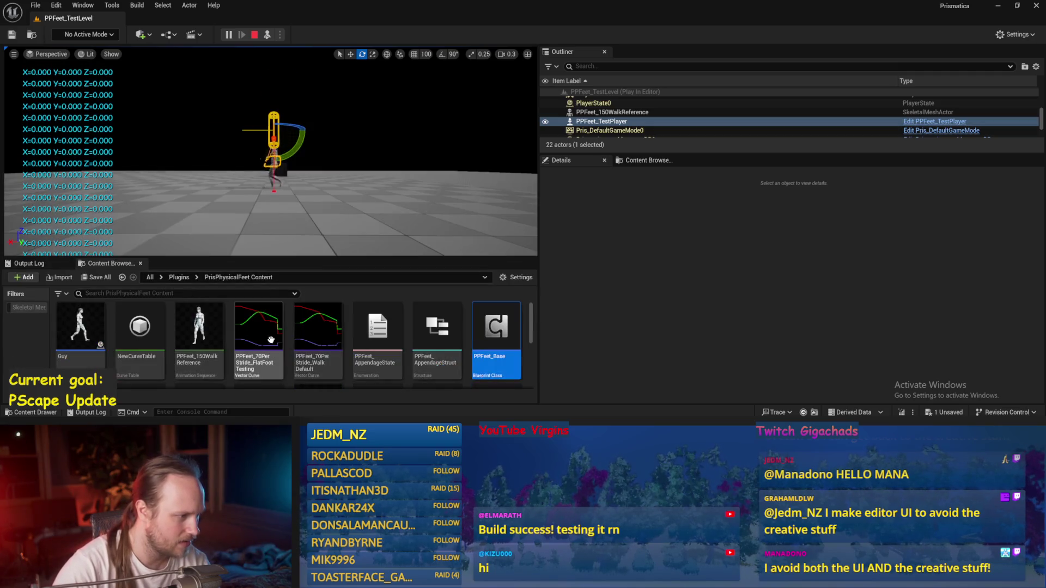
double_click(259, 331)
Select the green Y curve's keys and change their tangent mode.
left_click(295, 214)
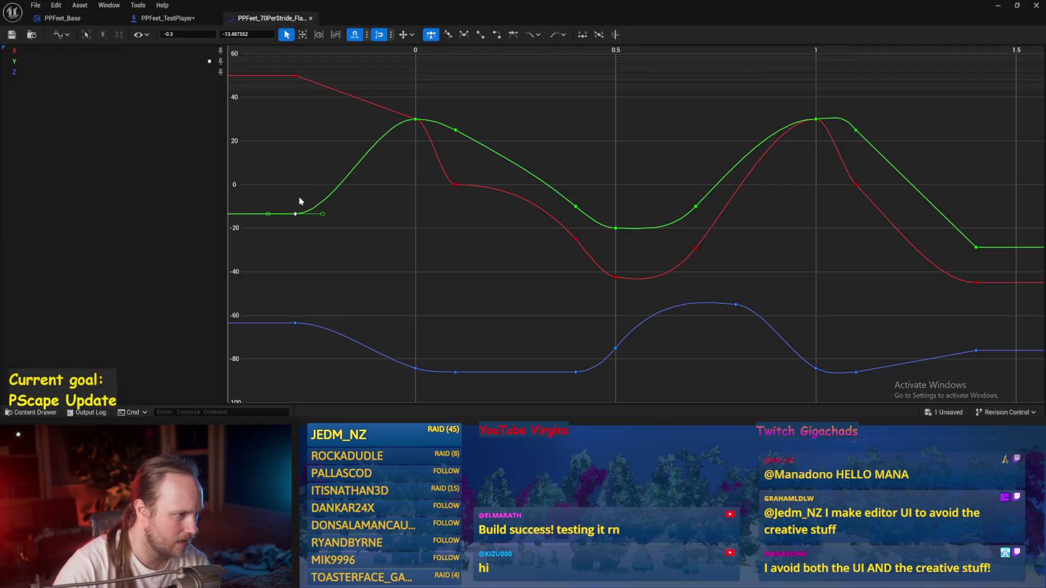
left_click_drag(399, 111, 424, 131)
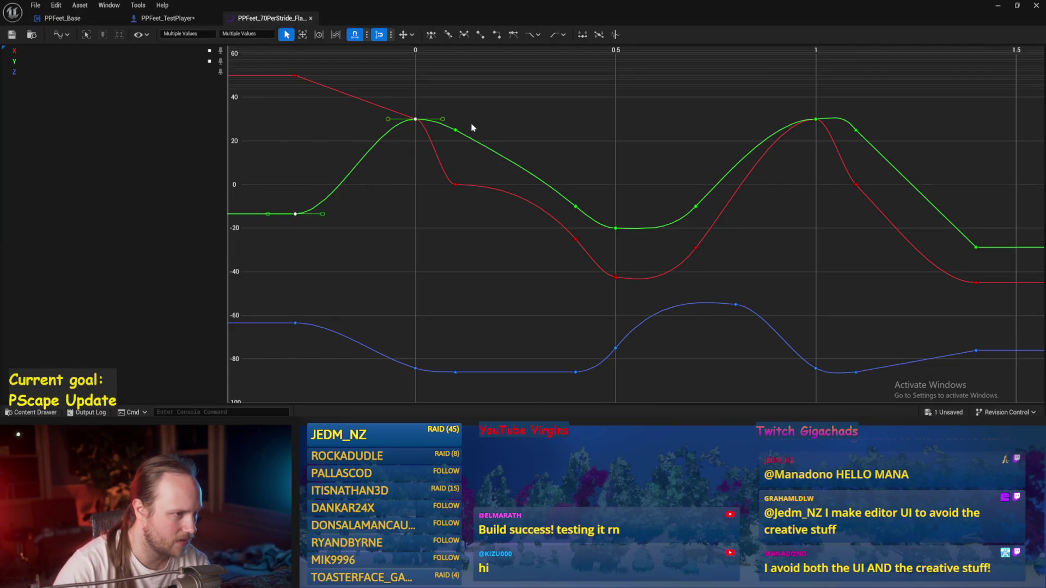
left_click_drag(586, 185, 572, 223)
left_click(615, 227, "shift")
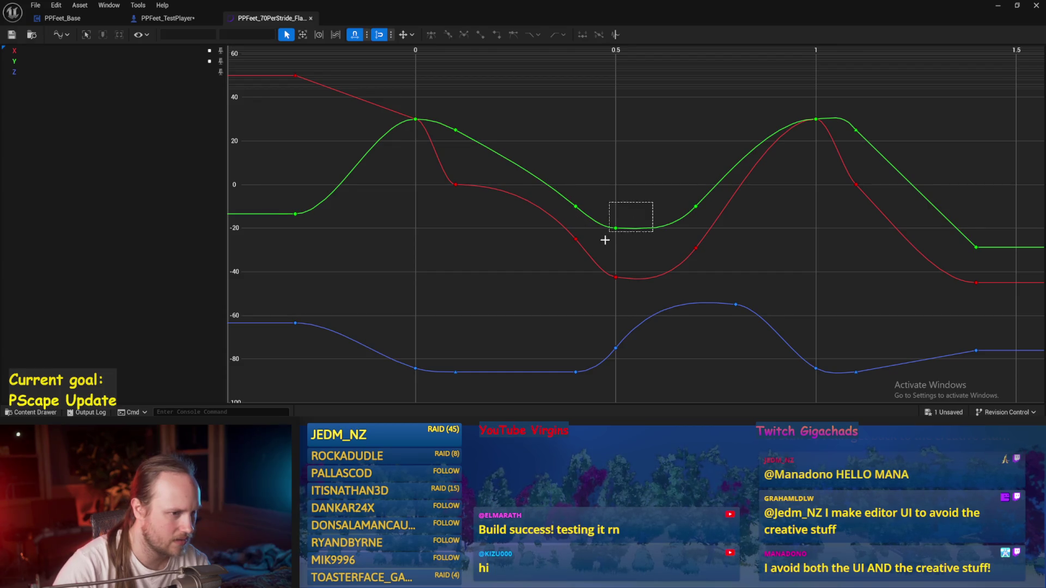
left_click_drag(663, 198, 699, 212)
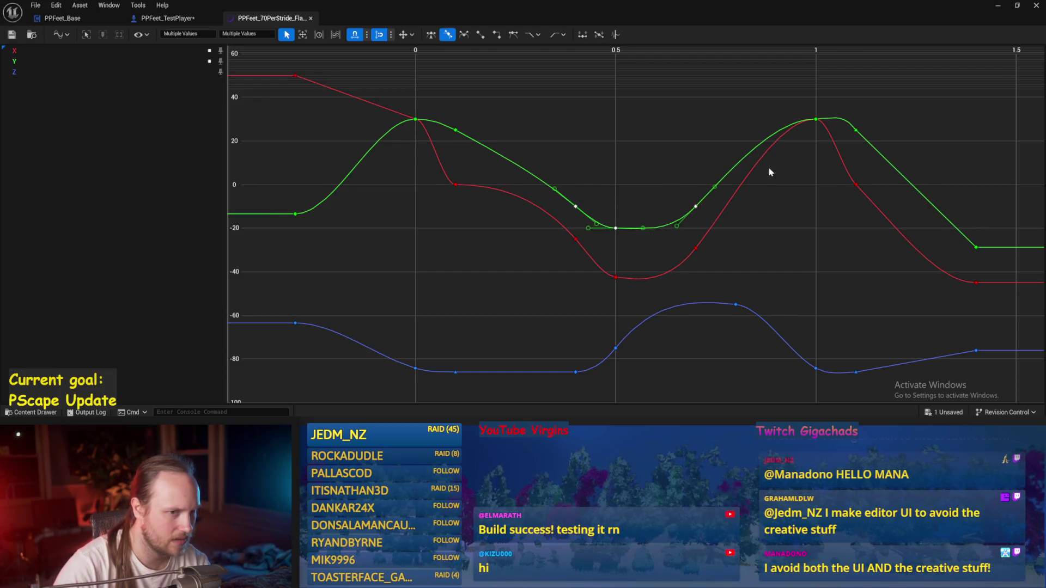
left_click(815, 119, "shift")
left_click_drag(497, 100, 373, 136)
left_click(295, 214, "shift")
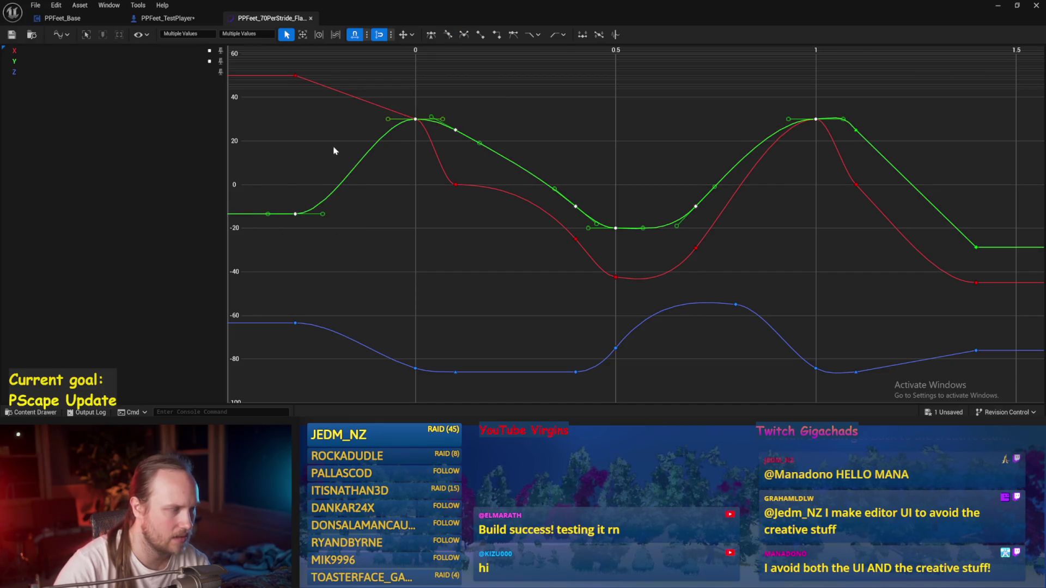
Hide the X and Z channels so only the green Y curve is shown.
left_click(26, 60)
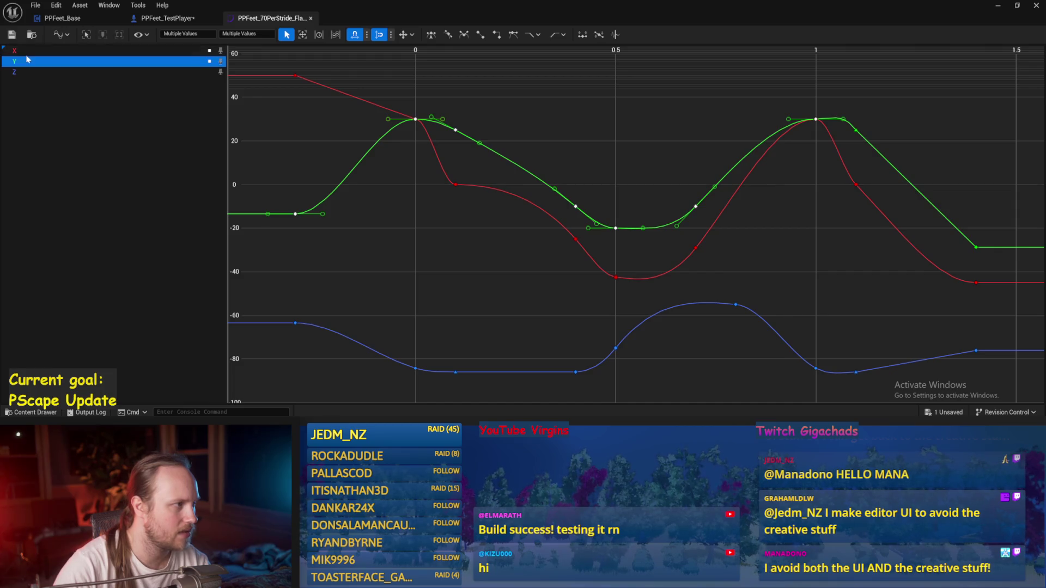
left_click(210, 51)
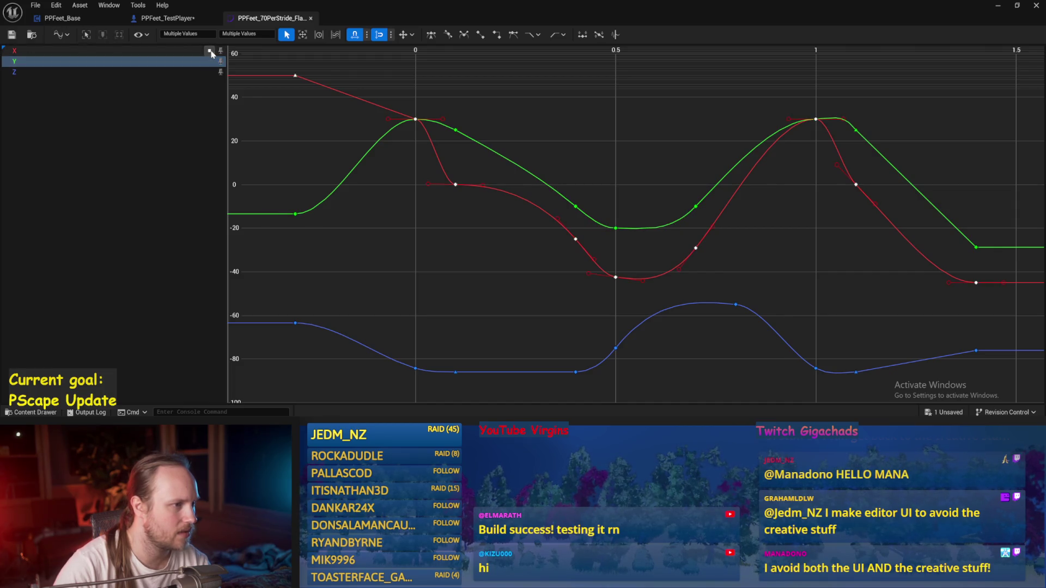
left_click(211, 64)
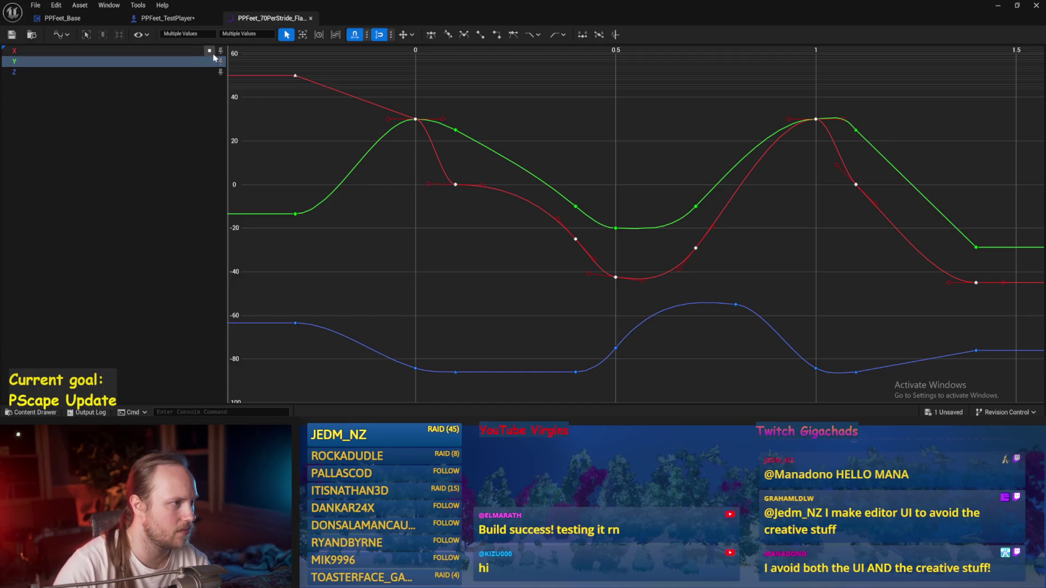
left_click(221, 51)
left_click(220, 72)
left_click(196, 64)
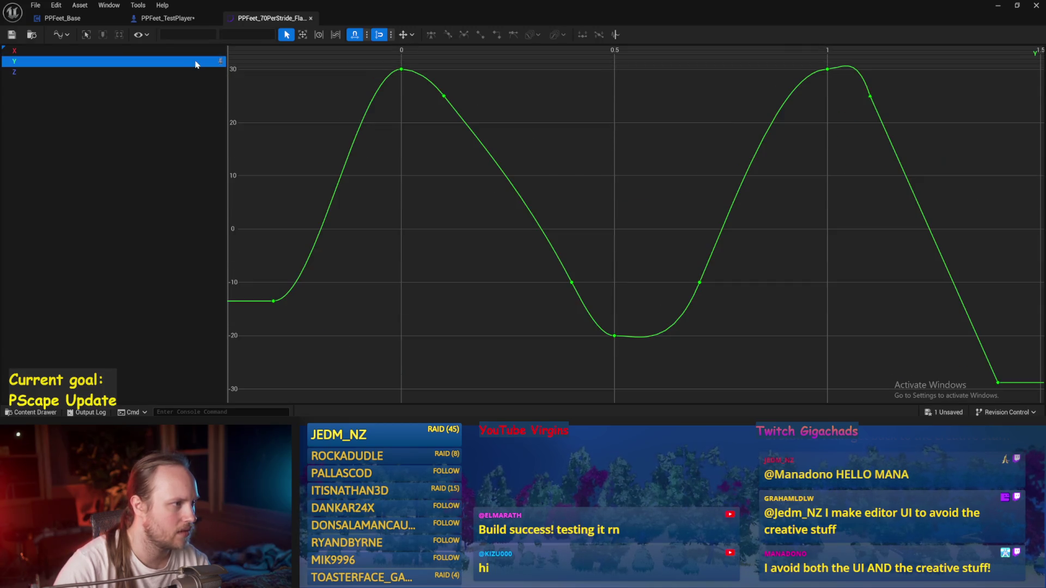
left_click(427, 101)
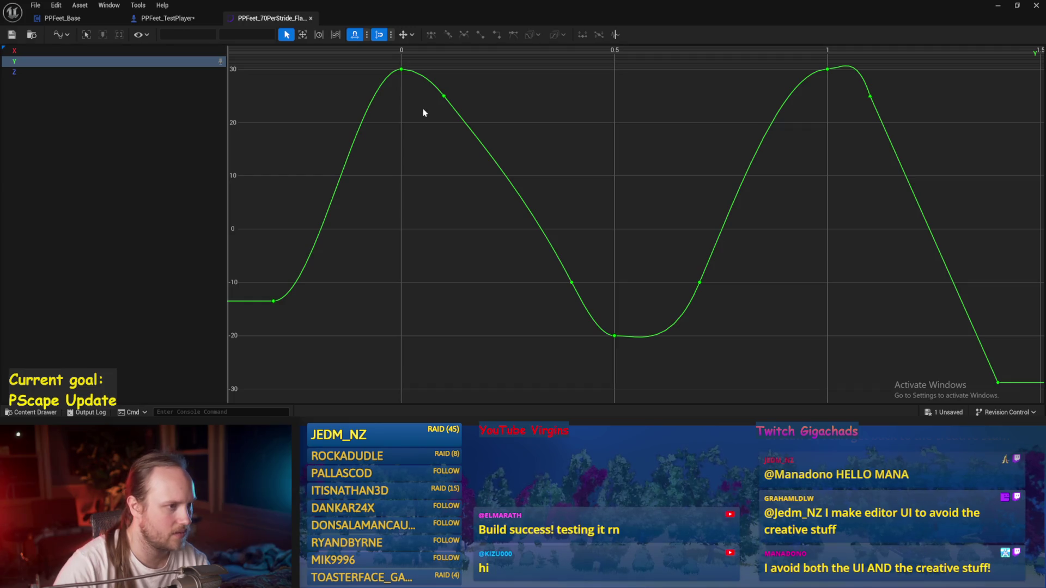
Offset every Y key by -5 so the curve peaks at 25 instead of 30.
key("ctrl+a")
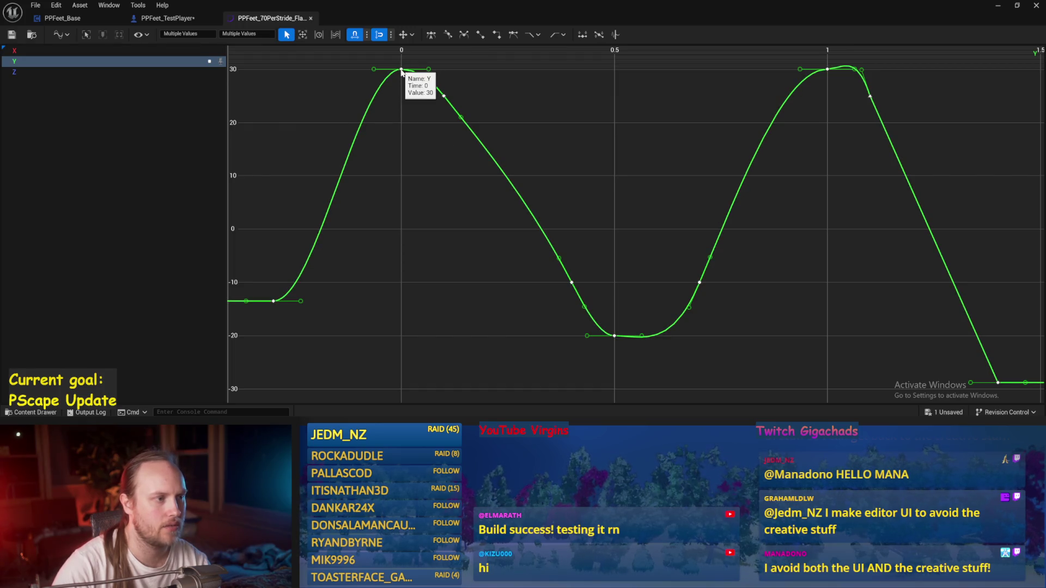
left_click(245, 34)
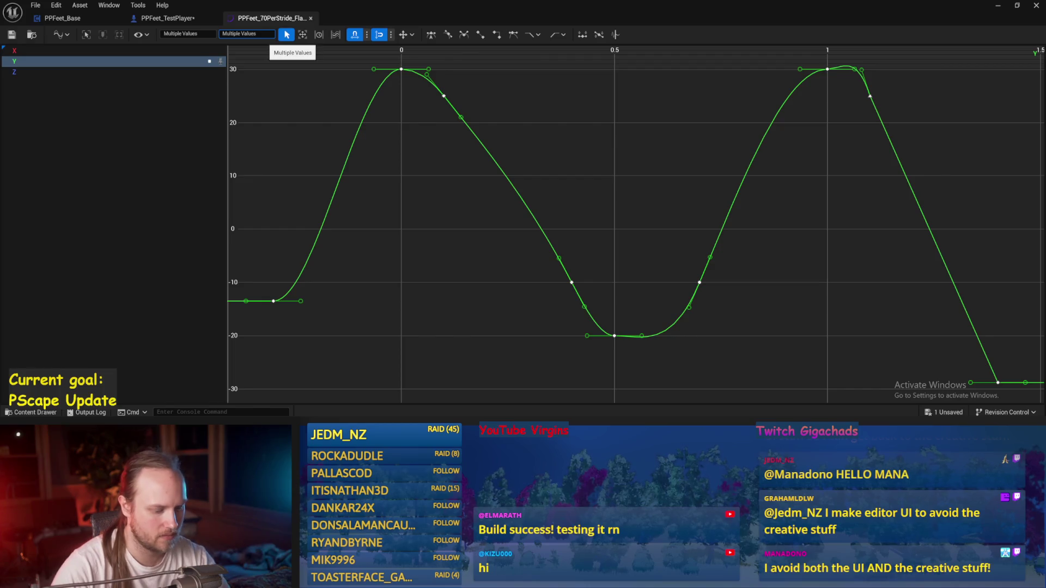
type("-8")
key("Return")
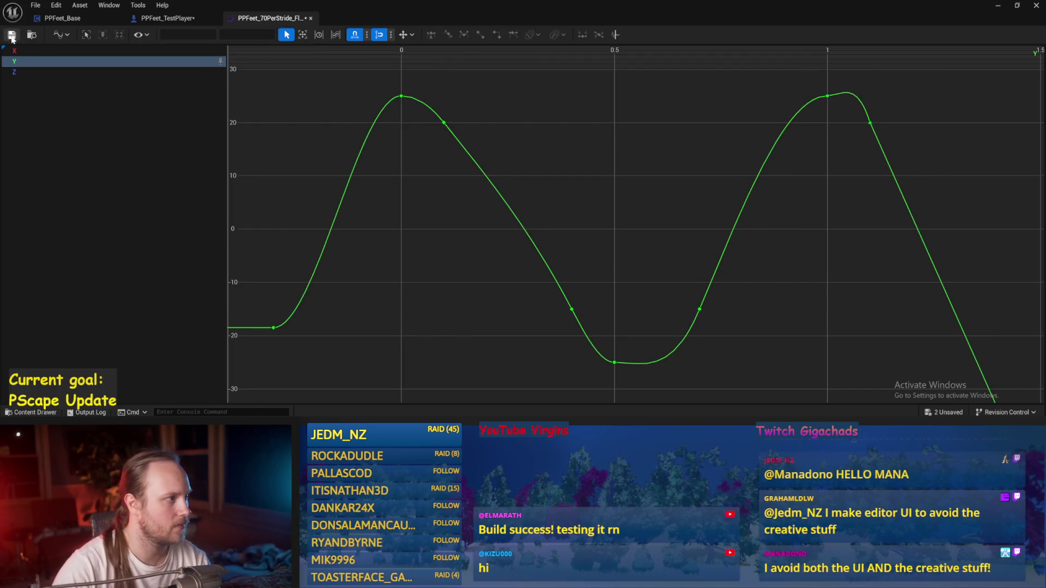
left_click(167, 18)
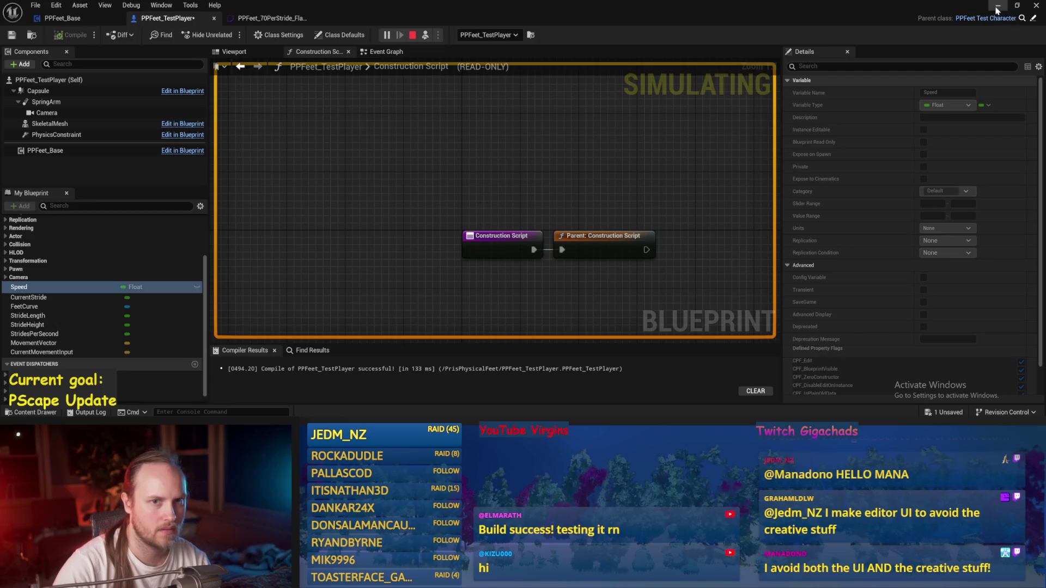
Back in the level, tilt the yellow capsule about 42 degrees during the walk.
left_click(998, 6)
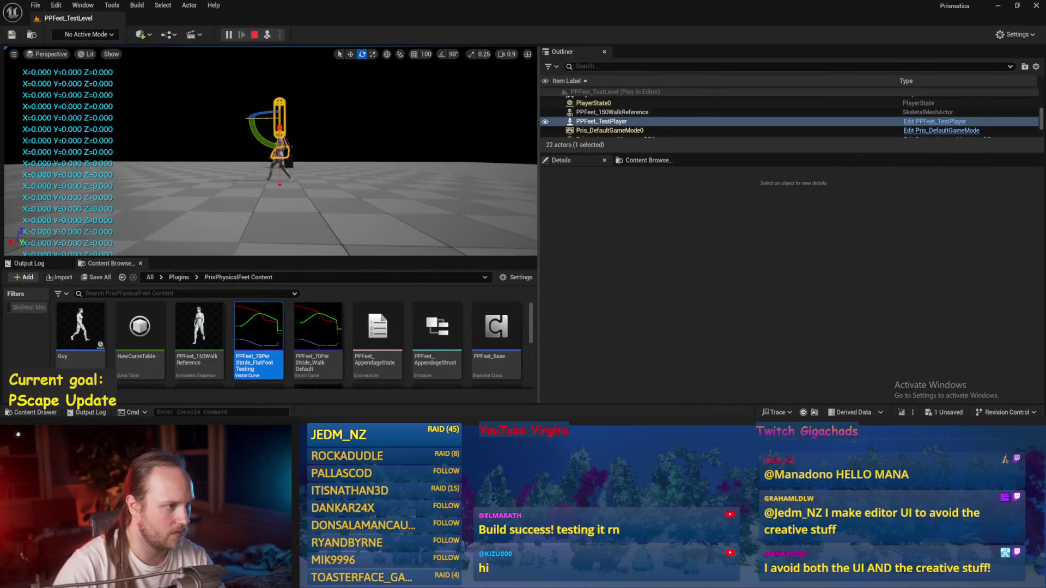
scroll(270, 151, "up", 3)
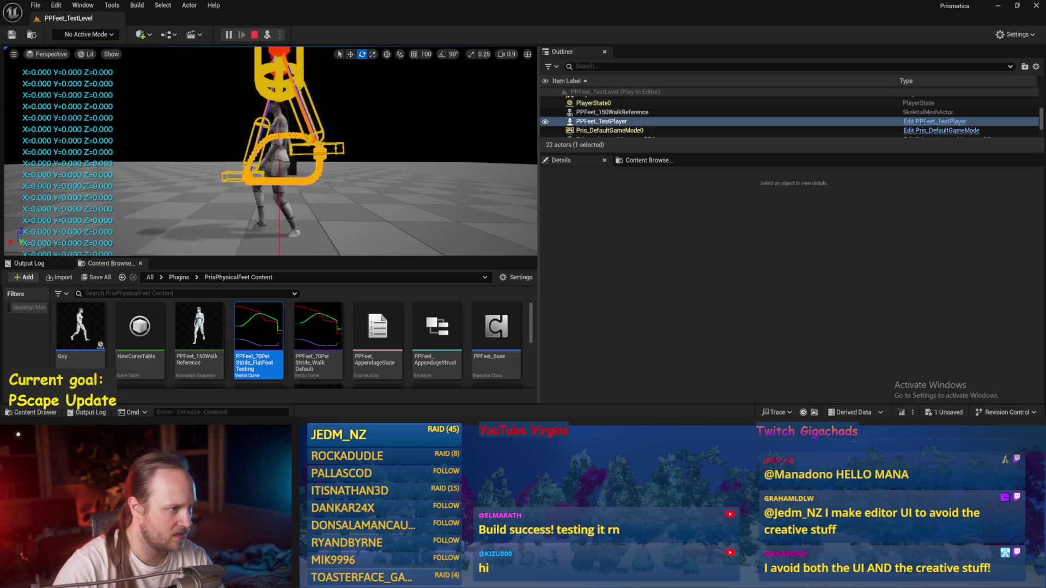
scroll(270, 151, "up", 2)
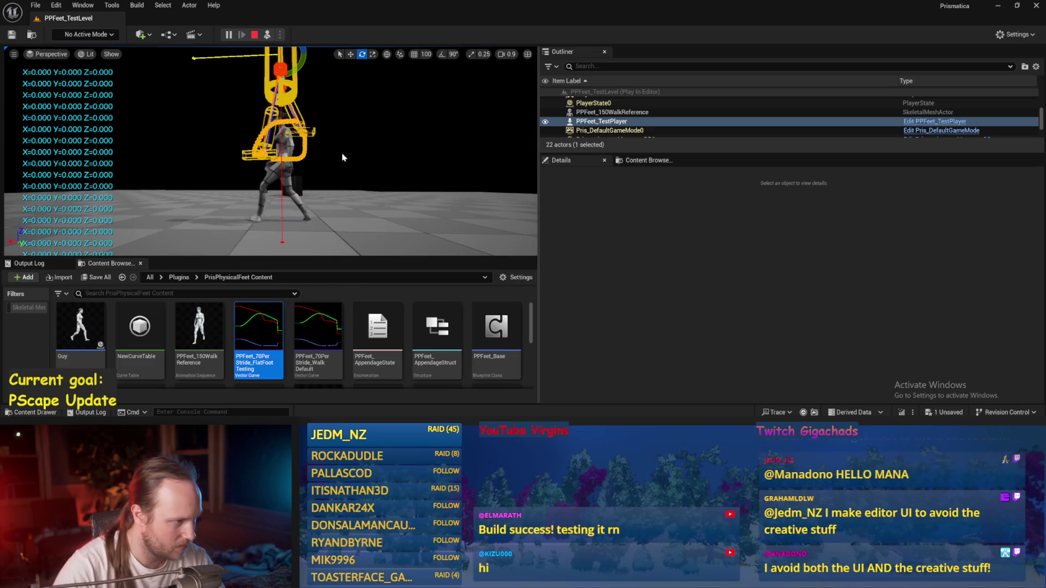
scroll(241, 166, "down", 3)
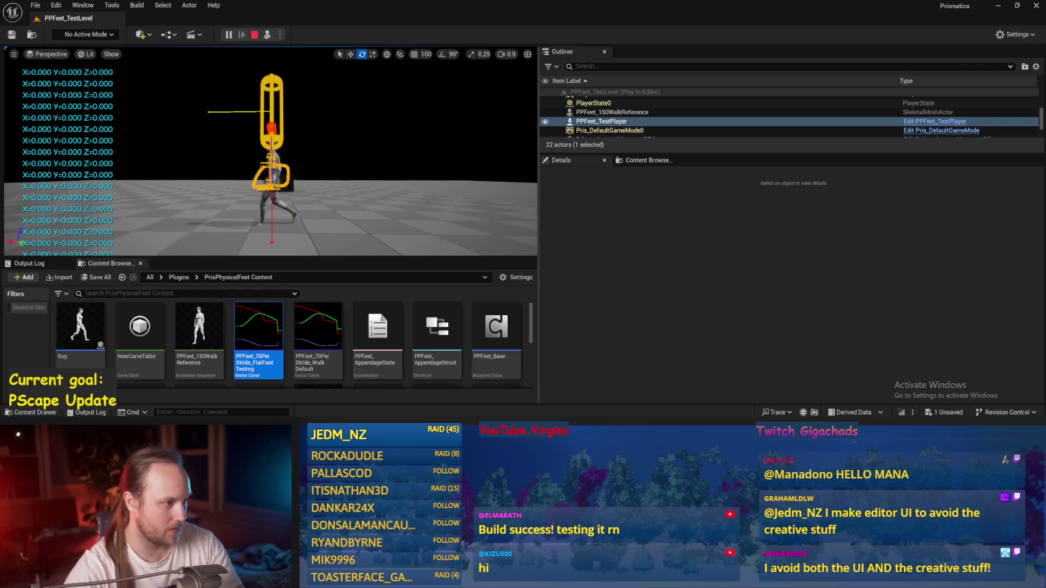
left_click_drag(298, 115, 304, 133)
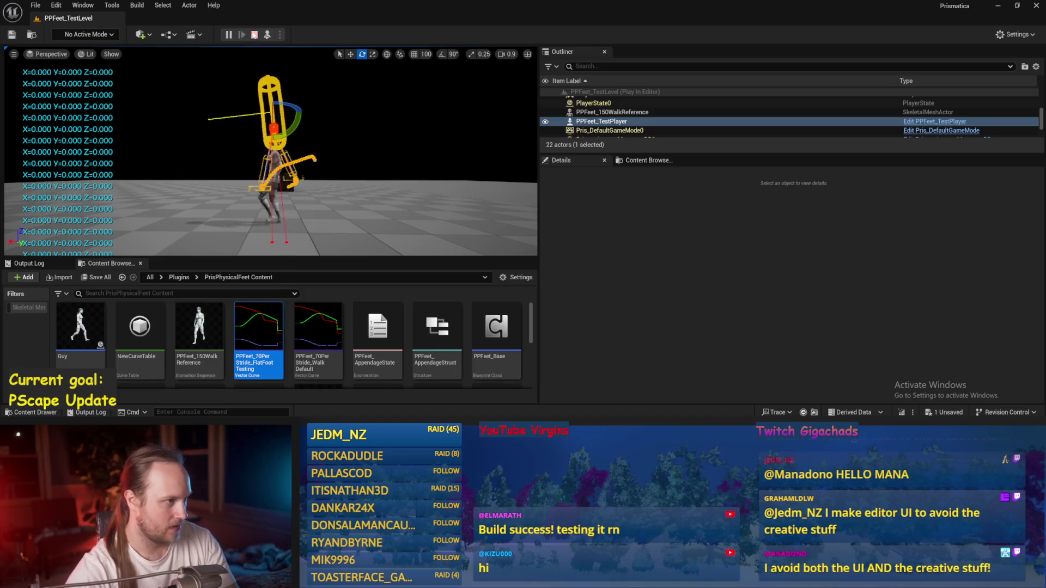
Stop the play session, save the test level, and start playing it again.
key("Escape")
key("ctrl+s")
left_click(207, 219)
left_click(35, 5)
left_click(63, 135)
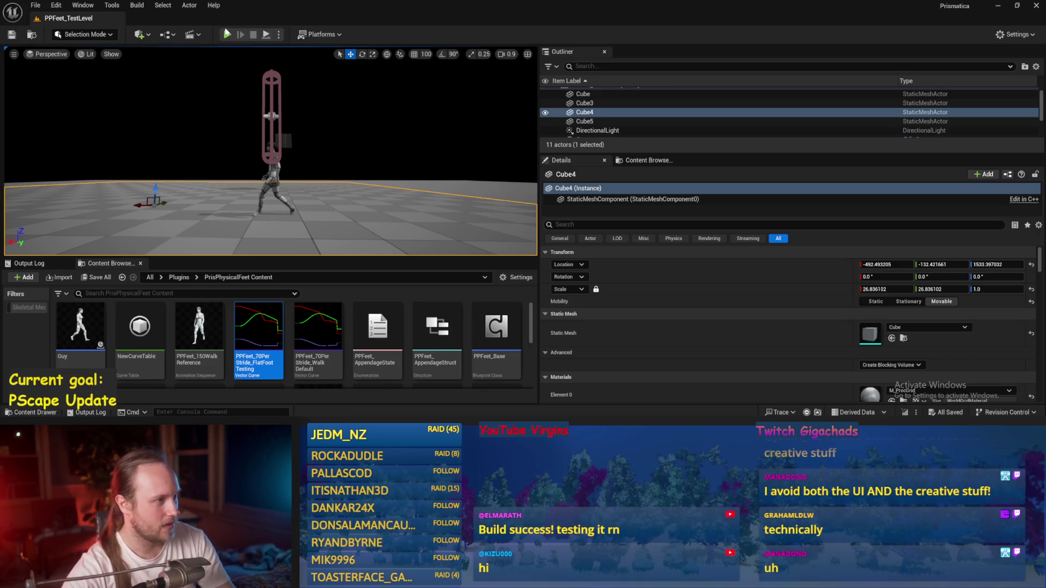
key("alt+p")
Run the walking test full-screen, then simulate and tilt the capsule before stopping.
key("F11")
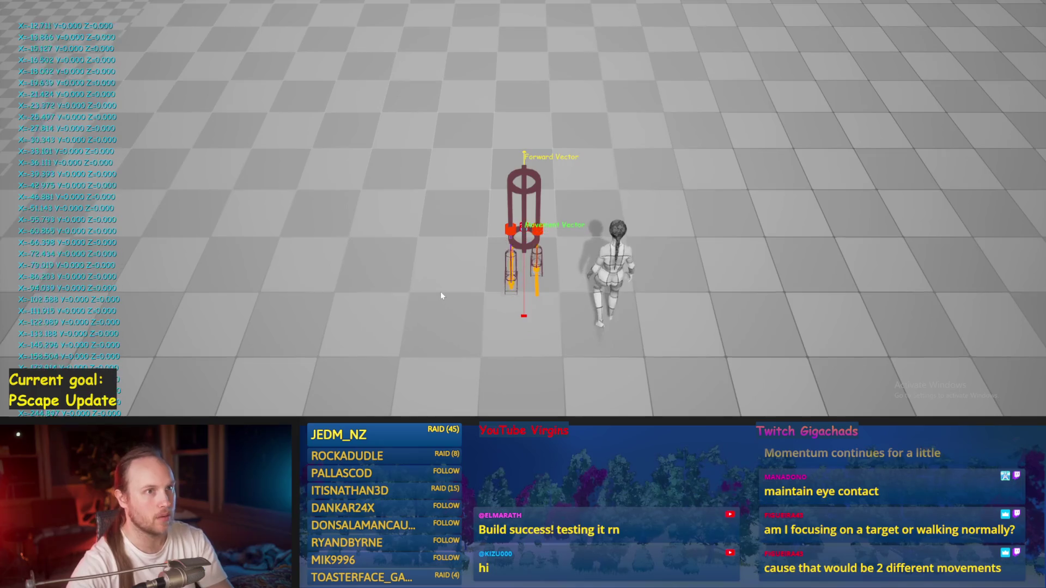
key("Escape")
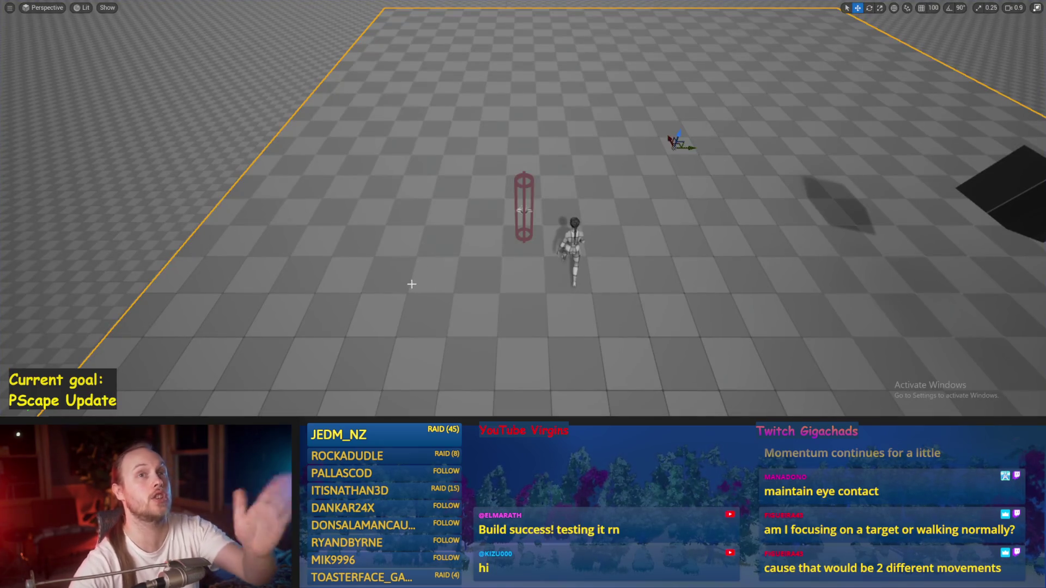
scroll(452, 306, "up", 5)
scroll(463, 265, "up", 1)
key("alt+s")
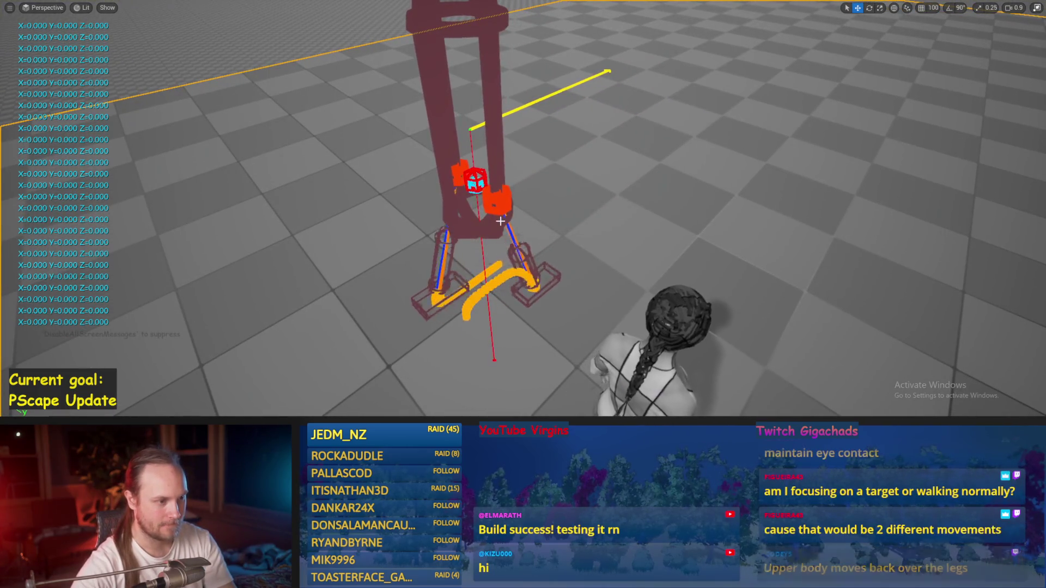
key("e")
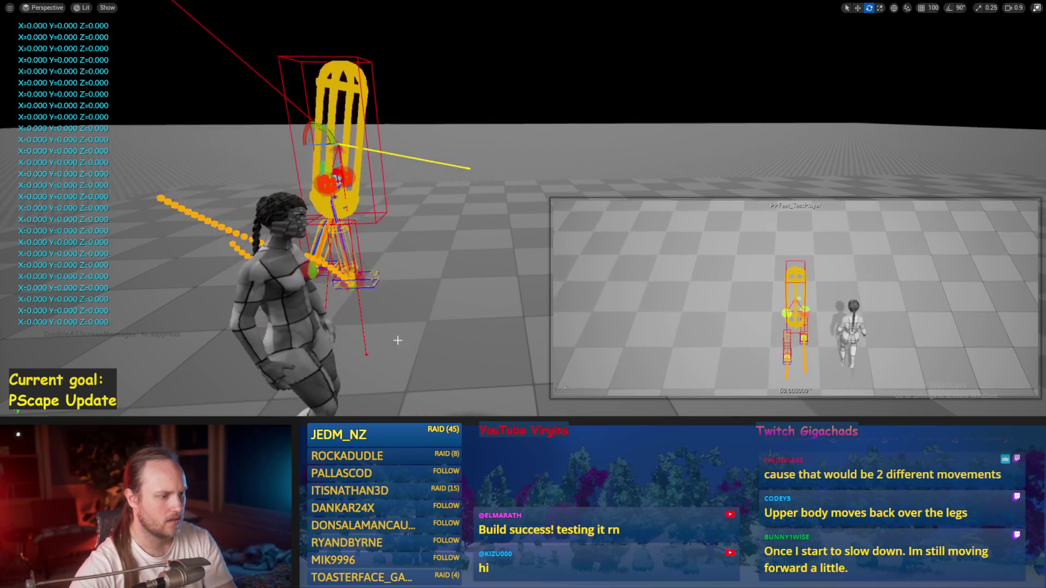
key("Escape")
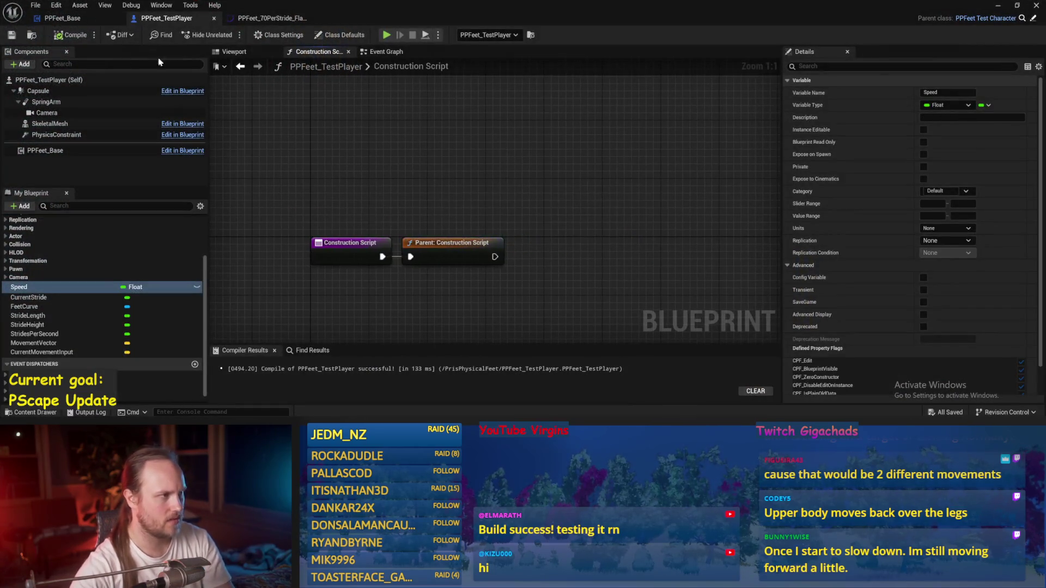
Open the DetermineAppendageTargets function in the PPFeet_Base blueprint.
left_click(251, 52)
left_click(383, 51)
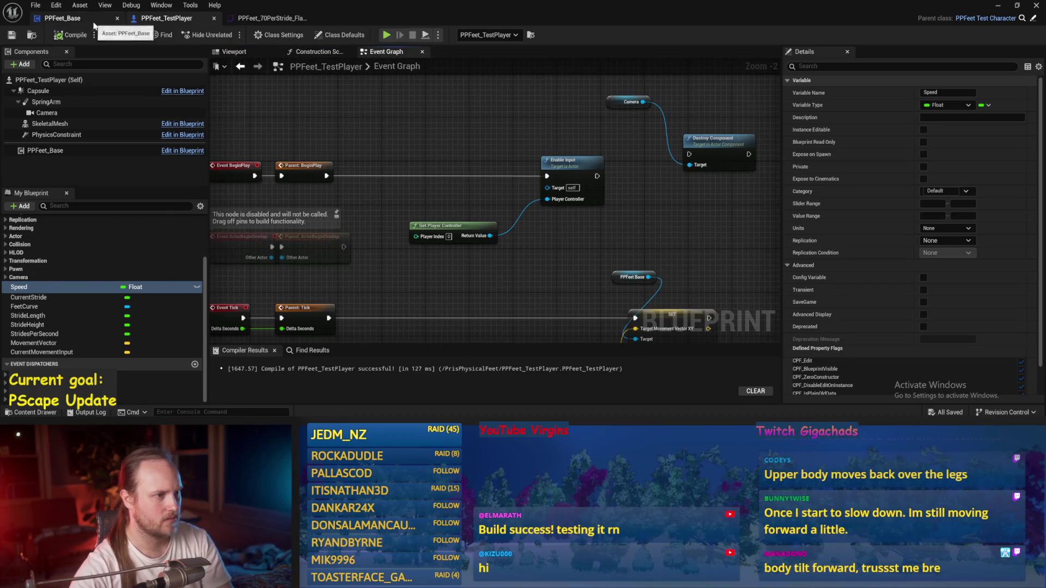
left_click(93, 23)
double_click(458, 229)
Review the stabilize comment, Offset Feet area, and Combine Rotators and Make Transform nodes.
left_click_drag(462, 245, 330, 184)
mouse_move(583, 166)
left_mouse_down()
mouse_move(450, 170)
mouse_move(439, 187)
mouse_move(570, 206)
mouse_move(478, 212)
left_mouse_up()
scroll(478, 211, "up", 1)
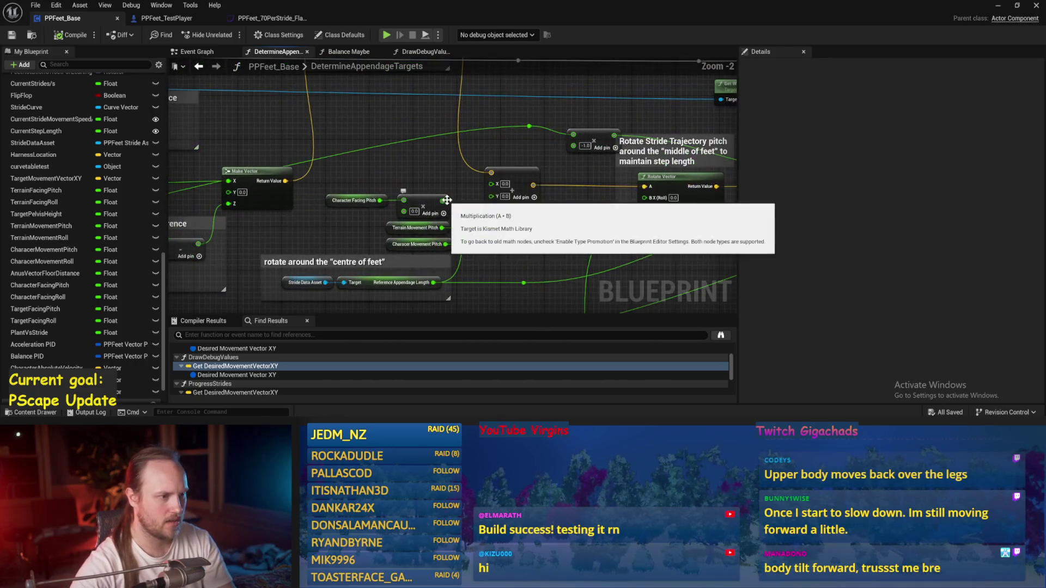
scroll(384, 201, "up", 1)
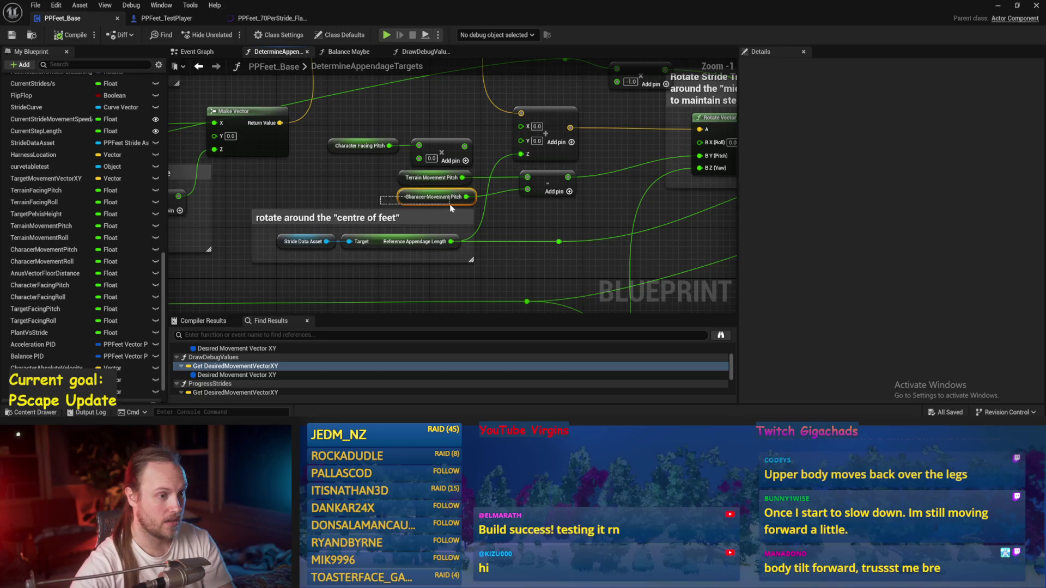
scroll(467, 222, "up", 1)
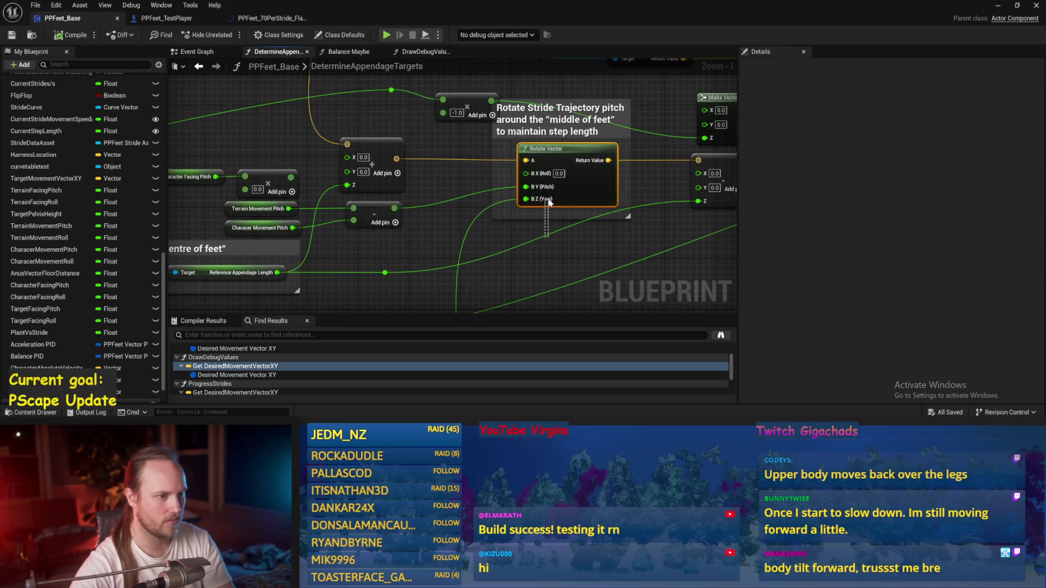
scroll(559, 257, "down", 3)
scroll(650, 168, "up", 1)
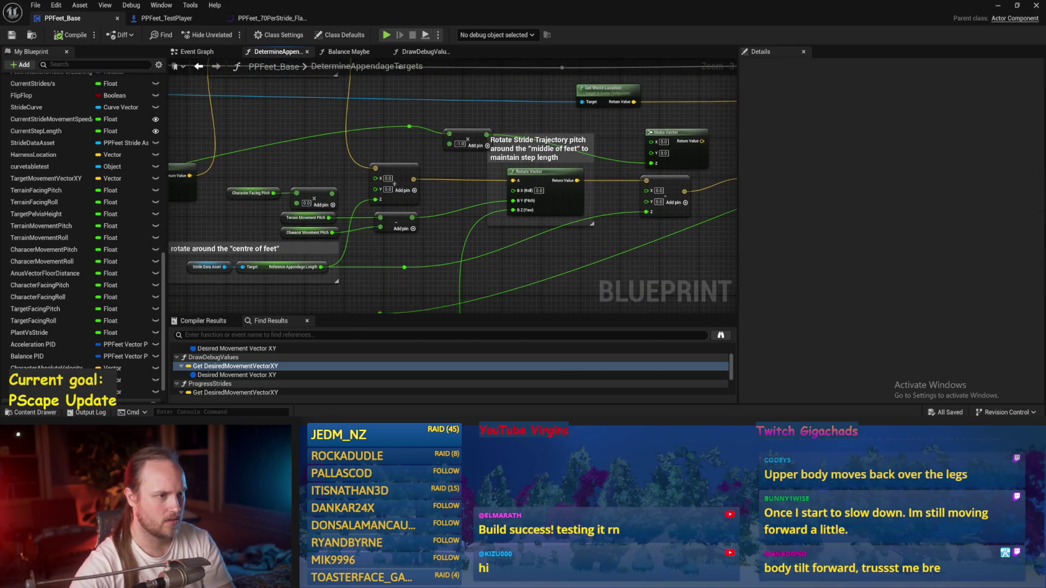
mouse_move(503, 205)
left_mouse_down()
mouse_move(185, 245)
mouse_move(243, 181)
mouse_move(218, 169)
left_mouse_up()
mouse_move(665, 75)
left_mouse_down()
mouse_move(664, 138)
mouse_move(613, 139)
left_mouse_up()
left_click_drag(554, 175, 476, 163)
left_click_drag(497, 214, 282, 213)
Review the Offset Feet, Rotate Vector, MAX and TAN nodes, then save the Blueprint.
scroll(396, 221, "up", 1)
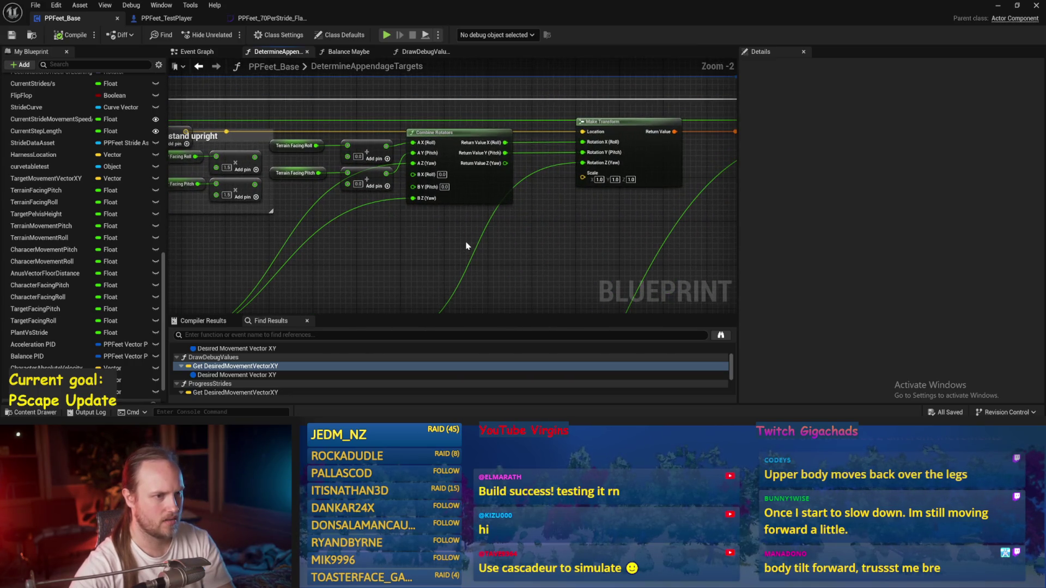
scroll(456, 252, "down", 1)
mouse_move(456, 252)
left_mouse_down()
mouse_move(614, 158)
mouse_move(653, 217)
left_mouse_up()
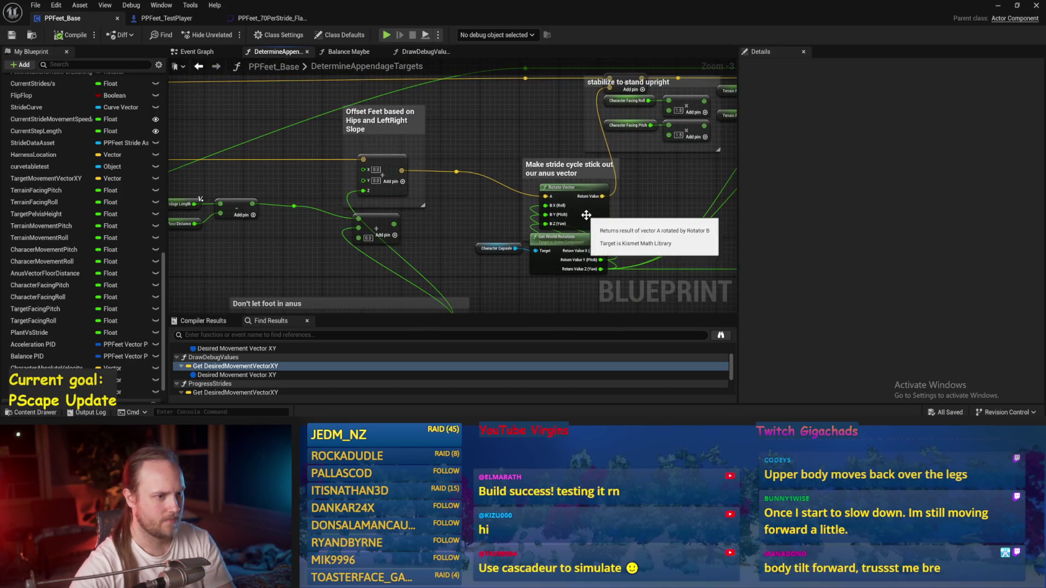
left_click_drag(596, 191, 608, 163)
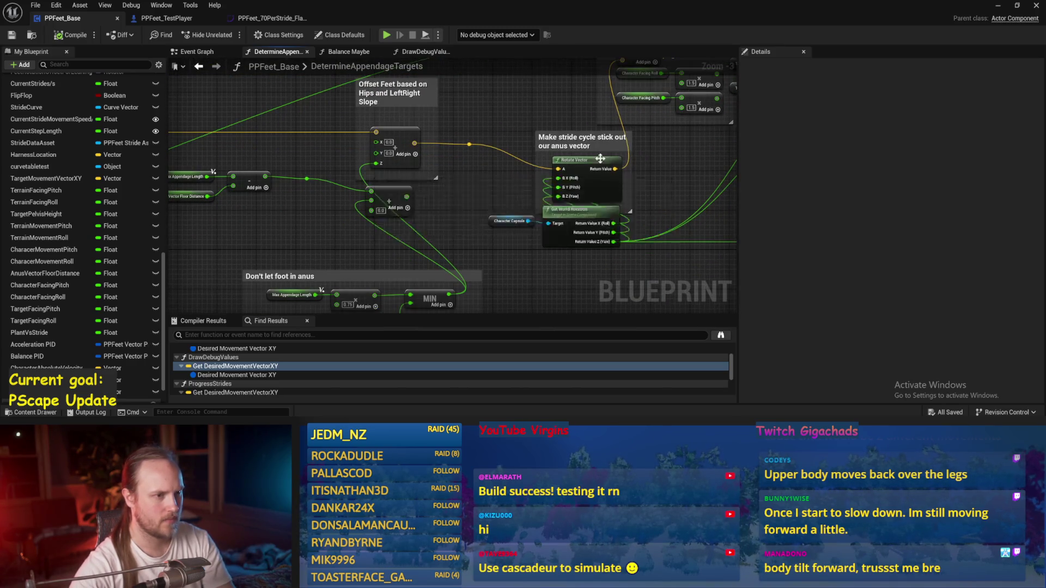
mouse_move(290, 225)
left_mouse_down()
mouse_move(479, 211)
mouse_move(488, 118)
left_mouse_up()
mouse_move(369, 164)
left_mouse_down()
mouse_move(451, 245)
mouse_move(539, 245)
left_mouse_up()
key("ctrl+s")
Inspect the Rotate Vector node and idle pose -> striding lerp, then save.
left_click_drag(286, 226, 395, 210)
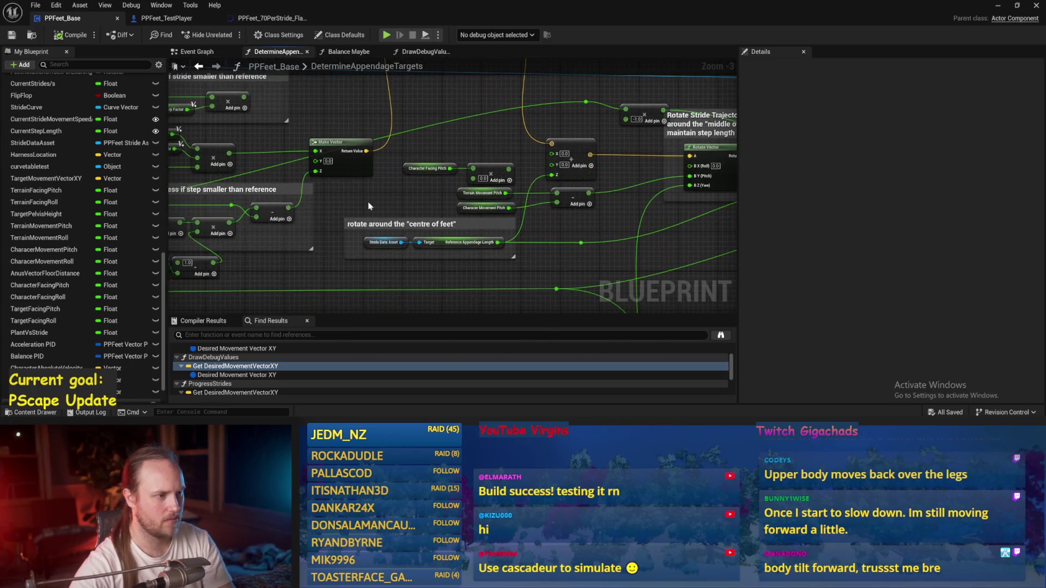
scroll(381, 200, "up", 2)
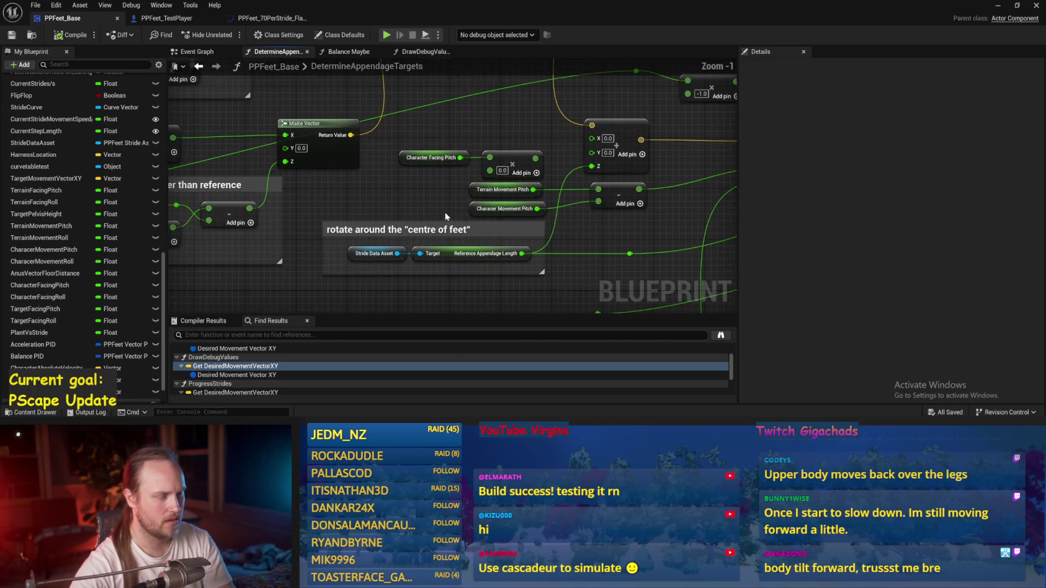
left_click_drag(381, 204, 375, 205)
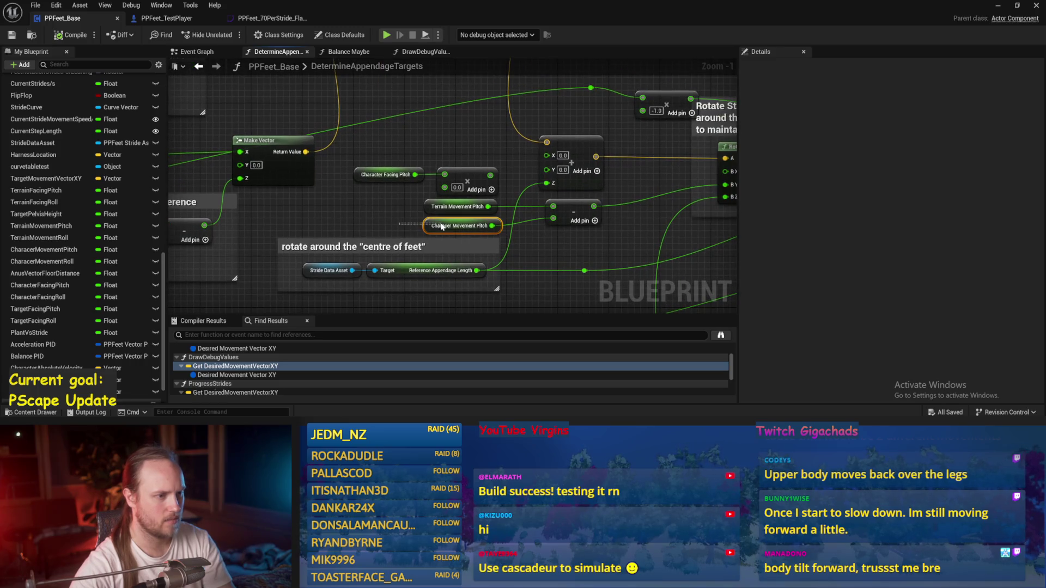
left_click_drag(441, 226, 321, 207)
left_click_drag(604, 212, 661, 129)
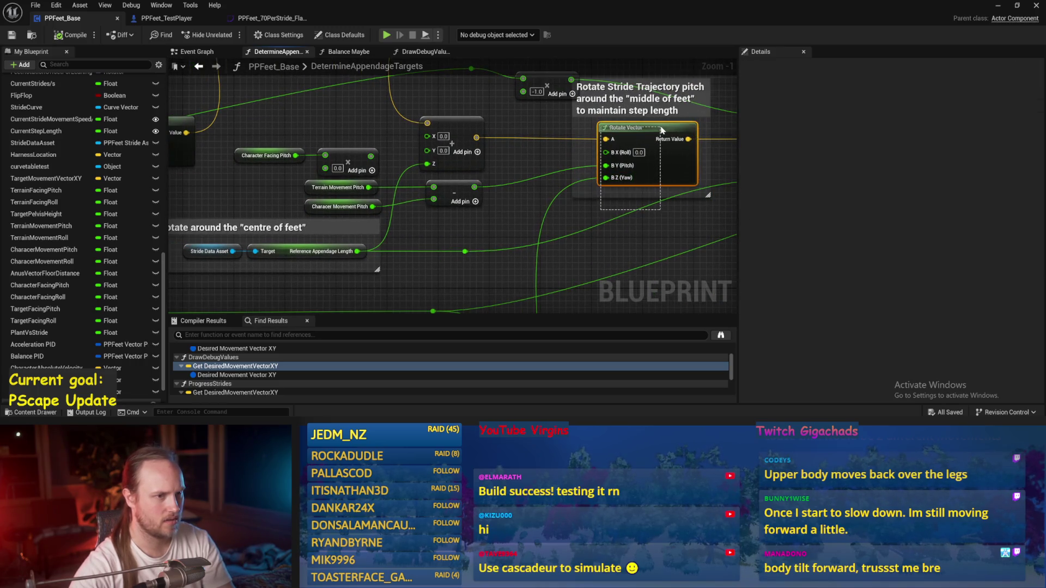
scroll(626, 175, "down", 3)
mouse_move(483, 177)
left_mouse_down()
mouse_move(392, 246)
mouse_move(651, 218)
left_mouse_up()
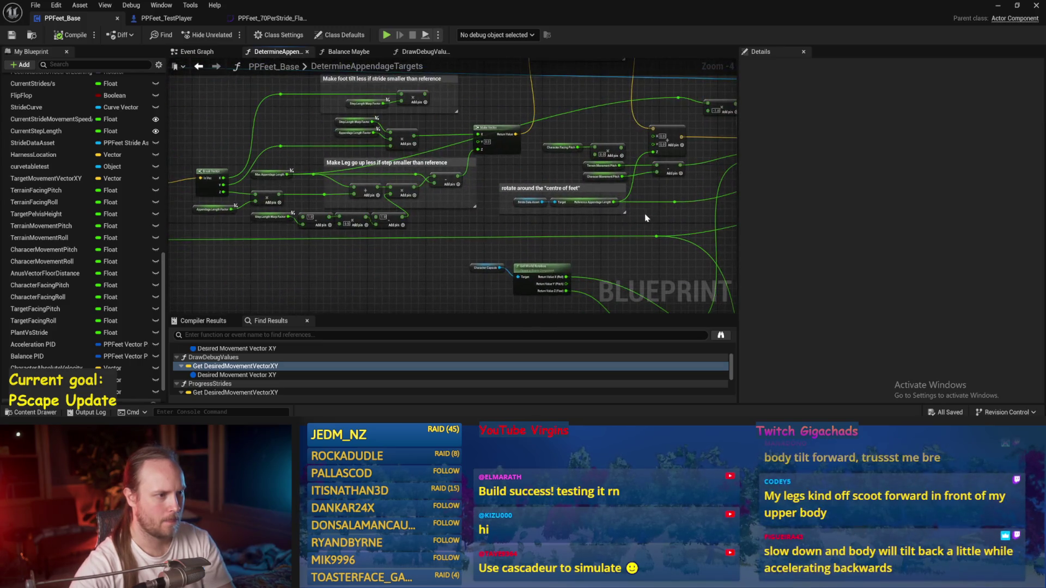
scroll(495, 218, "up", 2)
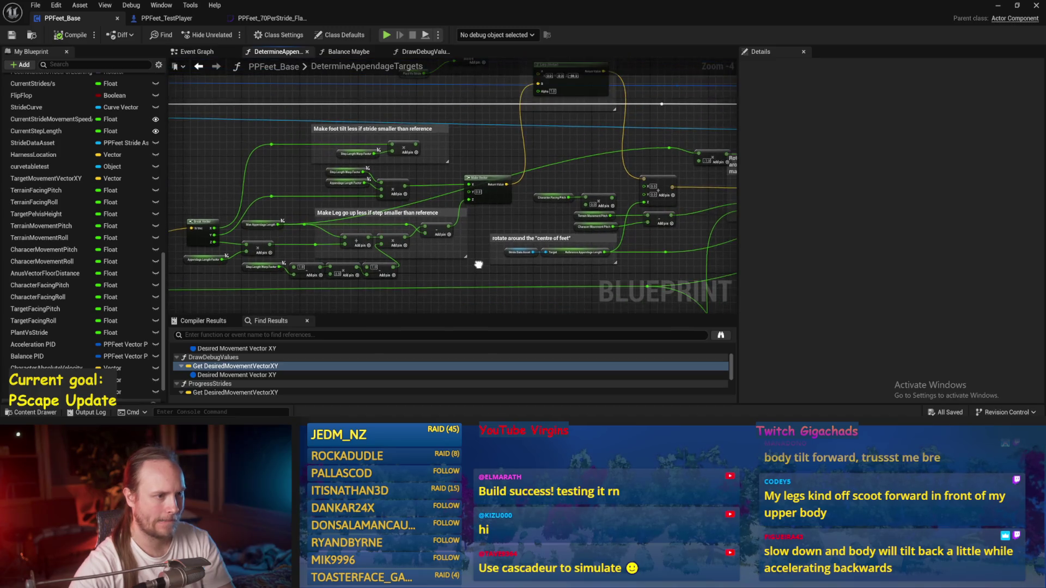
mouse_move(499, 159)
left_mouse_down()
mouse_move(471, 104)
mouse_move(449, 266)
left_mouse_up()
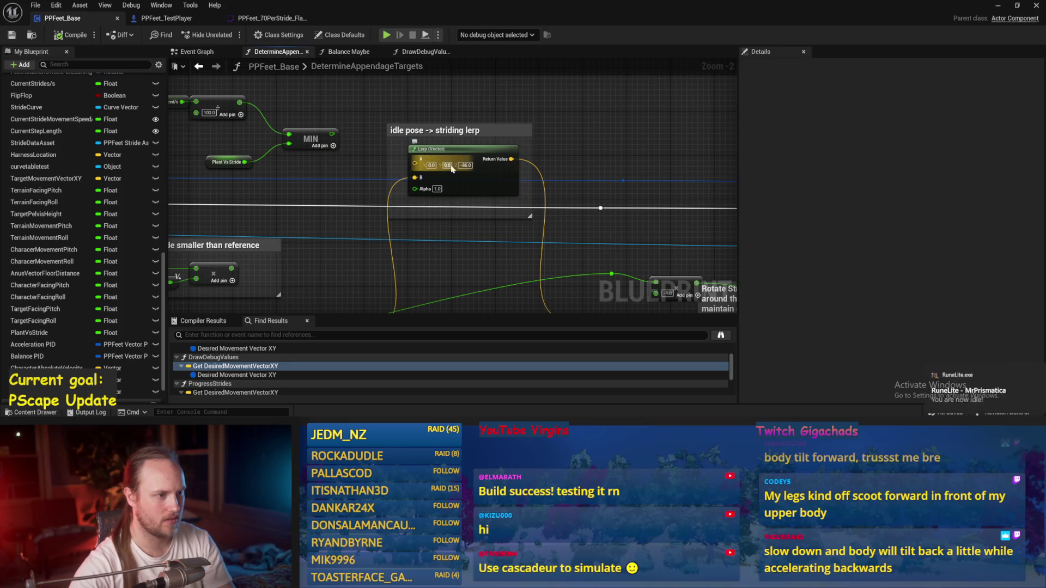
scroll(498, 151, "down", 1)
key("ctrl+s")
Check the Local Stride Values from LegJoint area and Rotate Vector, save, and minimise the editor.
mouse_move(486, 208)
left_mouse_down()
mouse_move(481, 133)
mouse_move(476, 158)
mouse_move(536, 154)
left_mouse_up()
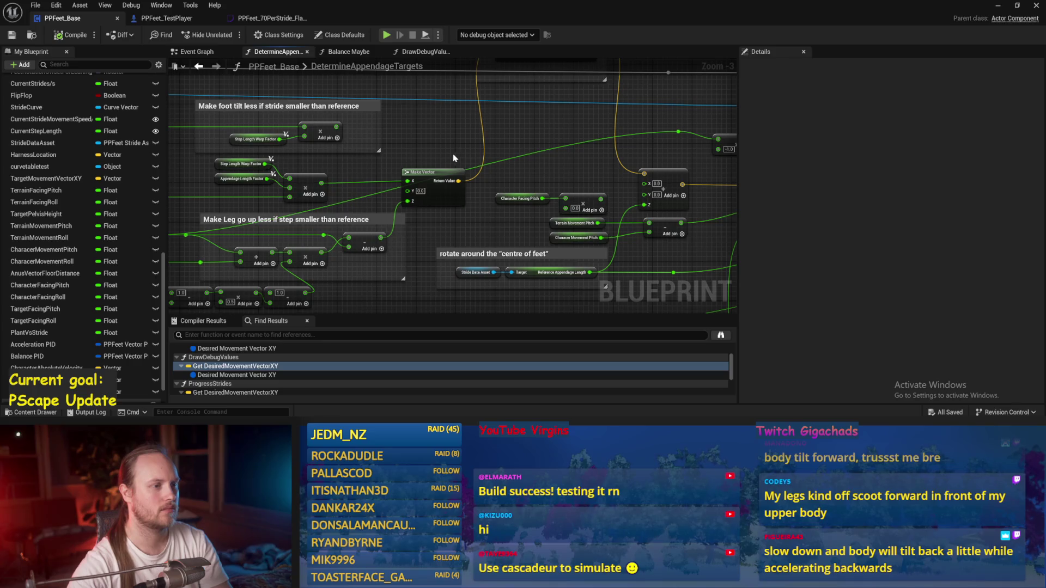
left_click_drag(457, 158, 489, 159)
key("ctrl+s")
mouse_move(505, 218)
left_mouse_down()
mouse_move(614, 176)
mouse_move(649, 118)
mouse_move(668, 118)
left_mouse_up()
key("ctrl+s")
mouse_move(362, 147)
left_mouse_down()
mouse_move(455, 132)
mouse_move(241, 158)
left_mouse_up()
left_click_drag(588, 207, 179, 156)
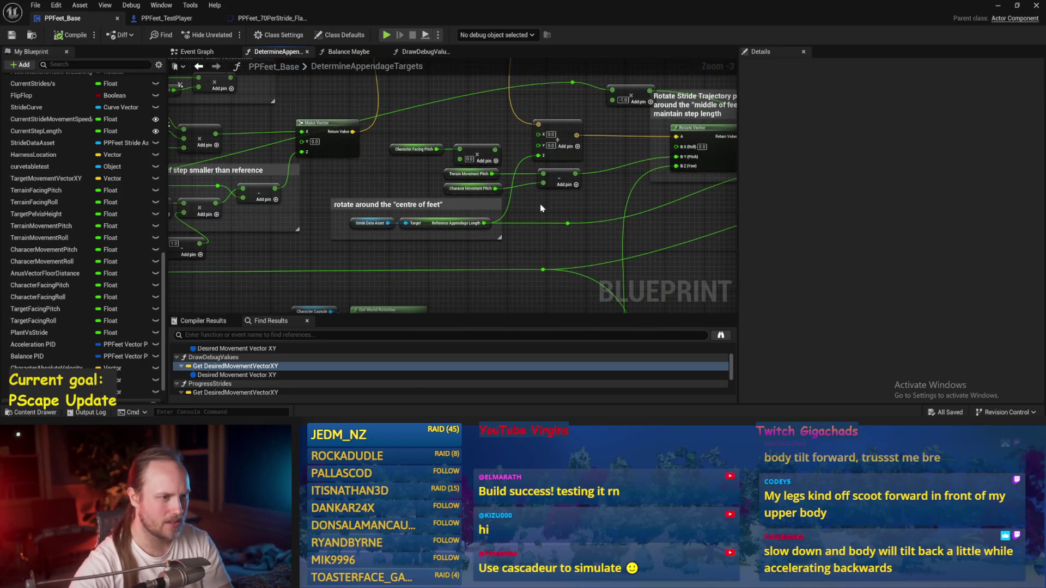
left_click_drag(541, 208, 376, 228)
left_click(1000, 7)
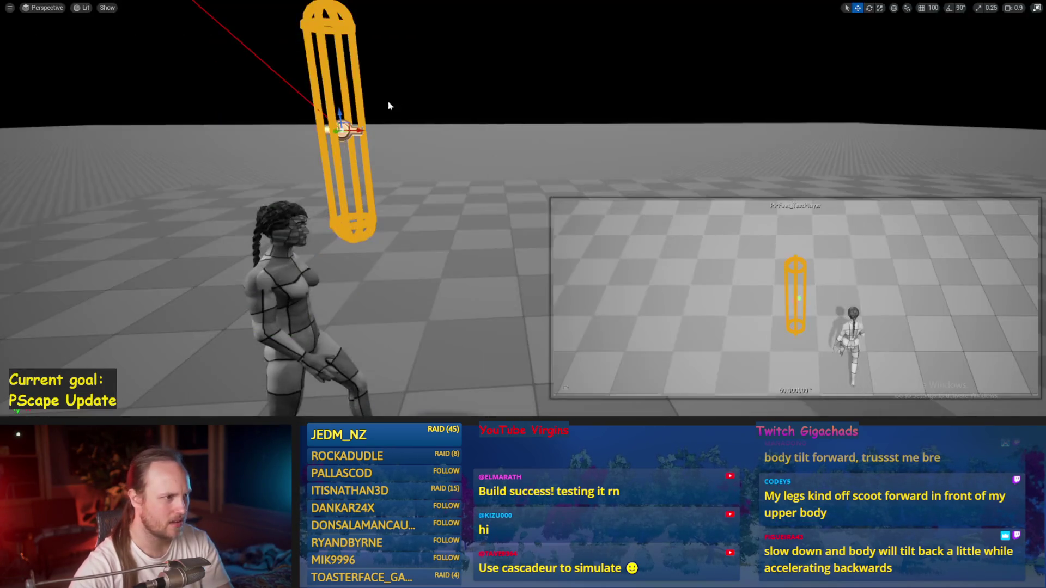
Tilt the capsule about 47 degrees to test the legs, then undo and return to the Blueprint.
key("e")
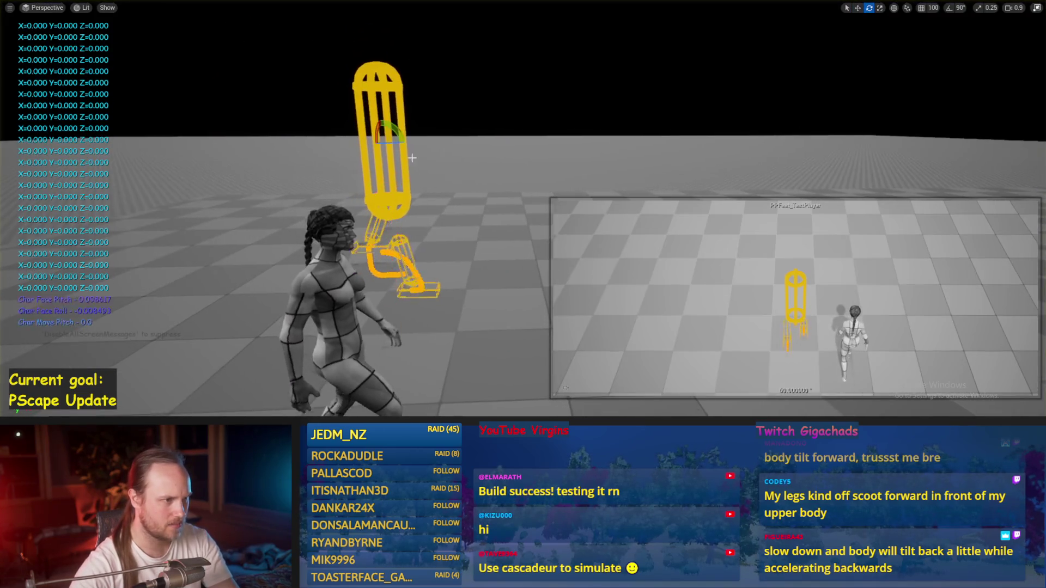
mouse_move(408, 144)
left_mouse_down()
mouse_move(504, 194)
mouse_move(526, 222)
left_mouse_up()
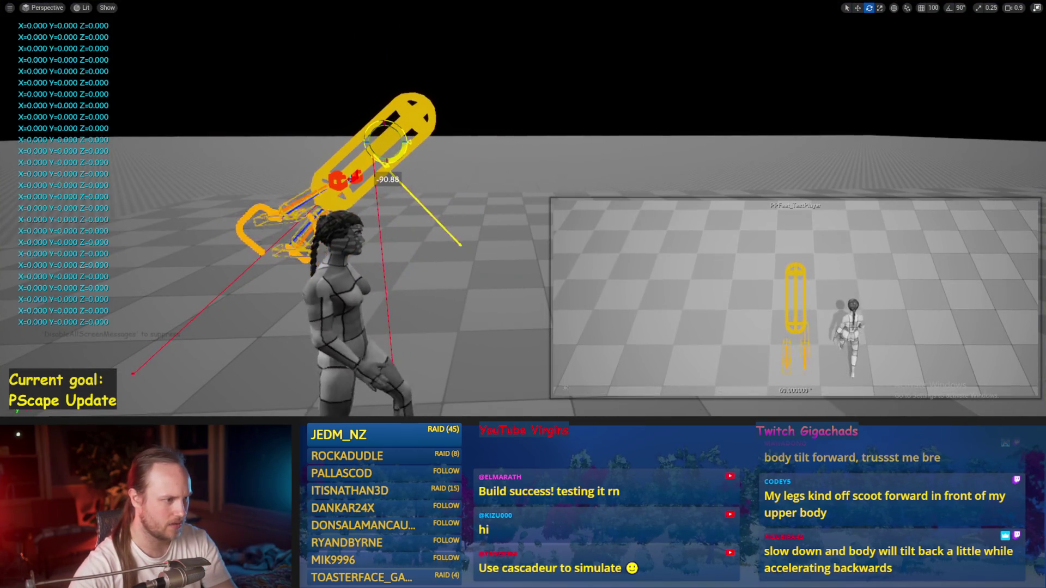
mouse_move(417, 161)
left_mouse_down()
mouse_move(474, 109)
mouse_move(490, 148)
mouse_move(465, 160)
mouse_move(480, 163)
left_mouse_up()
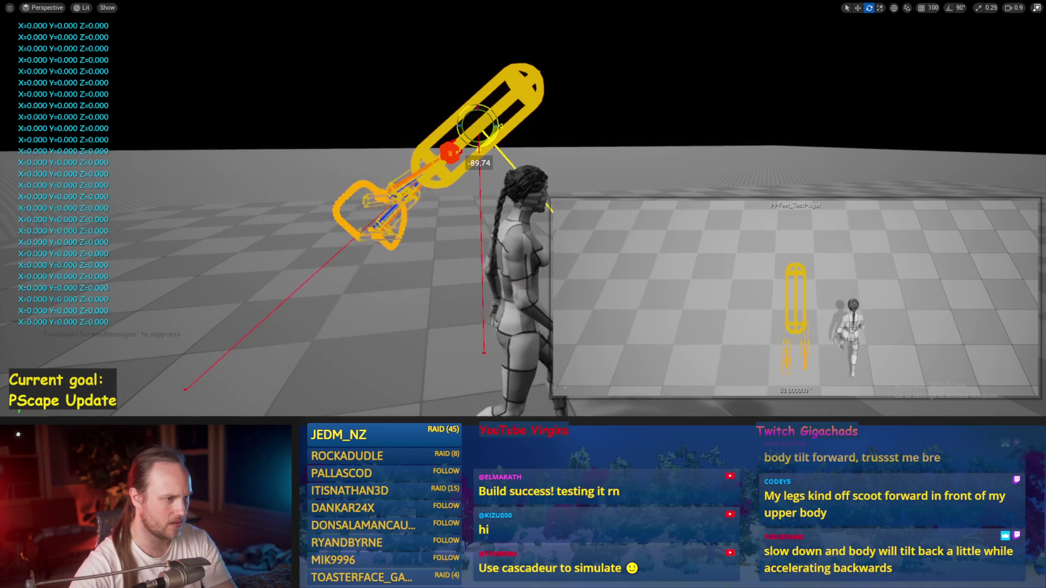
key("ctrl+z")
key("w")
key("alt+Tab")
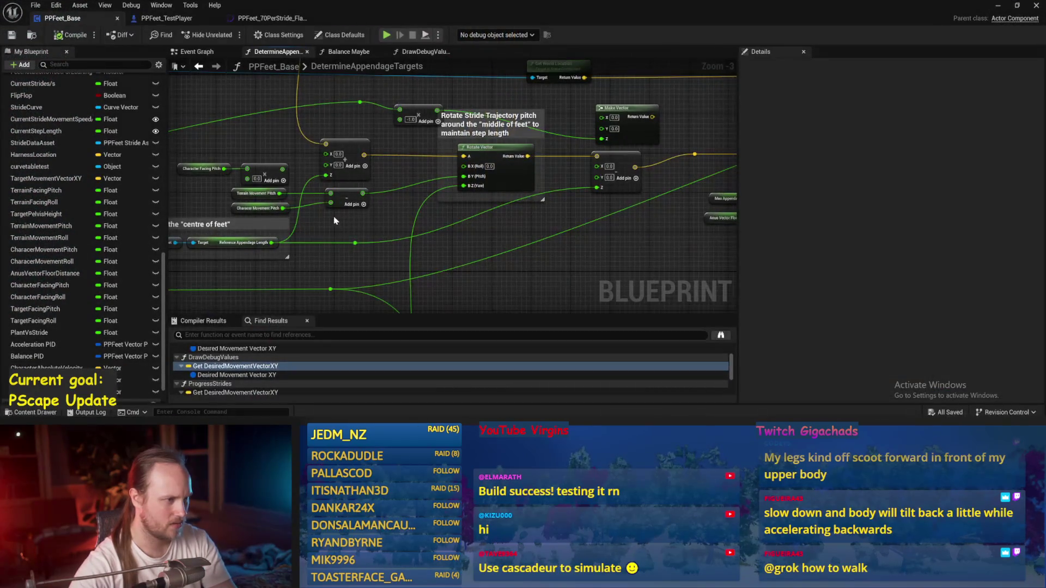
Inspect the Character Movement Pitch node and start simulating the level.
left_click(354, 202)
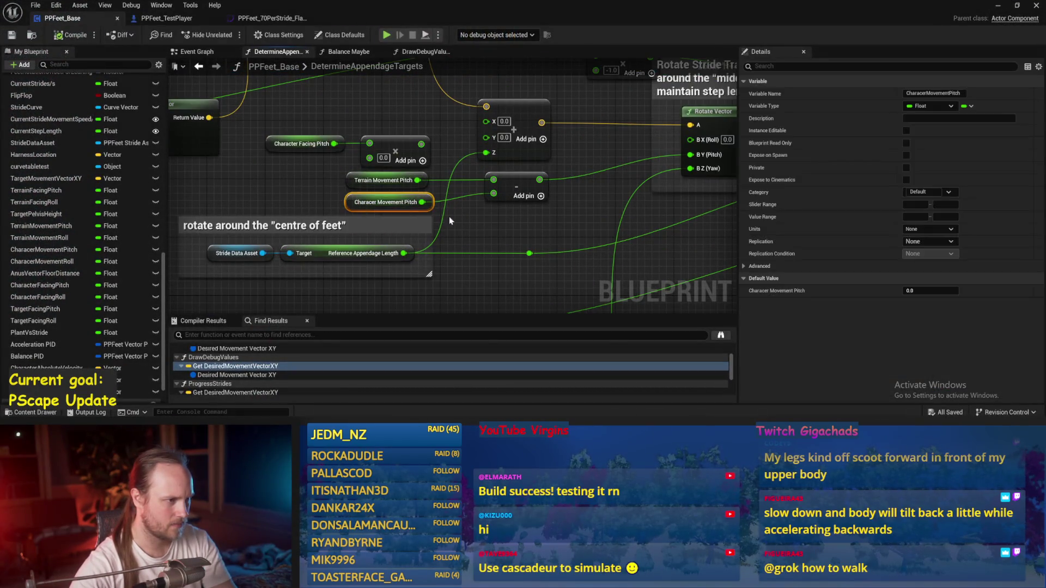
left_click(997, 6)
key("alt+s")
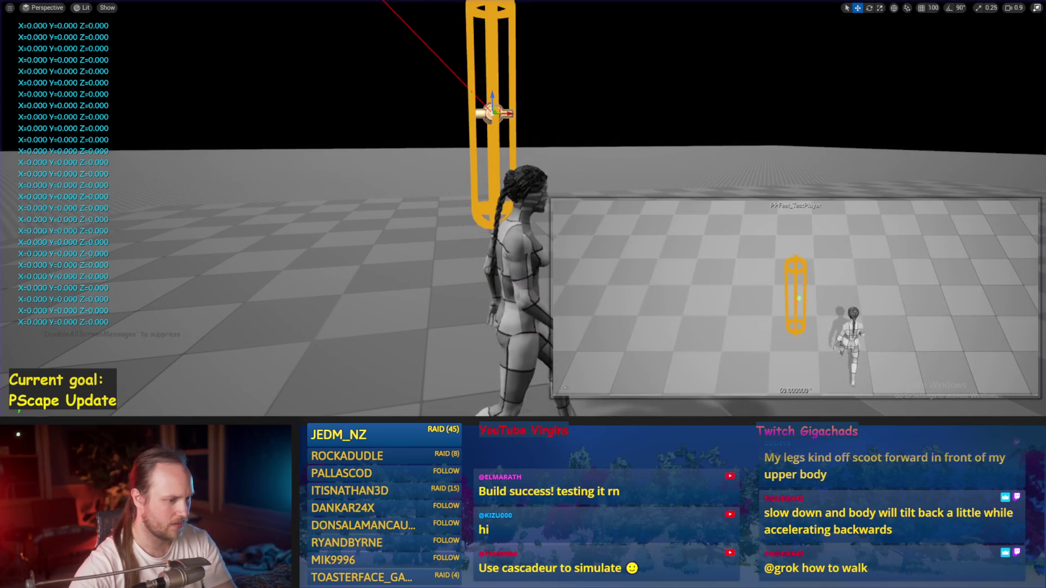
key("alt+Tab")
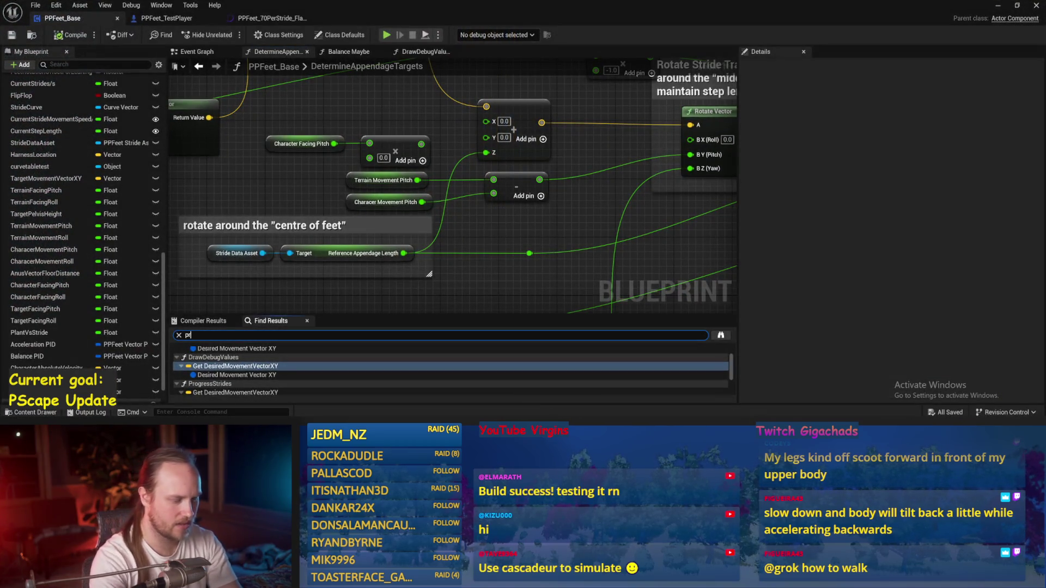
Search for 'int', jump to the Print String node in DrawDebugValues, and save.
type("int")
scroll(240, 381, "up", 2)
left_click(227, 360)
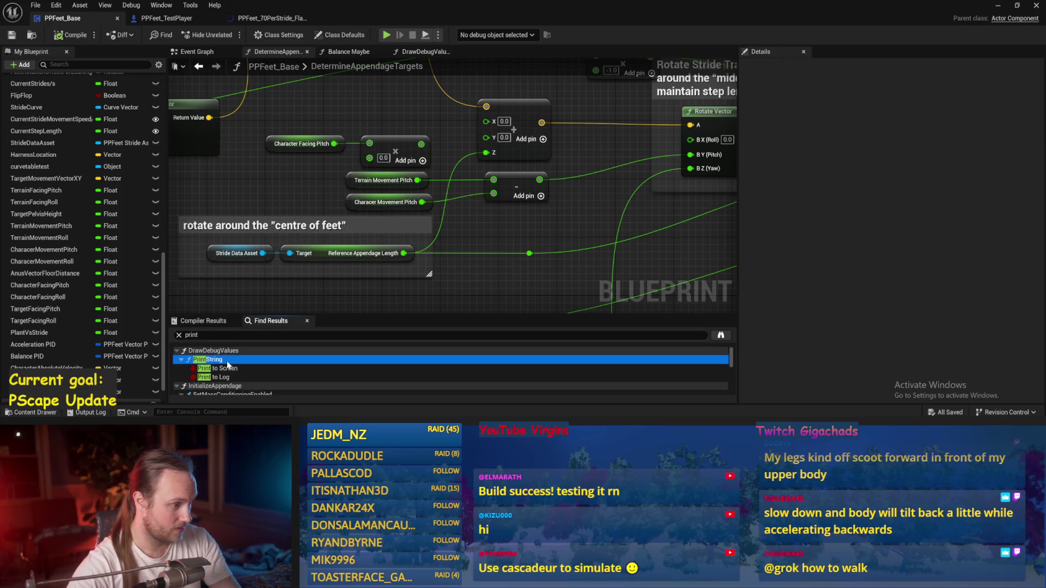
double_click(225, 360)
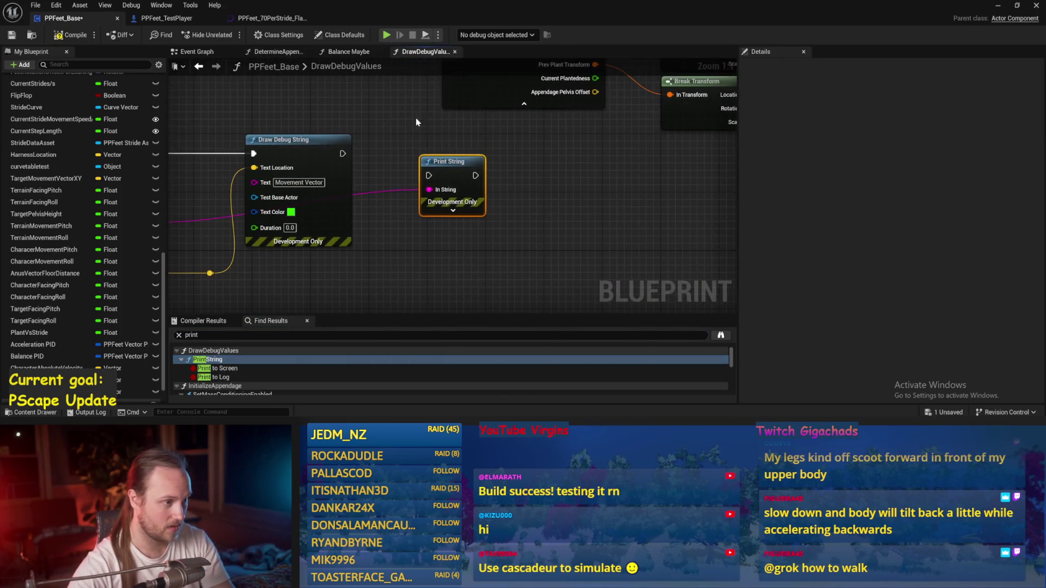
scroll(412, 122, "down", 5)
left_click(16, 36)
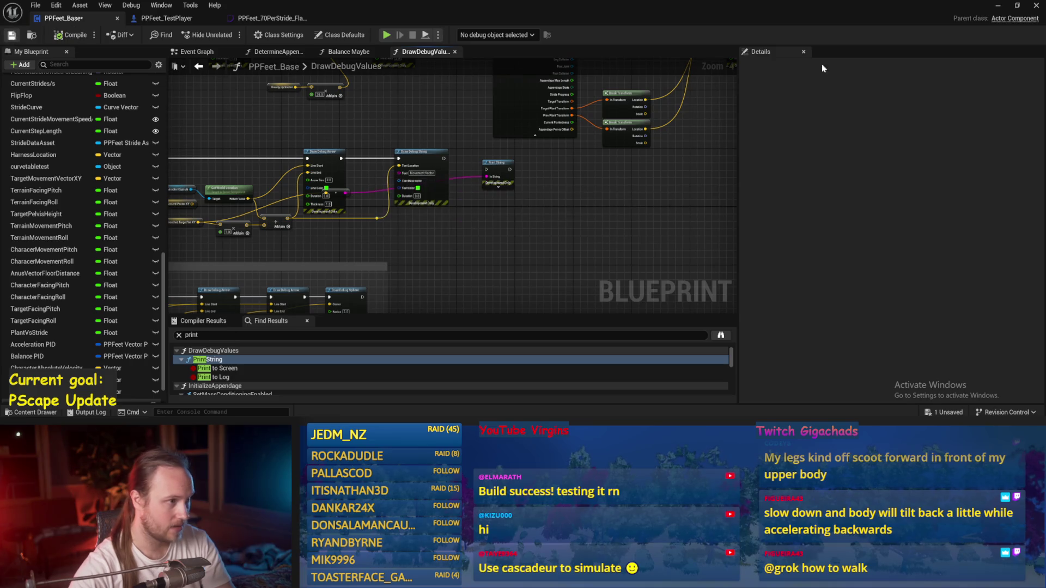
Watch the capsule in the resumed simulation, then return to the Blueprint editor.
left_click(998, 6)
left_click(257, 105)
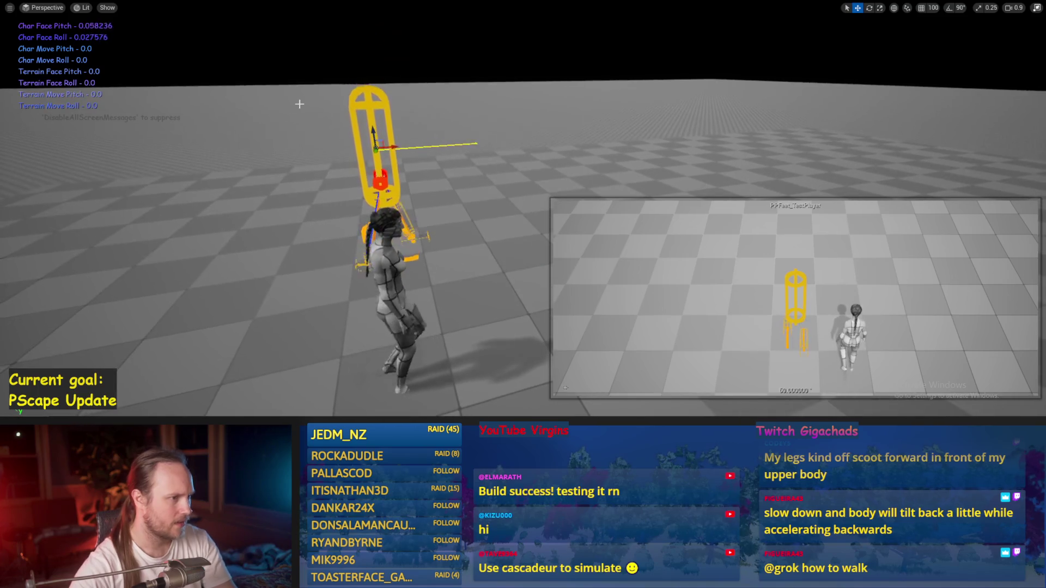
left_click(379, 145)
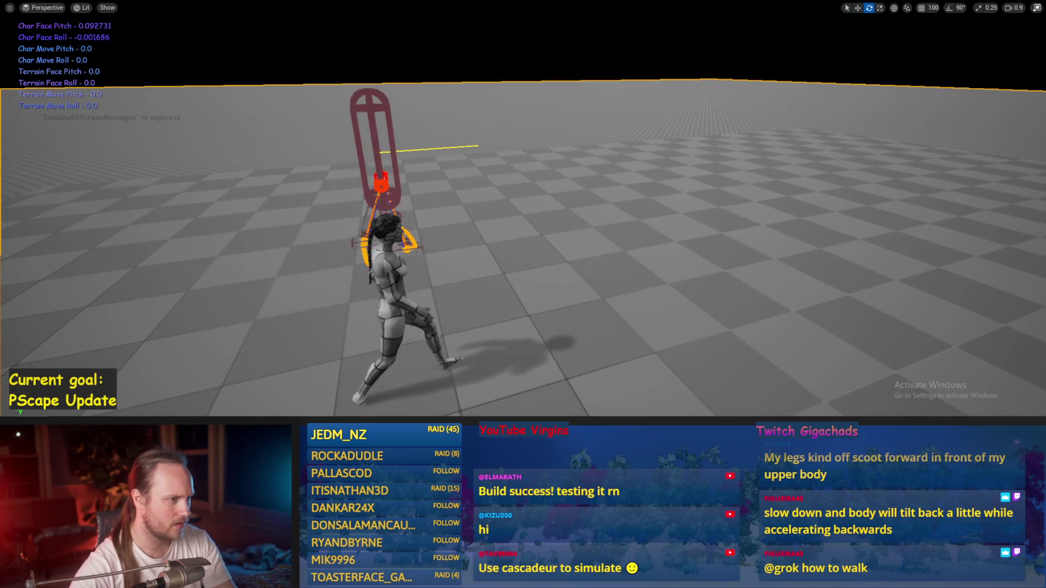
key("e")
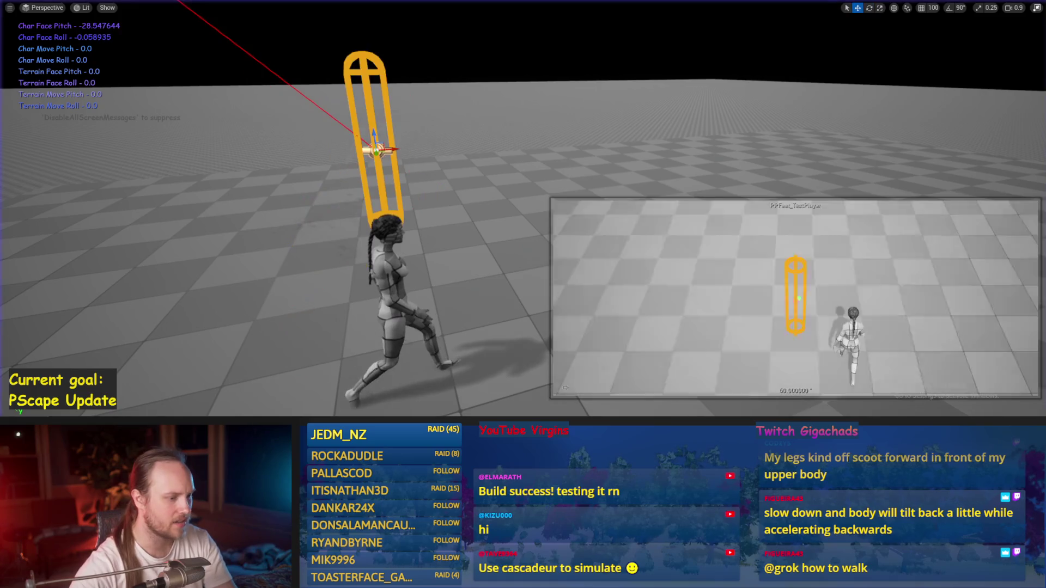
key("w")
left_click(499, 380)
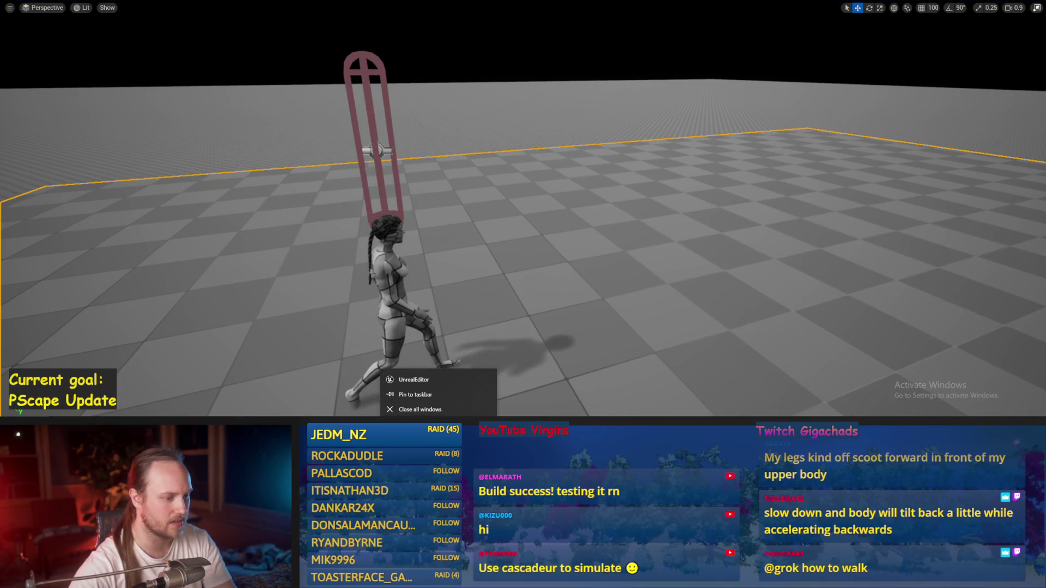
key("alt+Tab")
In the Event Graph, rearrange the SET, Calc Centre and Stride Slope nodes and shift Balance Maybe left.
mouse_move(400, 194)
left_mouse_down()
mouse_move(516, 205)
mouse_move(369, 204)
mouse_move(321, 90)
left_mouse_up()
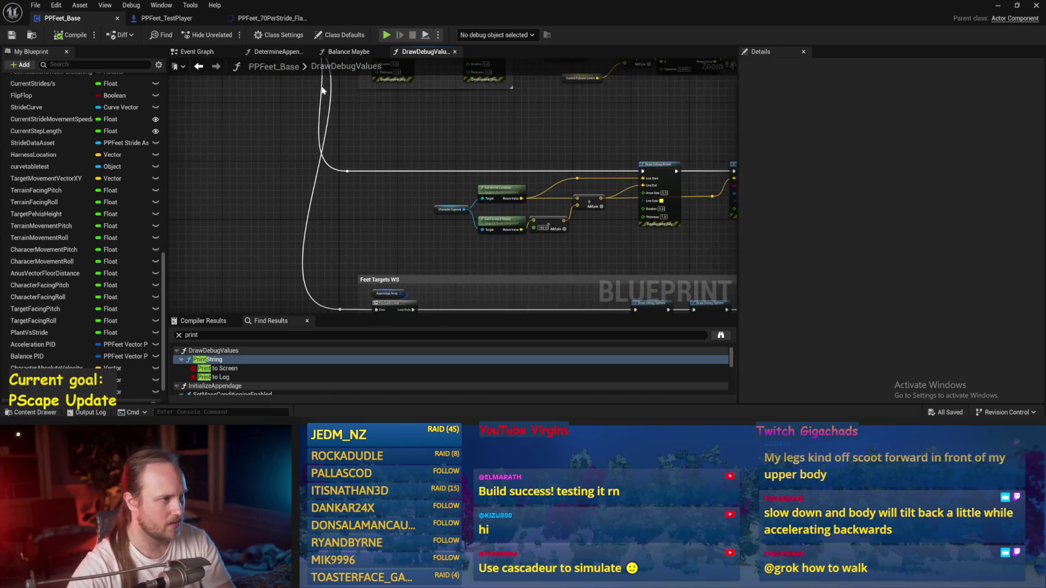
left_click(193, 54)
mouse_move(219, 87)
left_mouse_down()
mouse_move(301, 113)
mouse_move(418, 104)
left_mouse_up()
left_click(417, 104)
left_click(365, 232)
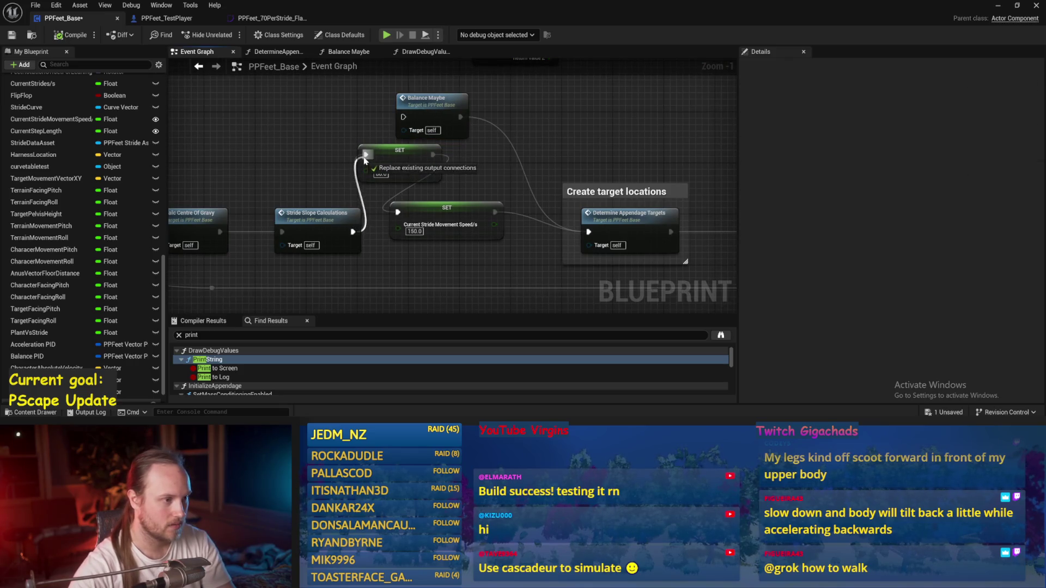
left_click_drag(365, 159, 365, 158)
mouse_move(578, 267)
left_mouse_down()
mouse_move(414, 207)
mouse_move(505, 229)
mouse_move(430, 229)
left_mouse_up()
left_click(245, 240, "ctrl")
left_click(470, 195)
mouse_move(508, 215)
left_mouse_down()
mouse_move(325, 227)
mouse_move(332, 234)
left_mouse_up()
left_click_drag(539, 131, 437, 130)
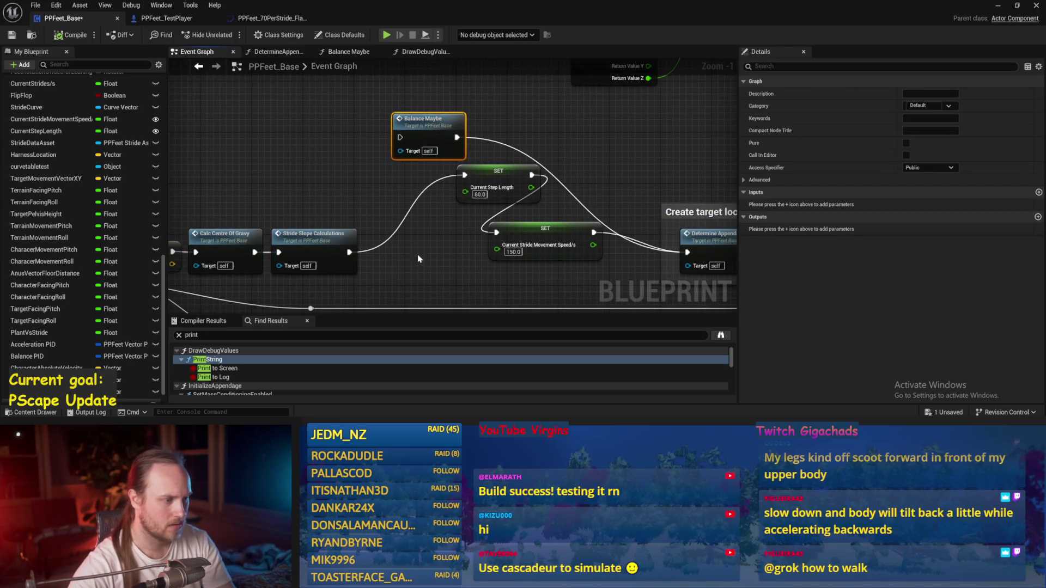
left_click(418, 256)
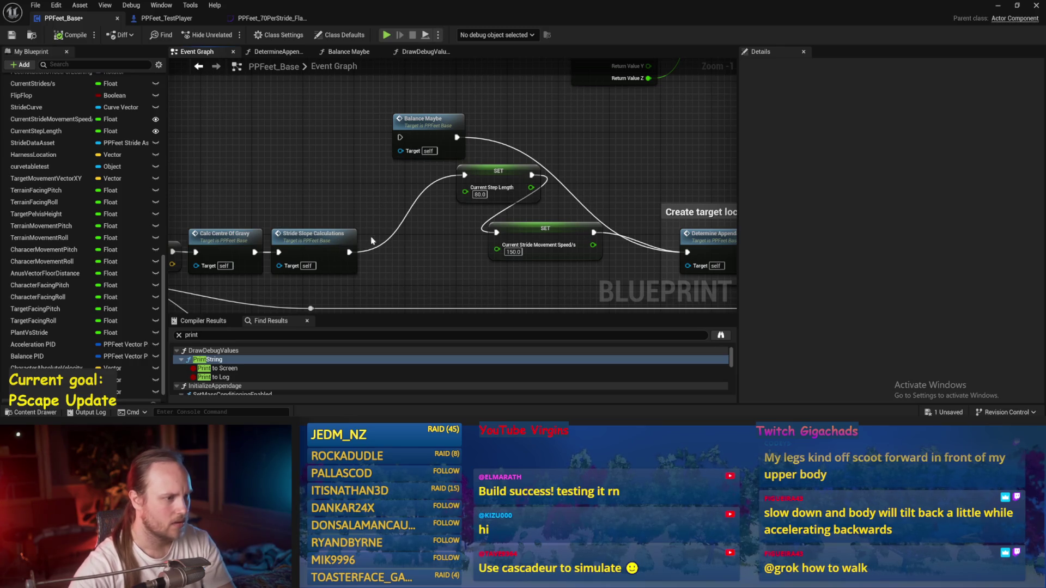
Peek inside Balance Maybe, then open the Stride Slope Calculations function graph.
double_click(423, 119)
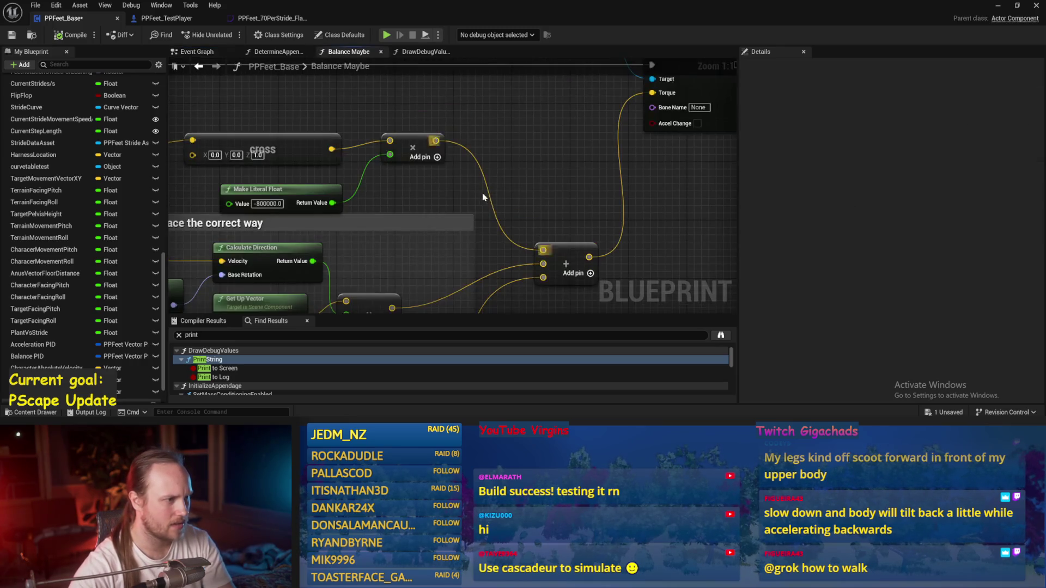
scroll(581, 169, "down", 3)
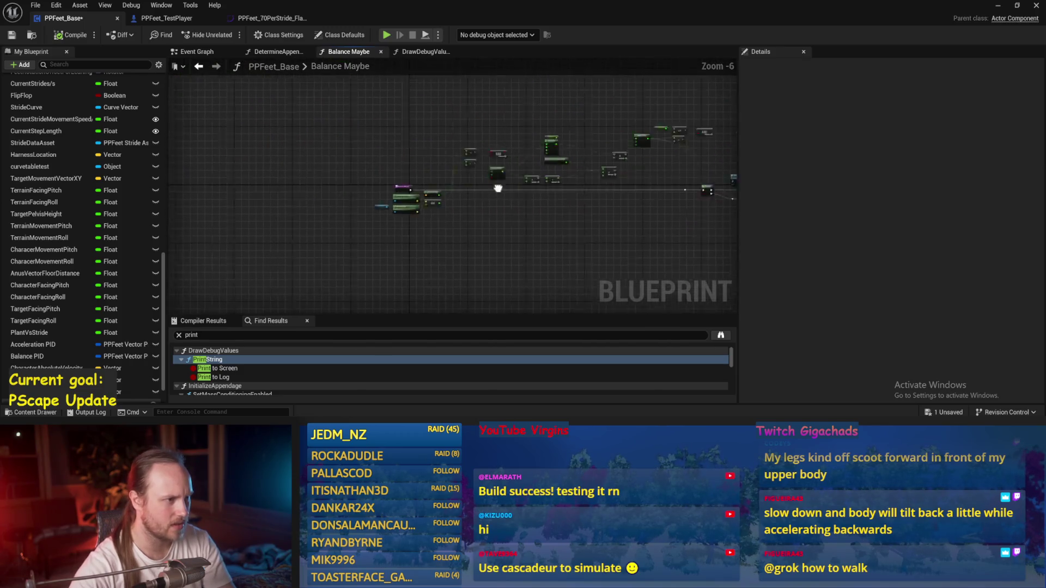
scroll(298, 133, "up", 1)
left_click(197, 51)
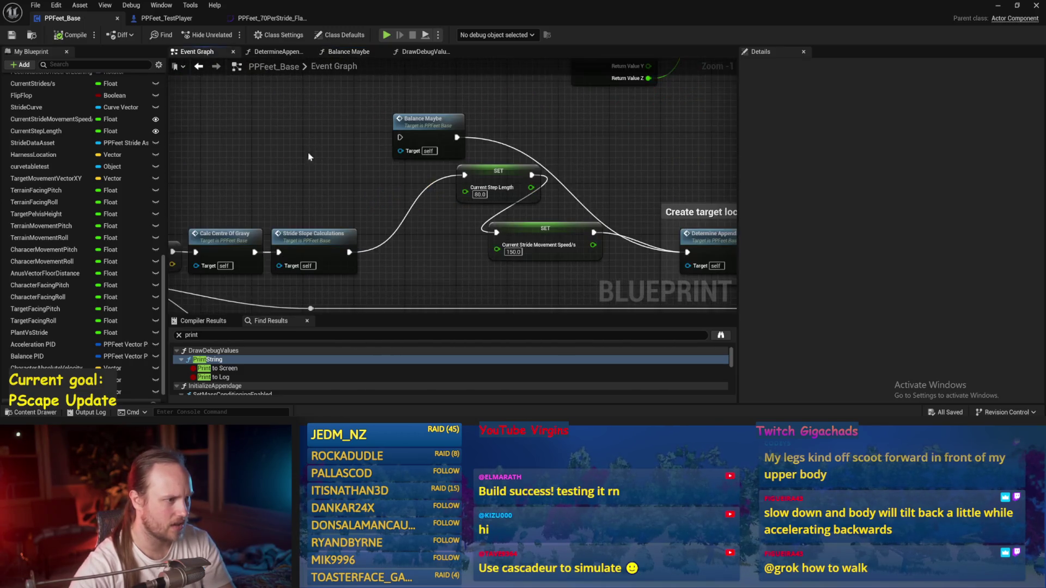
double_click(364, 205)
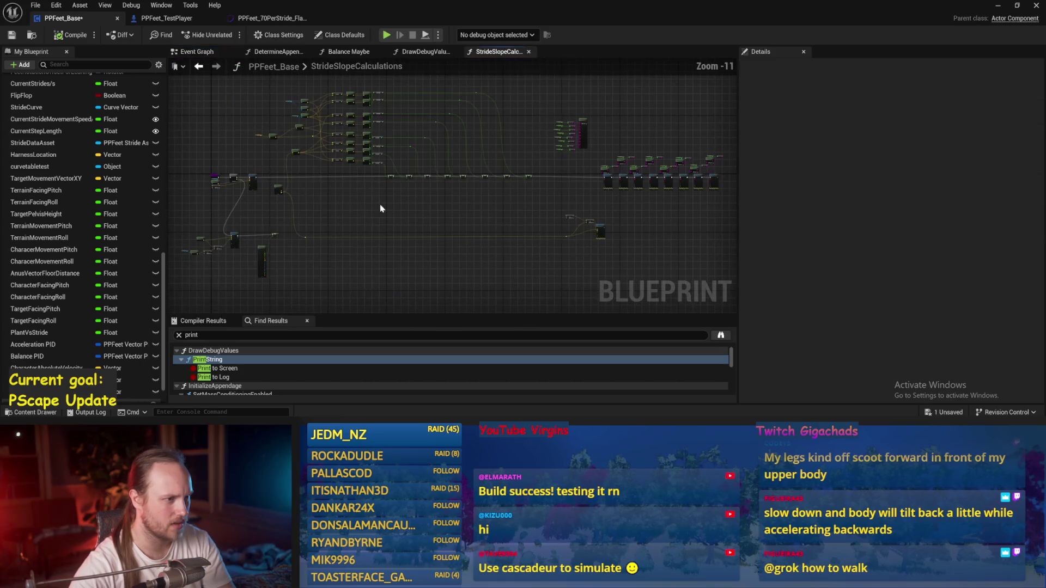
Wire the upper Character Capsule into Get Up Vector and delete the duplicate Character Capsule node.
scroll(537, 182, "up", 3)
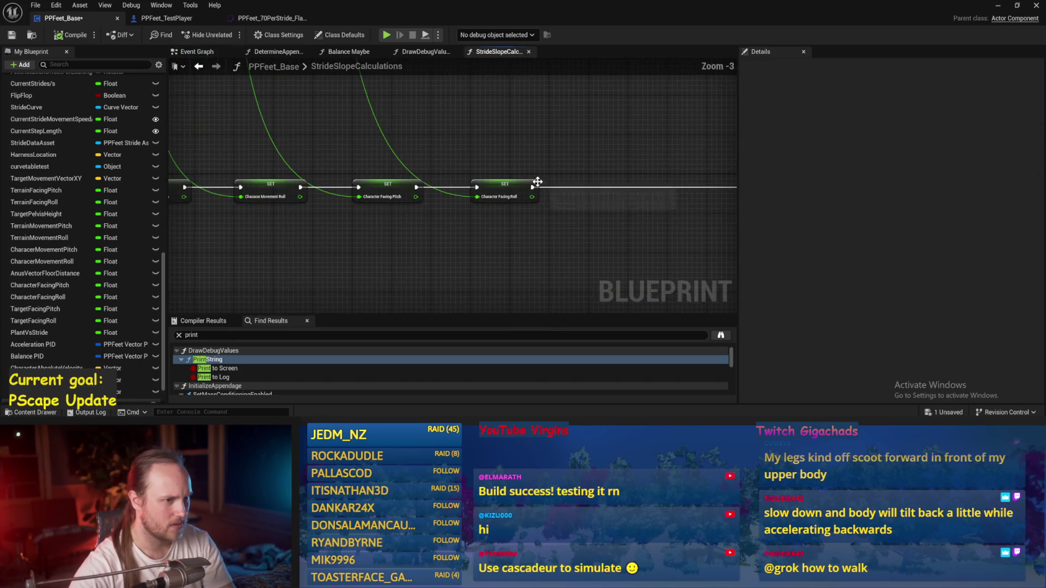
left_click_drag(409, 145, 598, 172)
mouse_move(325, 154)
left_mouse_down()
mouse_move(663, 174)
mouse_move(513, 264)
left_mouse_up()
scroll(513, 263, "down", 2)
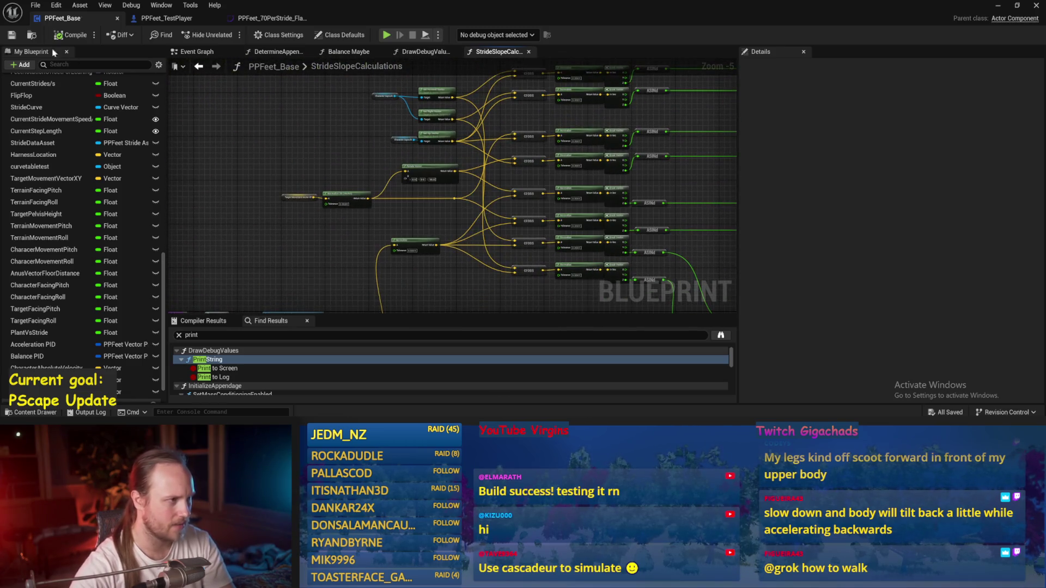
scroll(402, 118, "up", 2)
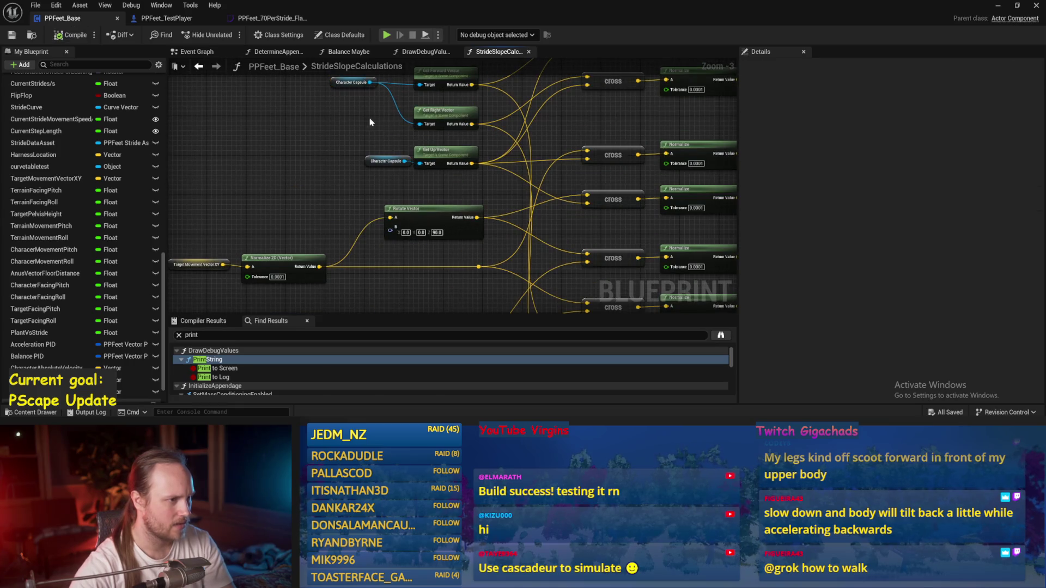
left_click_drag(375, 166, 339, 161)
scroll(338, 158, "up", 2)
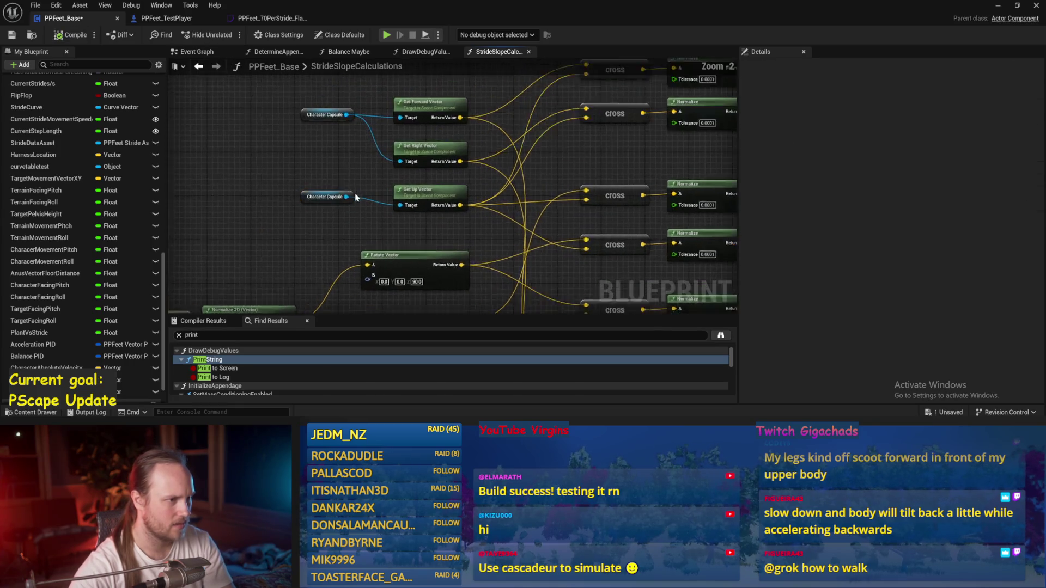
left_click_drag(343, 101, 407, 207)
left_click(321, 197)
key("Delete")
Place a Smoothed Target Vel XY getter by the Normalize 2D input and save the blueprint.
left_click_drag(280, 154, 435, 97)
key("ctrl+s")
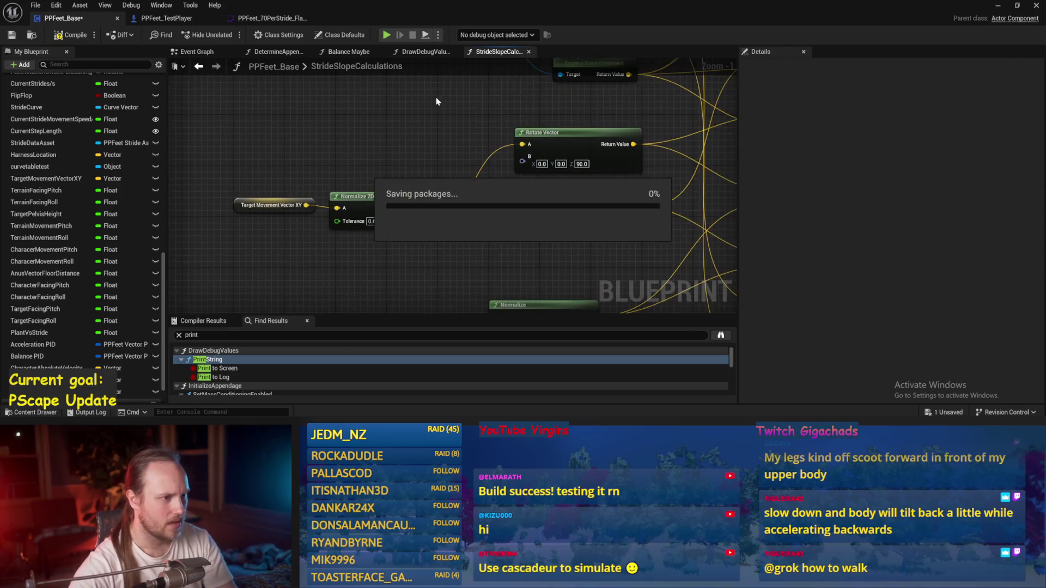
left_click_drag(324, 155, 427, 141)
right_click(349, 118)
type("smoothed")
left_click(396, 163)
left_click(396, 163)
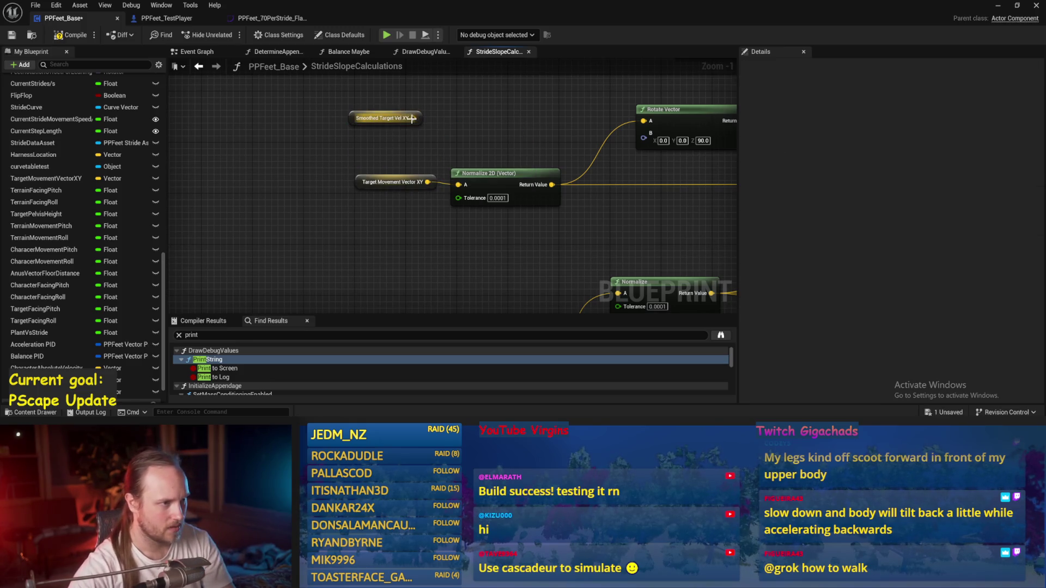
left_click_drag(365, 123, 370, 162)
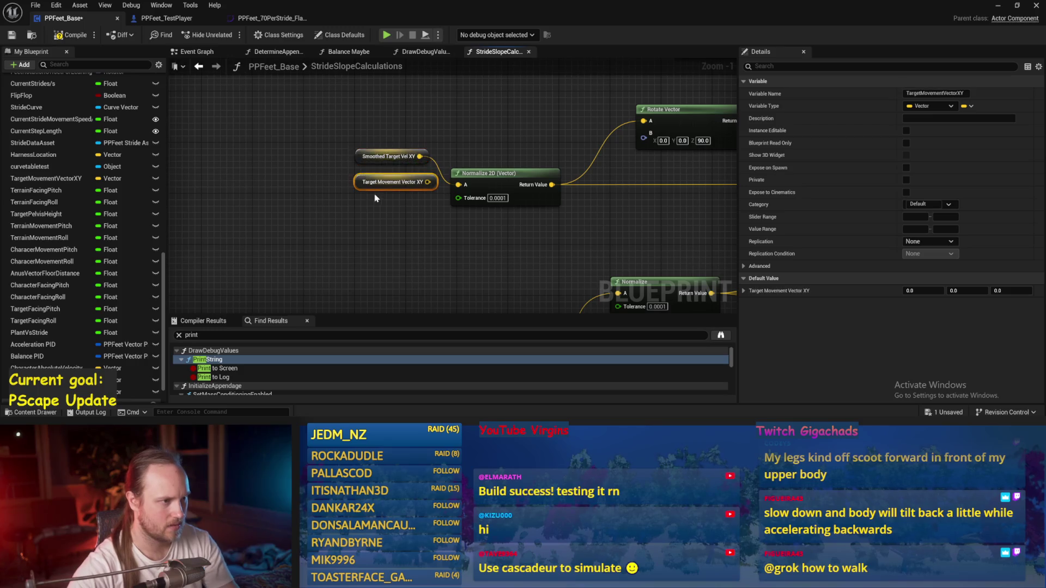
scroll(375, 199, "down", 3)
left_click(370, 143)
key("ctrl+s")
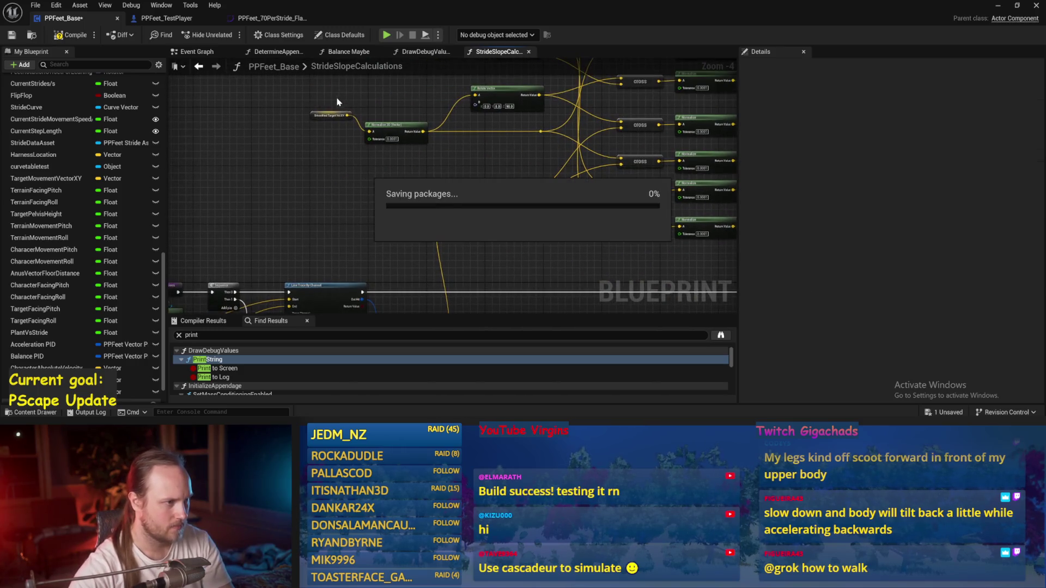
left_click(325, 116)
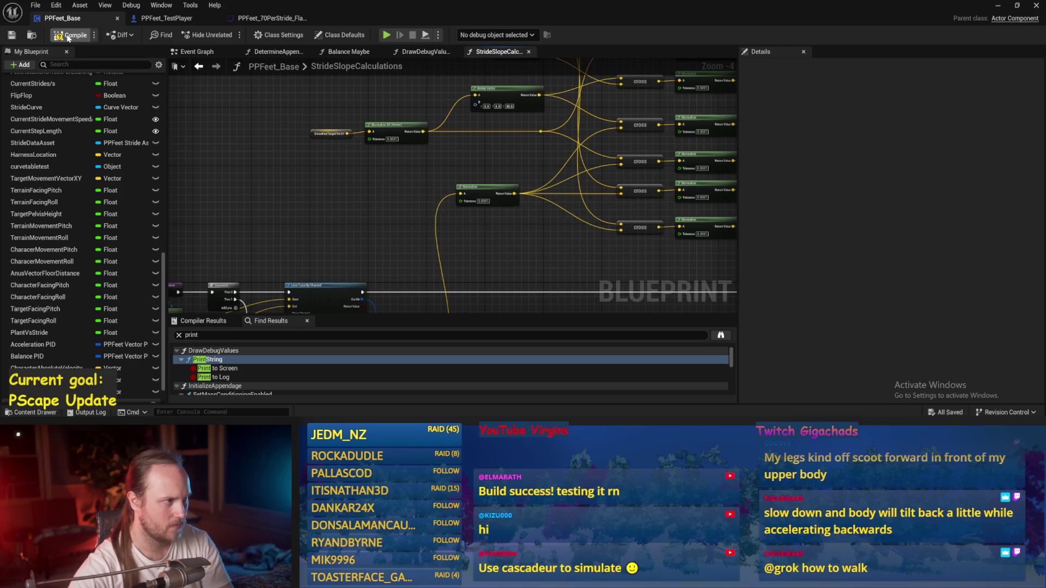
Check the Smoothed Target Vel XY node at Normalize, then go simulate the level.
scroll(362, 140, "up", 2)
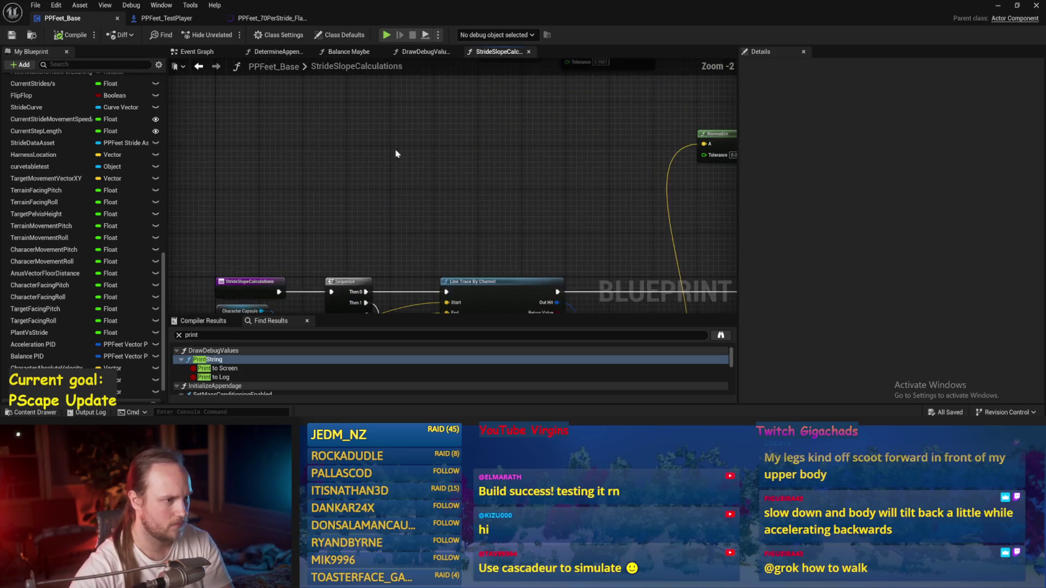
scroll(490, 107, "down", 1)
mouse_move(496, 123)
left_mouse_down()
mouse_move(531, 141)
mouse_move(531, 171)
mouse_move(541, 135)
left_mouse_up()
mouse_move(491, 163)
left_mouse_down()
mouse_move(583, 293)
mouse_move(385, 290)
mouse_move(414, 245)
mouse_move(301, 212)
mouse_move(348, 218)
left_mouse_up()
left_click(344, 204)
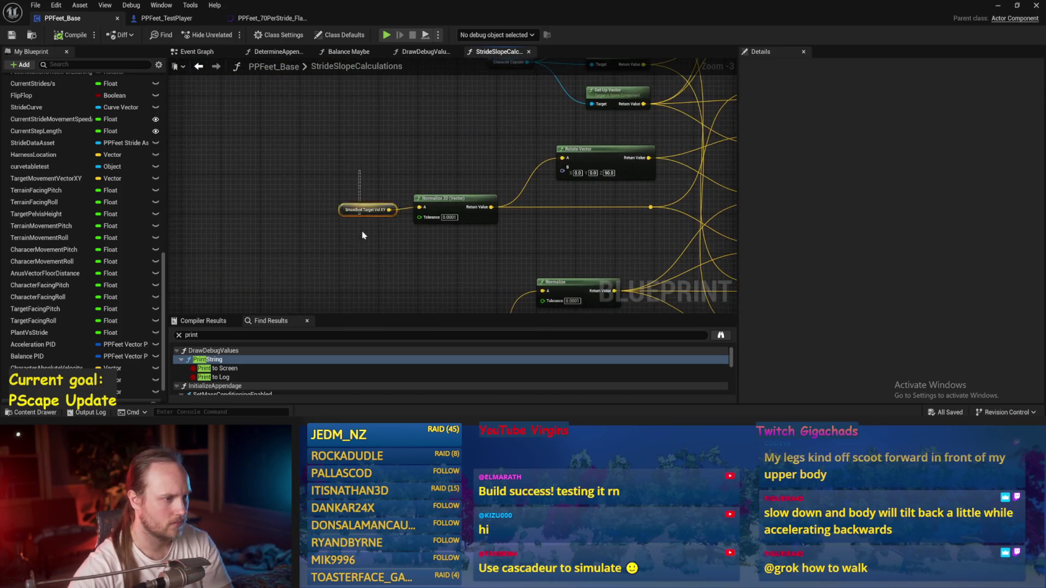
key("alt+Tab")
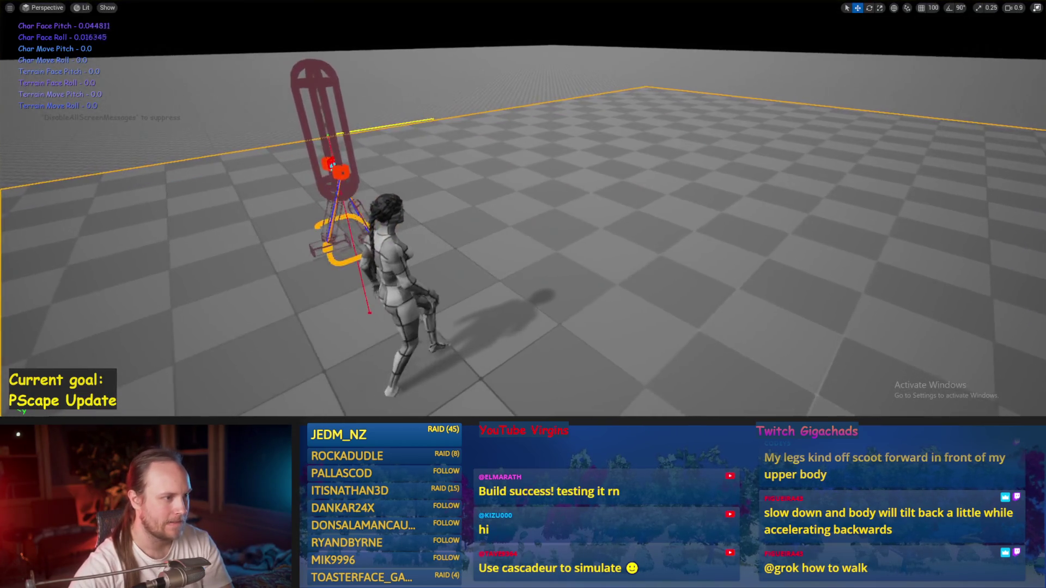
Rotate the character rig in the simulating level to test its balance.
key("e")
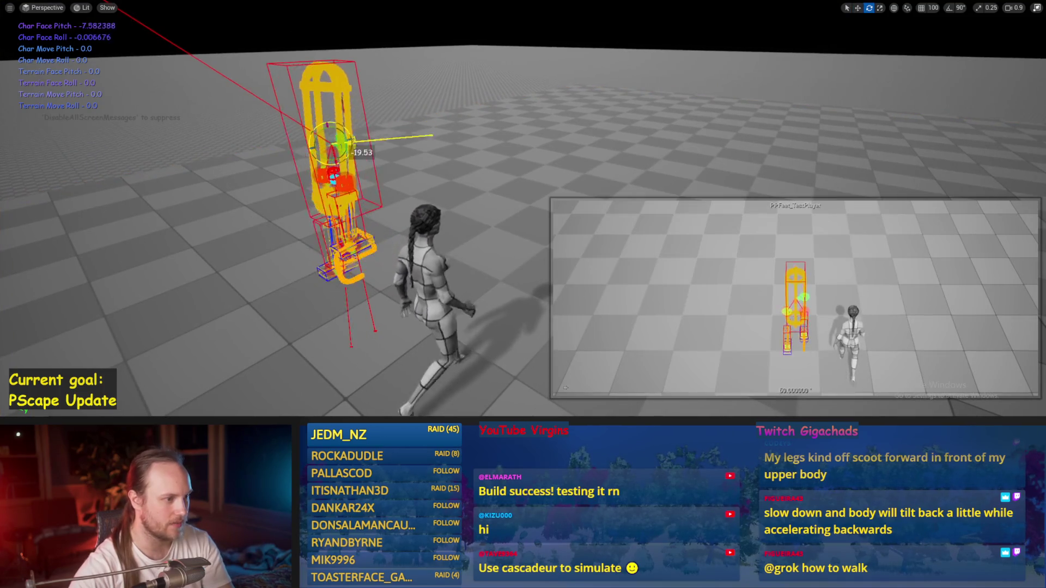
left_click_drag(343, 177, 310, 183)
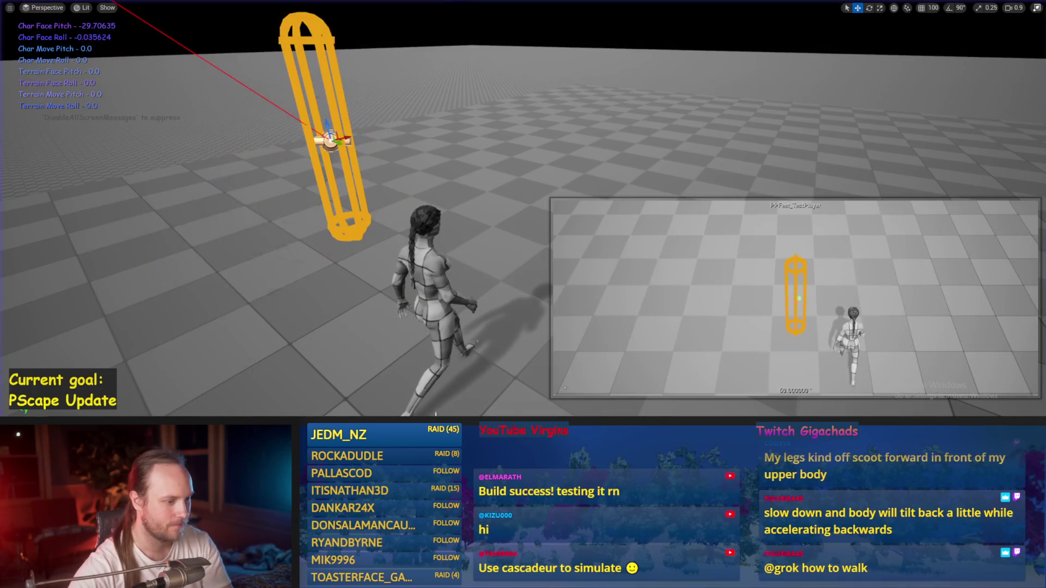
left_click(482, 397)
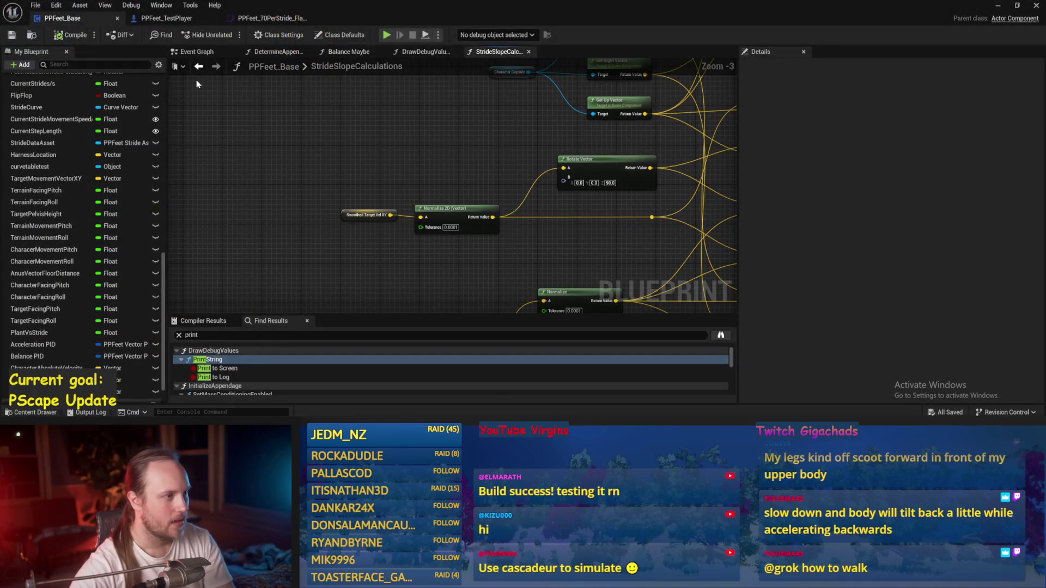
In the Event Graph, break the SET node's Smoothed Target Vel XY link, then compile and save.
left_click(193, 52)
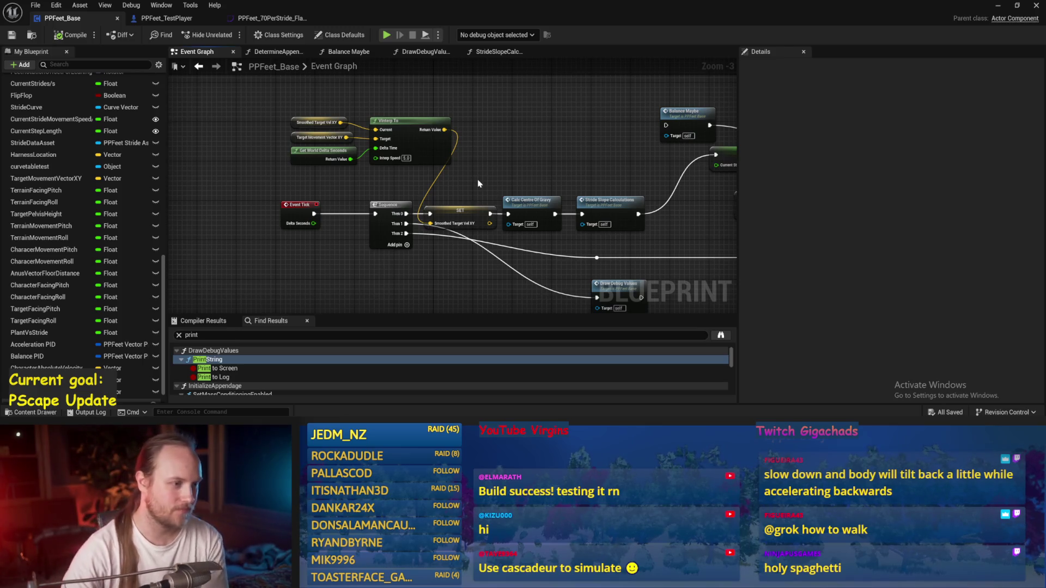
scroll(444, 233, "up", 2)
left_click(436, 229)
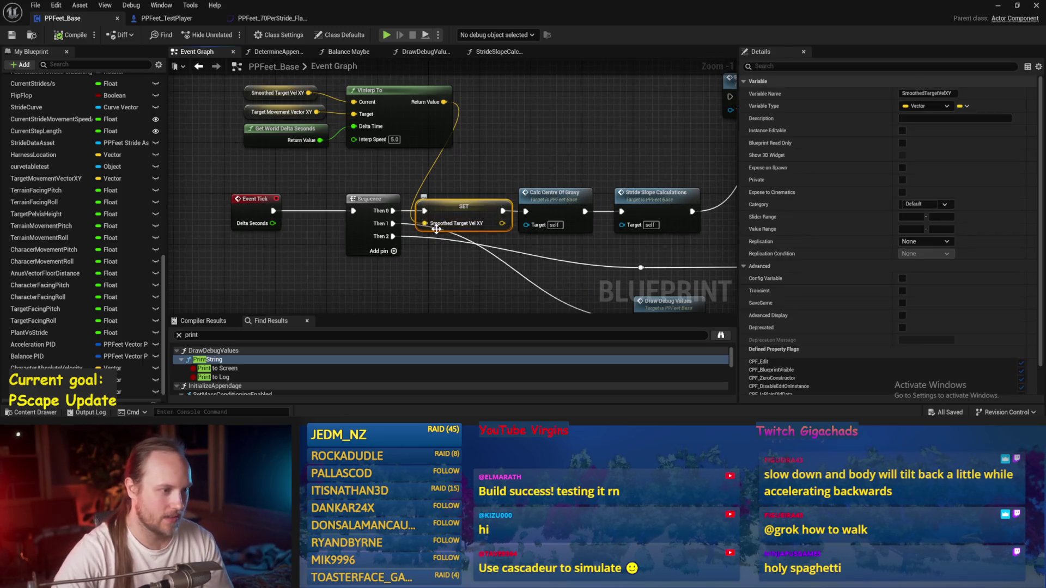
left_click(425, 224, "alt")
key("Return")
key("ctrl+s")
left_click(998, 5)
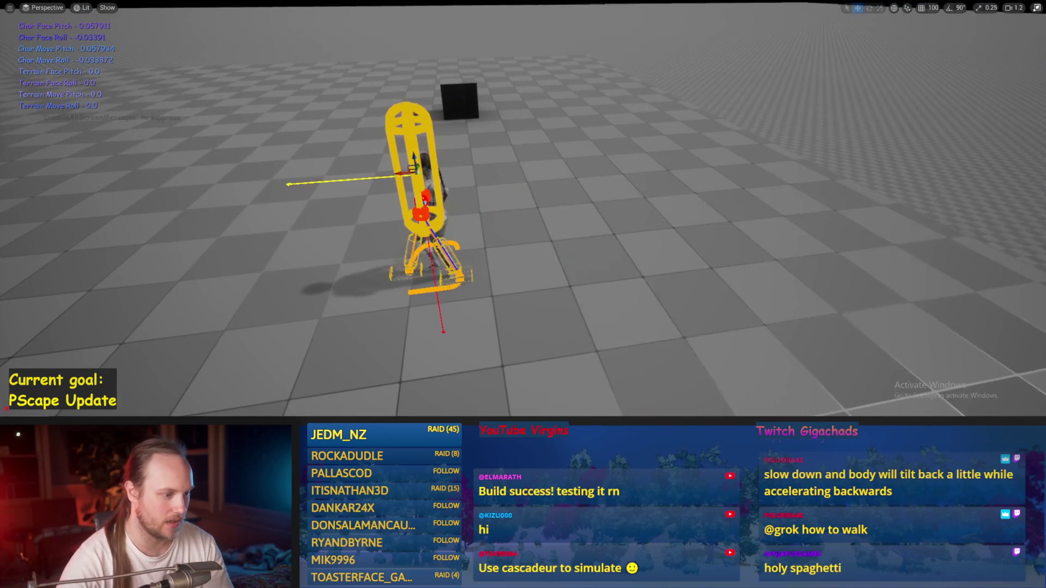
Set Smoothed Target Vel XY's X to 150, save, and resume the simulation.
key("alt+Tab")
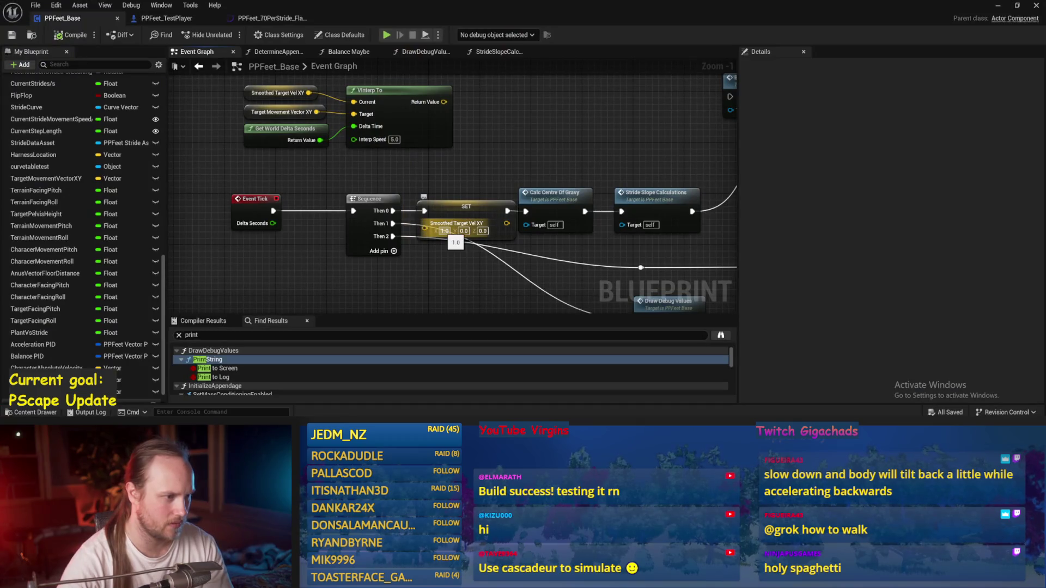
type("150")
key("Return")
left_click(10, 36)
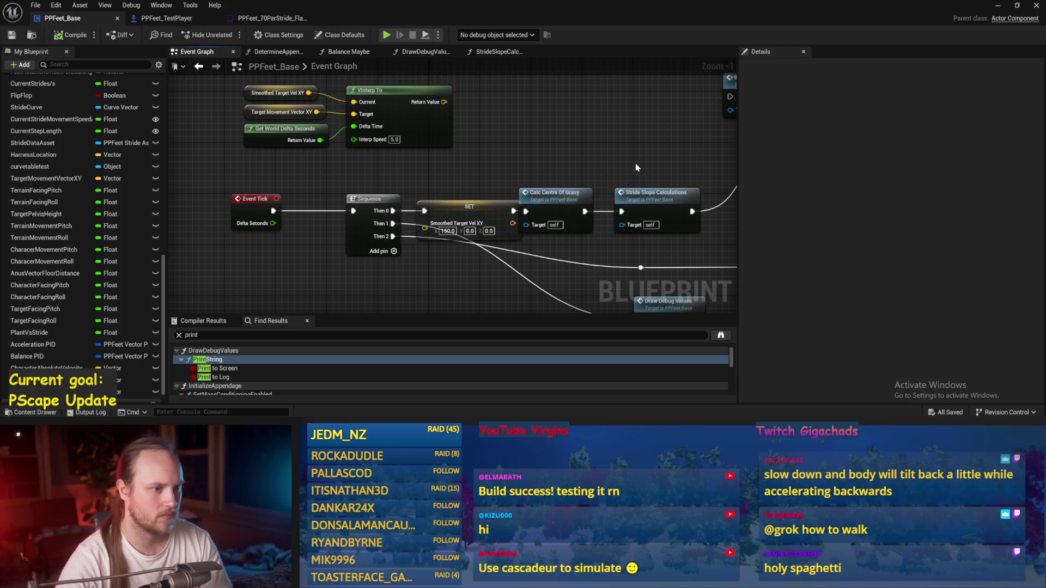
left_click(999, 5)
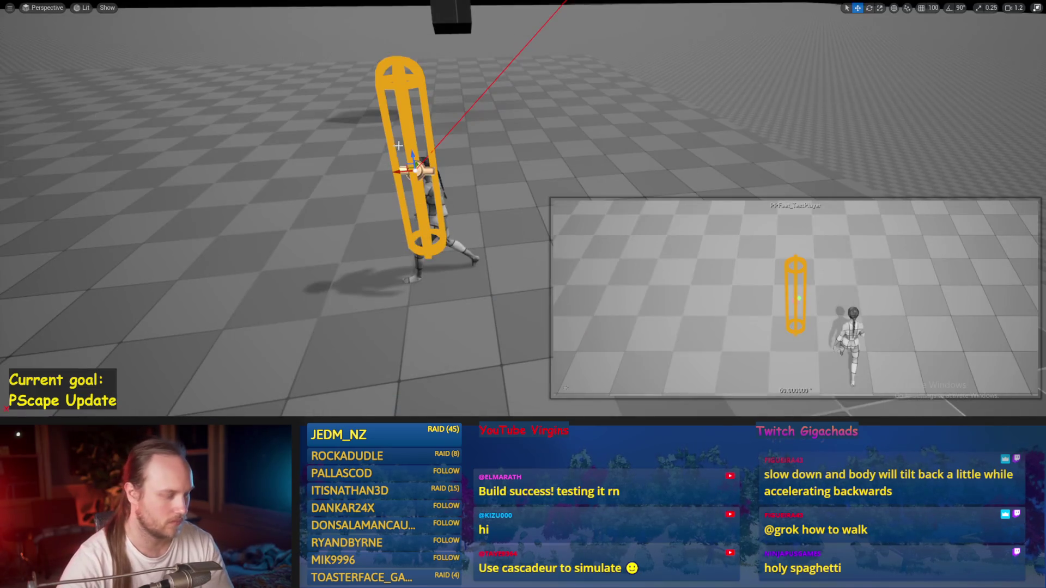
Rotate the character capsule and tilt the floor plane into a steep slope to test balance.
key("e")
mouse_move(430, 164)
left_mouse_down()
mouse_move(371, 194)
mouse_move(414, 174)
mouse_move(385, 96)
mouse_move(365, 180)
left_mouse_up()
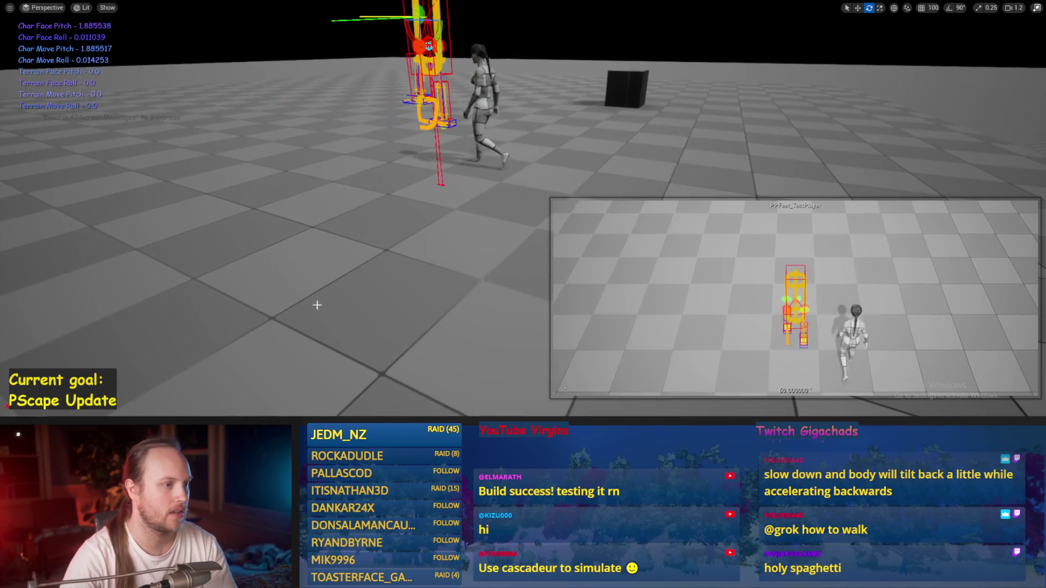
left_click(325, 282)
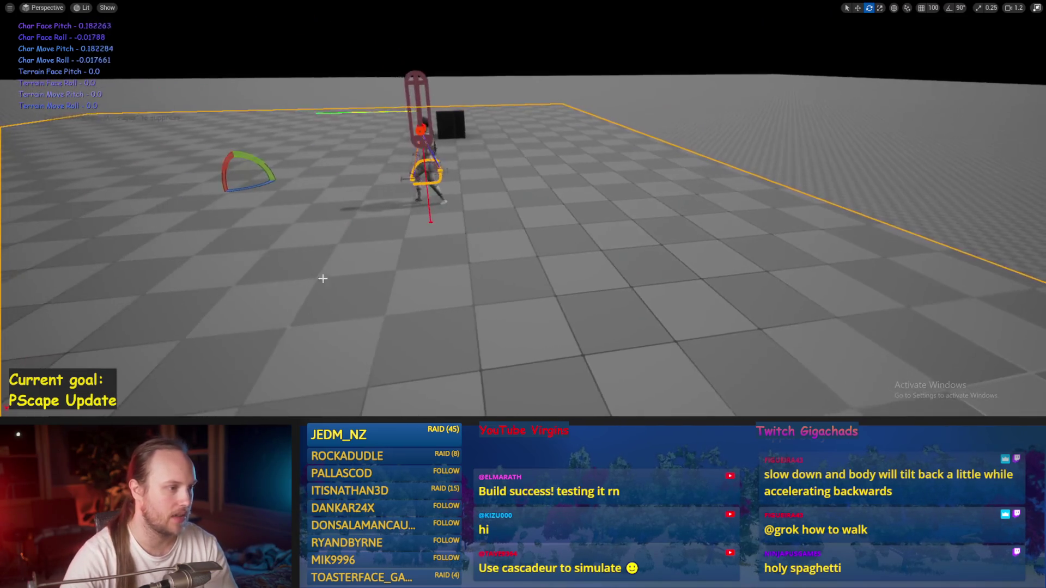
left_click_drag(256, 162, 245, 197)
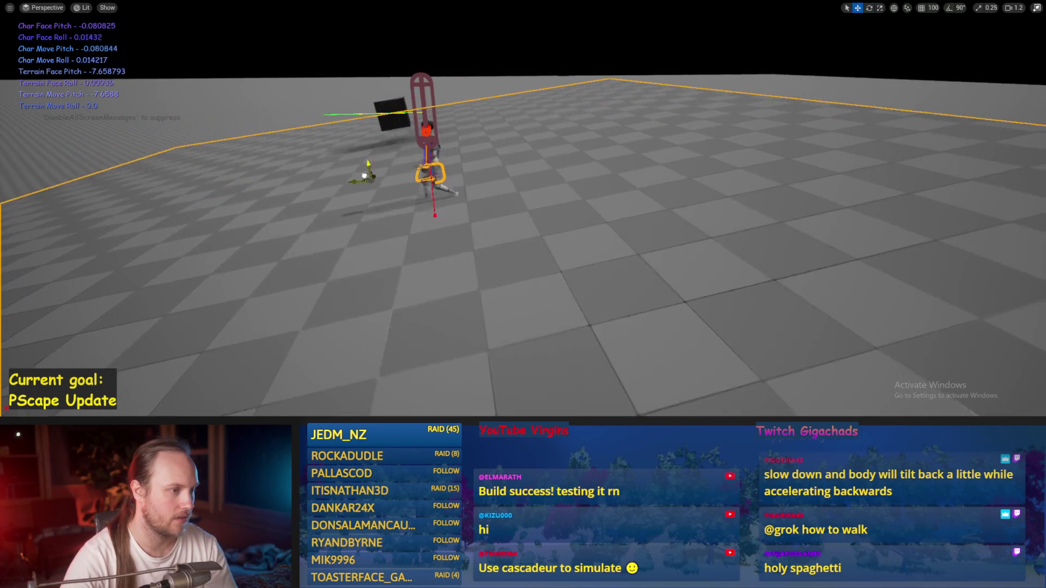
mouse_move(439, 170)
left_mouse_down()
mouse_move(417, 224)
mouse_move(424, 251)
left_mouse_up()
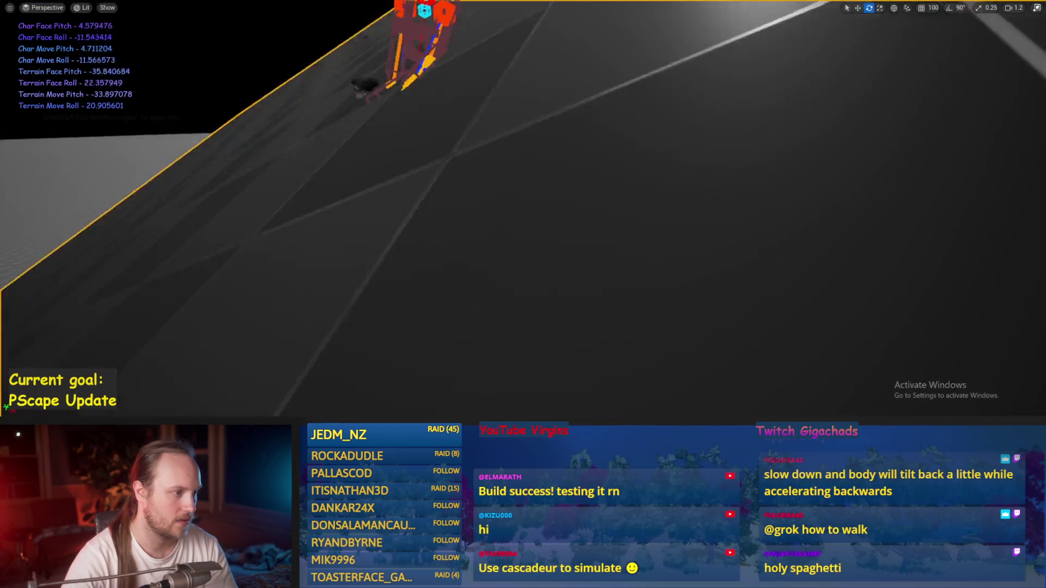
key("w")
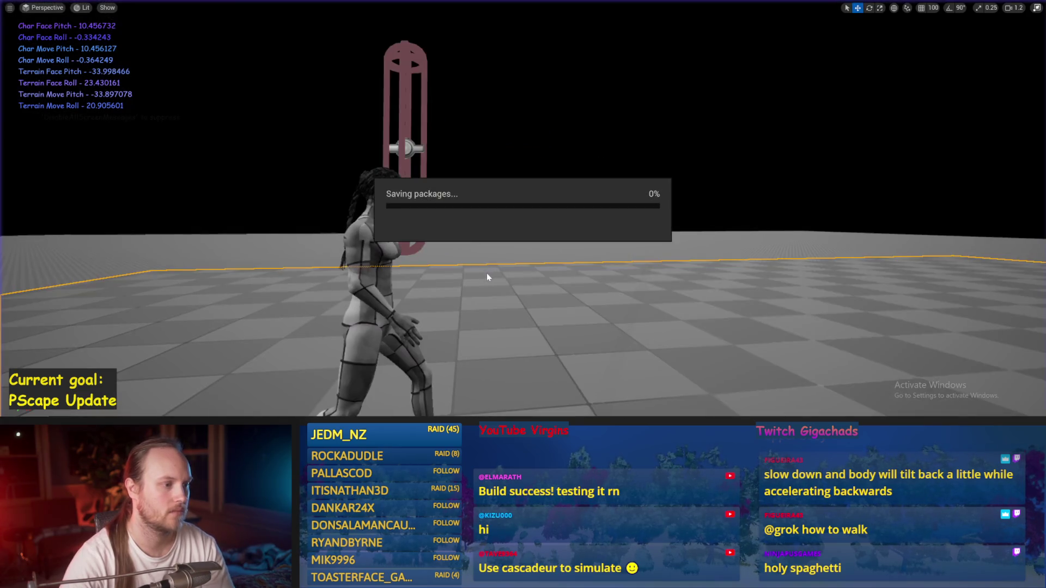
End the play test, save all, and shift Calc Centre Of Gravy and Stride Slope Calculations right.
key("Escape")
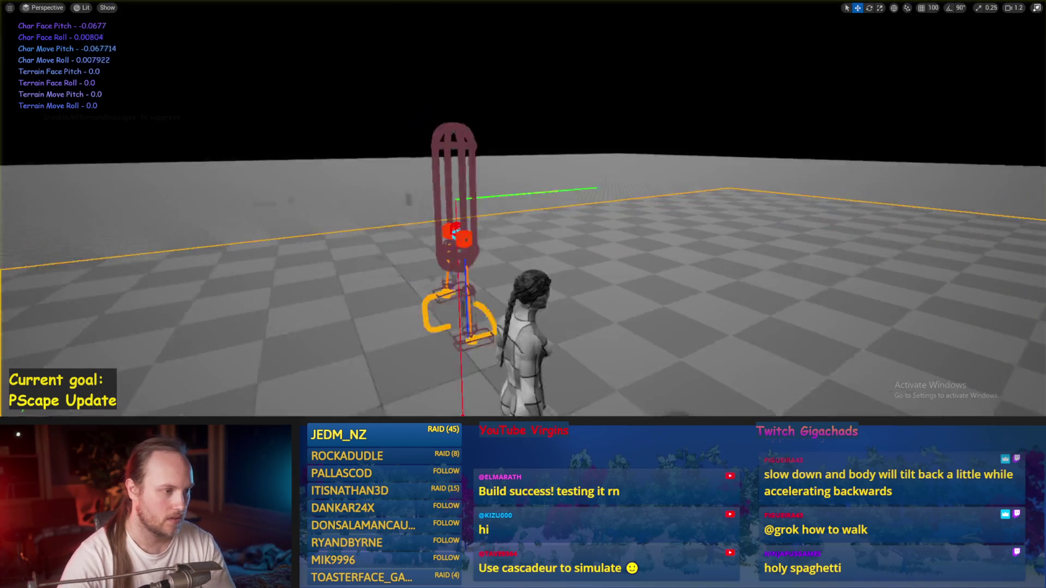
key("ctrl+s")
key("alt+Tab")
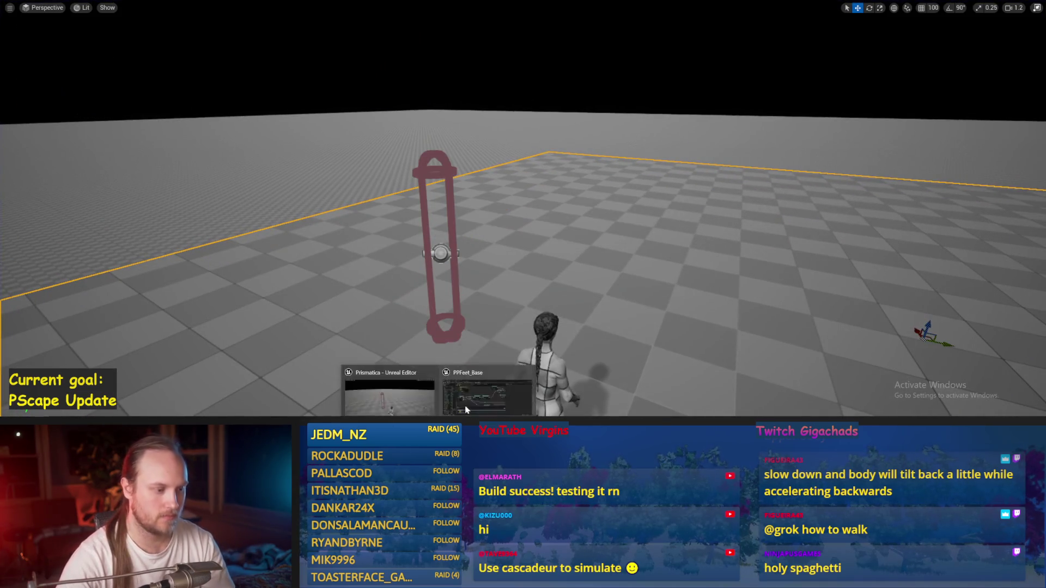
left_click_drag(350, 213, 374, 206)
left_click_drag(485, 181, 491, 188)
left_click(495, 152)
key("ctrl+s")
left_click_drag(393, 155, 413, 157)
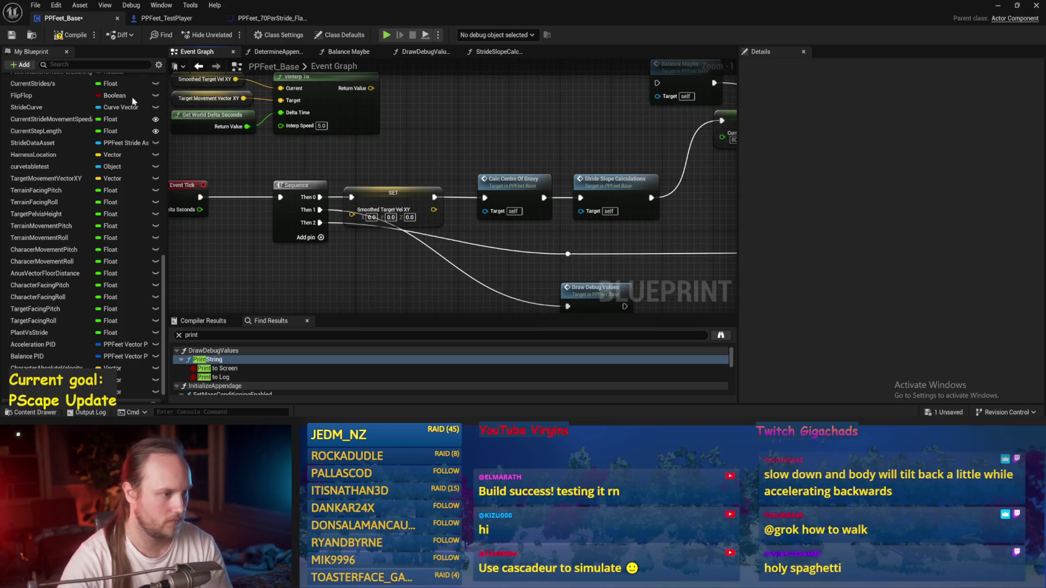
Set Current Stride Movement Speed/s on the SET node to 0.
left_click(11, 35)
left_click_drag(594, 136, 335, 151)
left_click(514, 215)
type("0")
left_click_drag(528, 245, 385, 223)
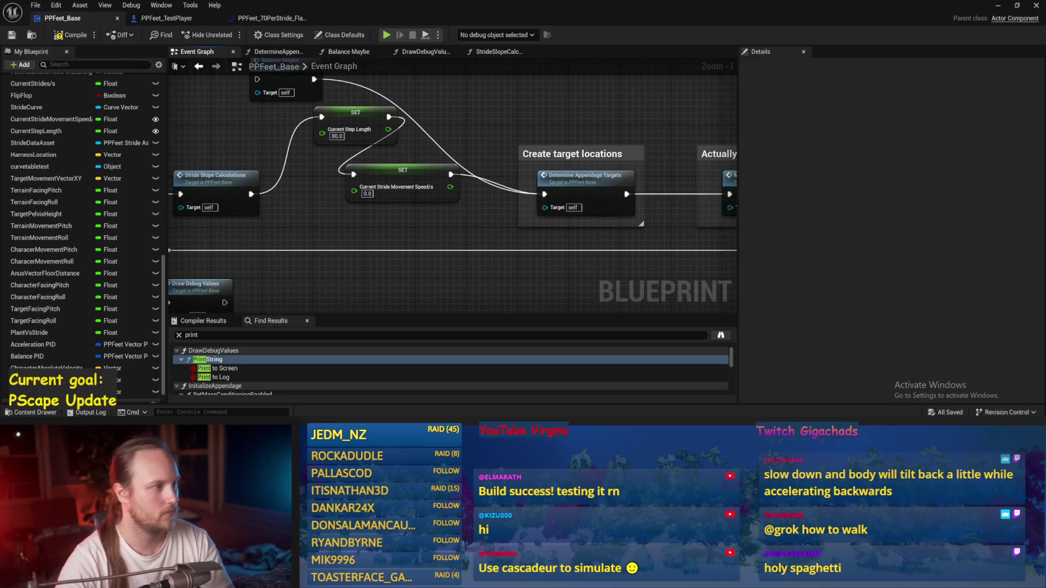
mouse_move(469, 116)
left_mouse_down()
mouse_move(442, 154)
mouse_move(514, 150)
left_mouse_up()
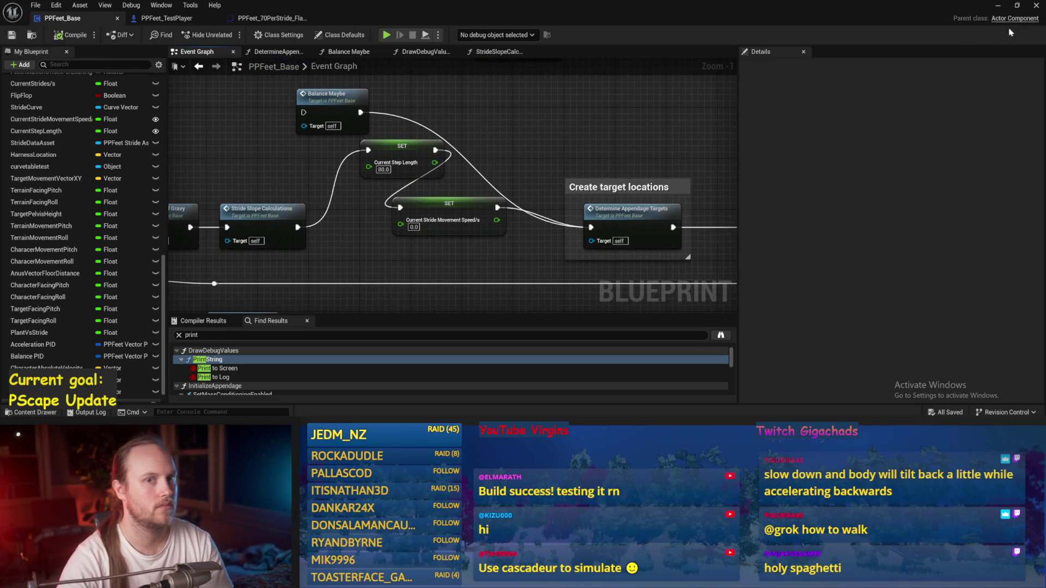
Play-test the level with the zero stride speed, then stop.
left_click(1000, 9)
key("alt+p")
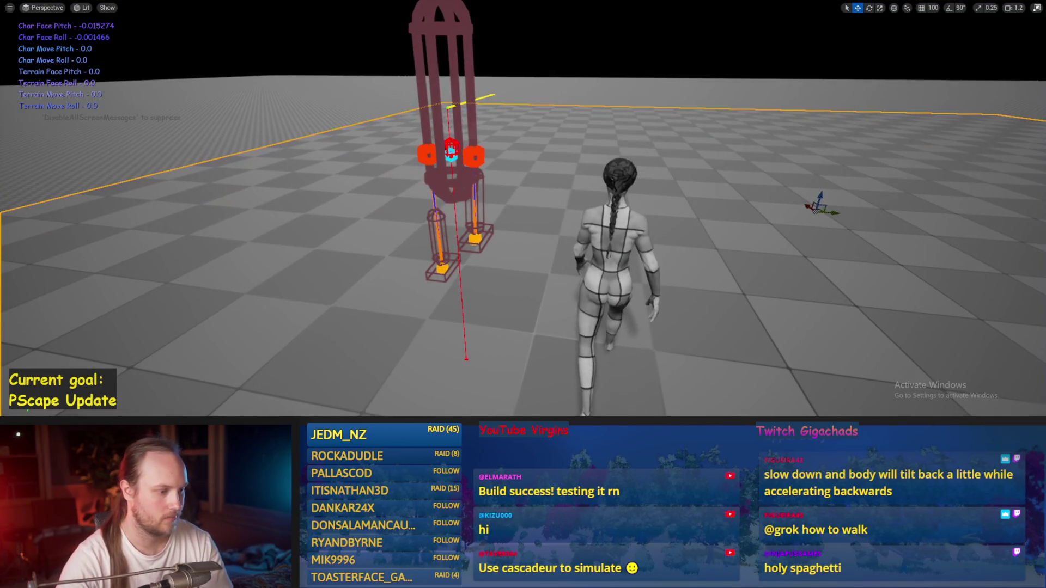
key("Escape")
key("alt+Tab")
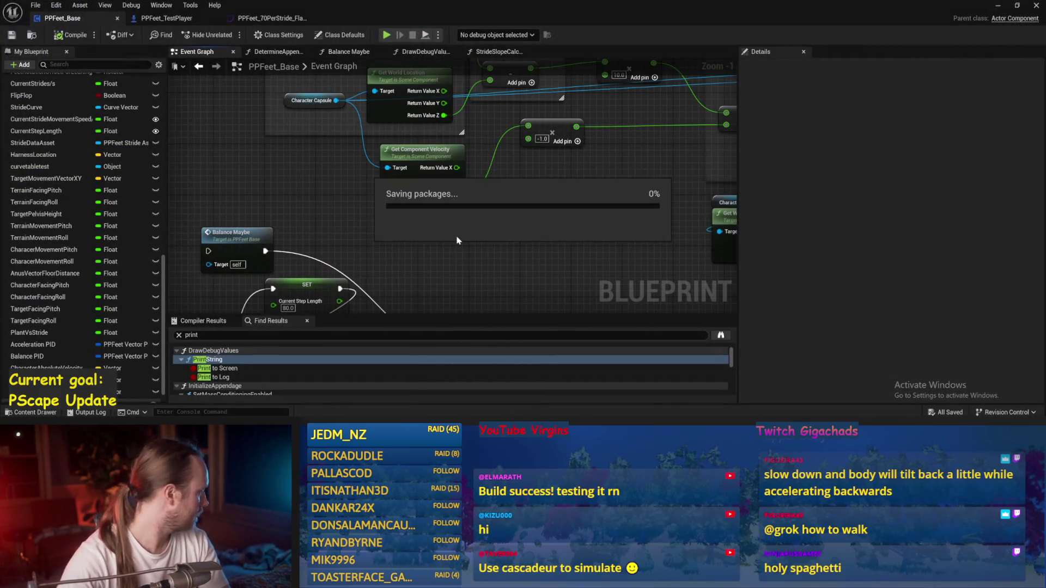
In DetermineAppendageTargets, move the stride calculation nodes up and right near the MIN and lerp section.
left_click(276, 52)
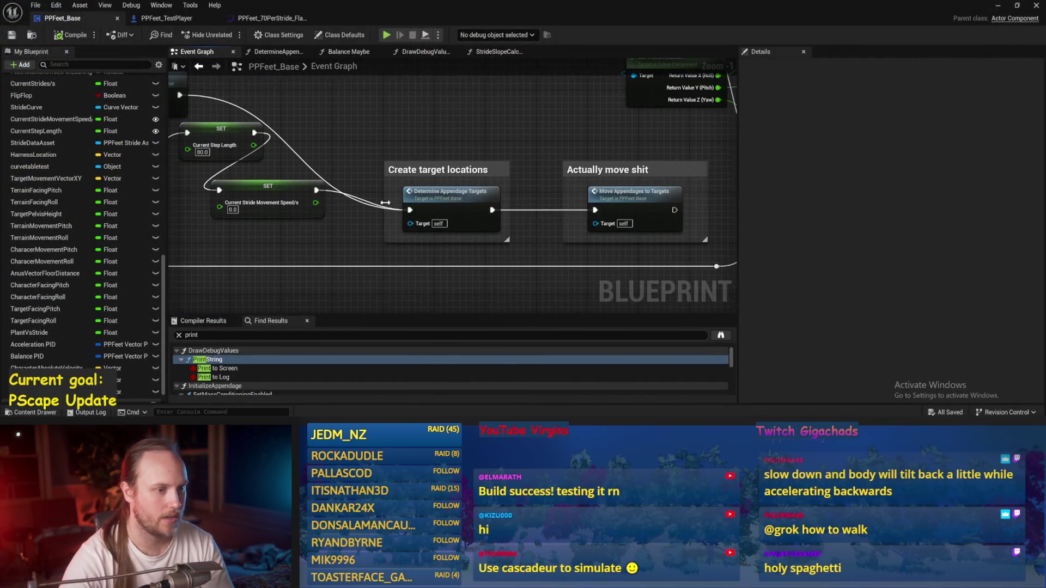
scroll(447, 199, "up", 3)
scroll(447, 199, "down", 2)
left_click_drag(514, 285, 472, 173)
mouse_move(241, 110)
left_mouse_down()
mouse_move(477, 209)
mouse_move(460, 170)
left_mouse_up()
left_click(597, 154)
left_click(426, 156)
scroll(426, 156, "up", 3)
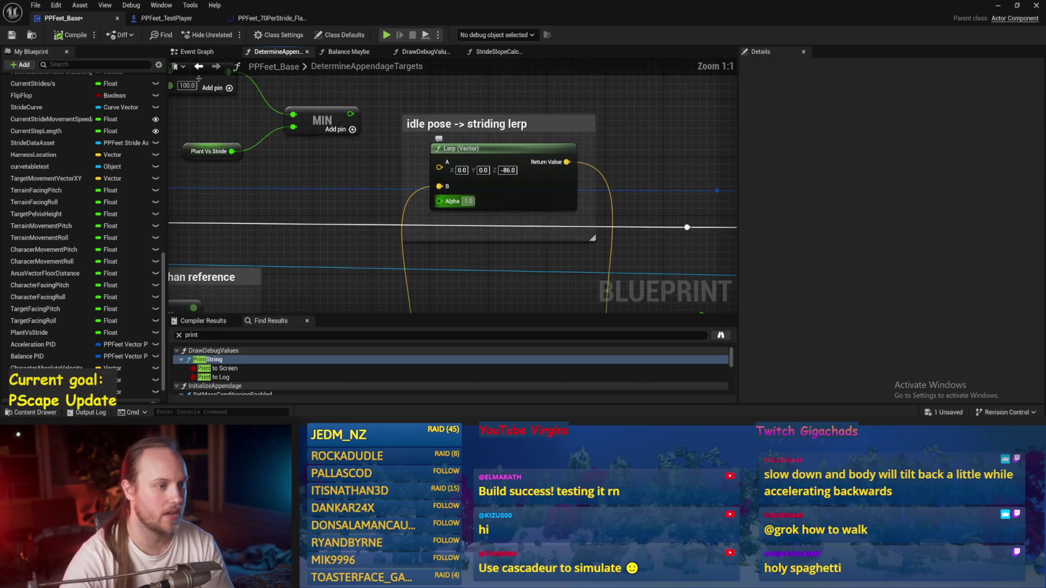
Run another play test and save the test level.
left_click(11, 37)
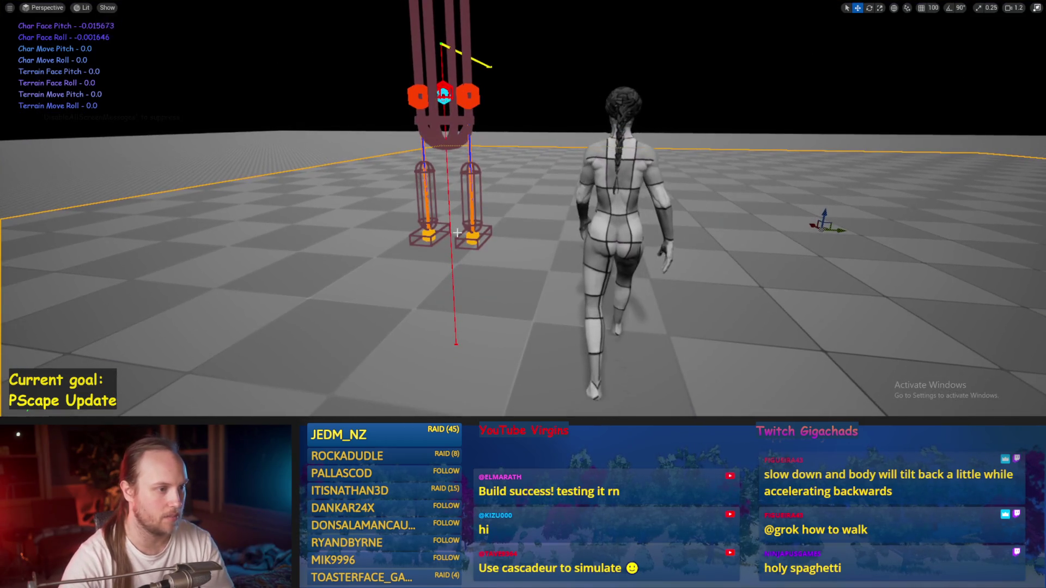
key("Escape")
key("ctrl+s")
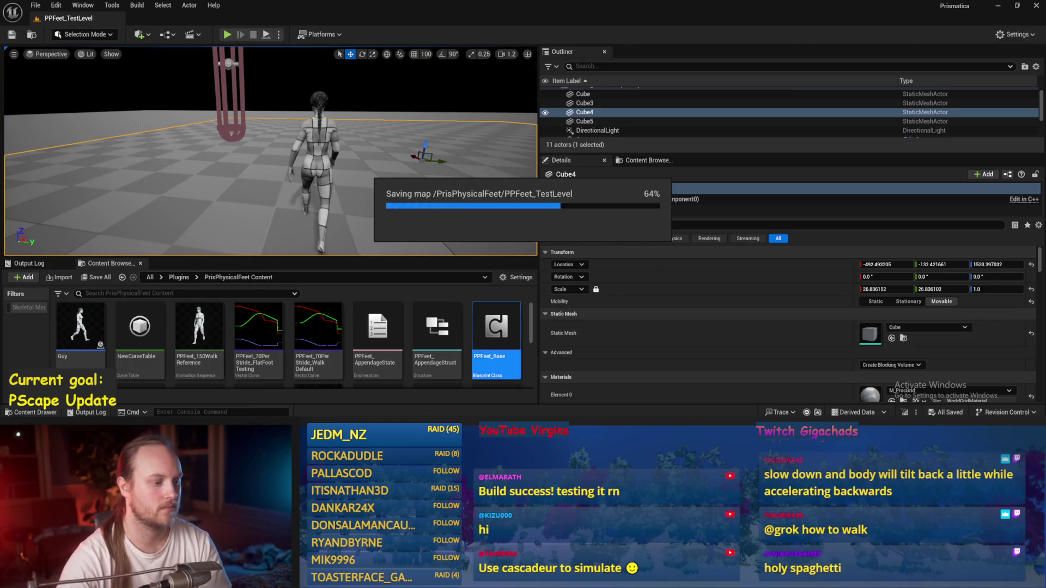
key("alt+Tab")
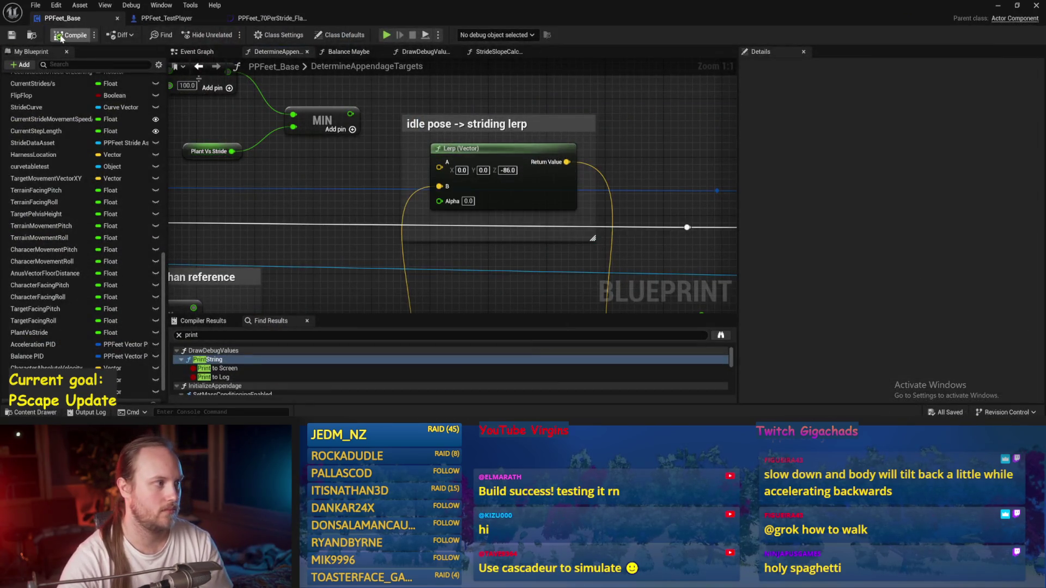
In the Event Graph, rearrange the two SET nodes, line up Current Step Length, and save.
left_click_drag(635, 149, 605, 190)
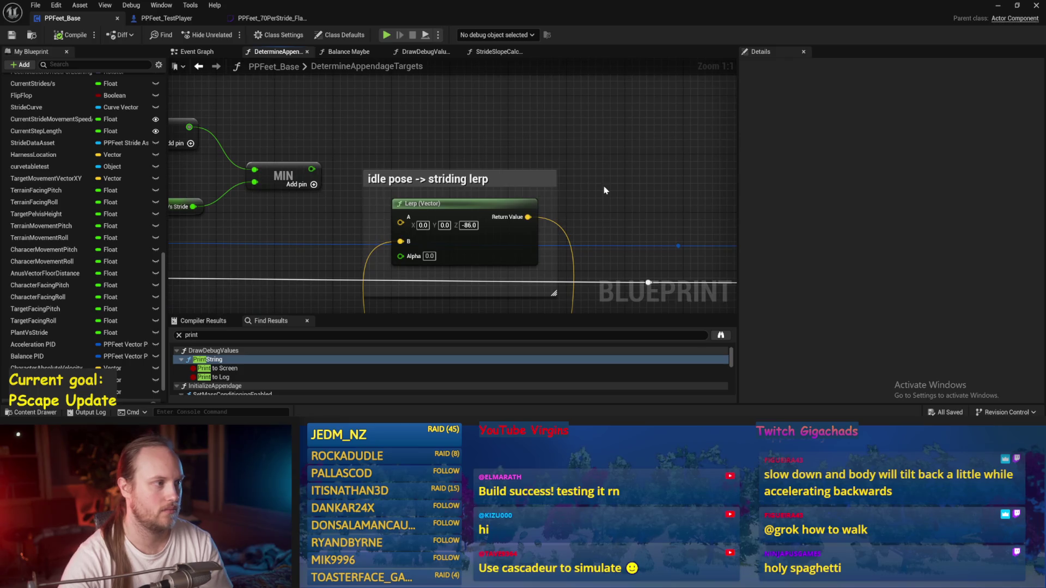
left_click(198, 54)
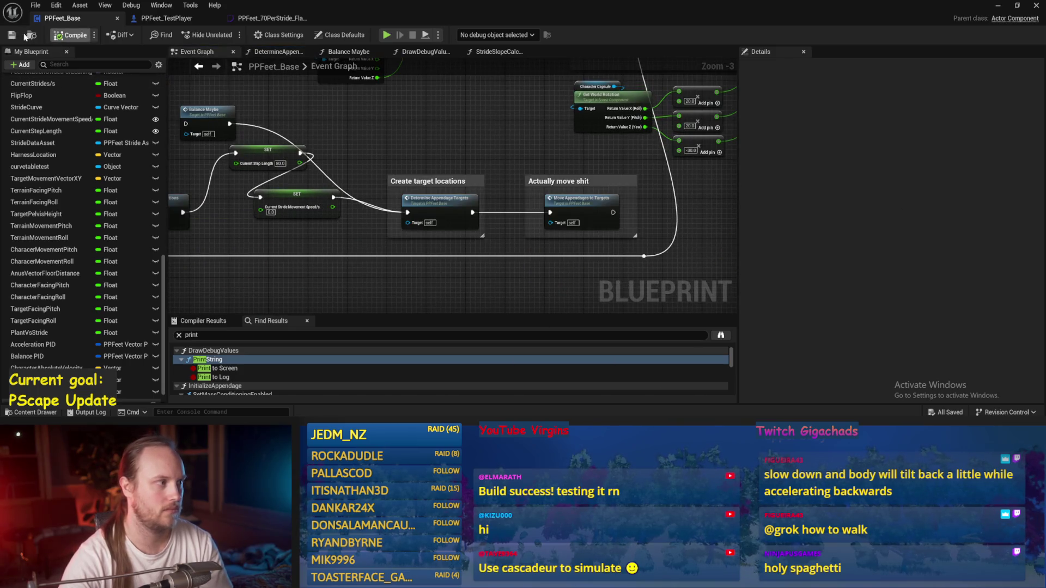
left_click_drag(571, 218, 513, 263)
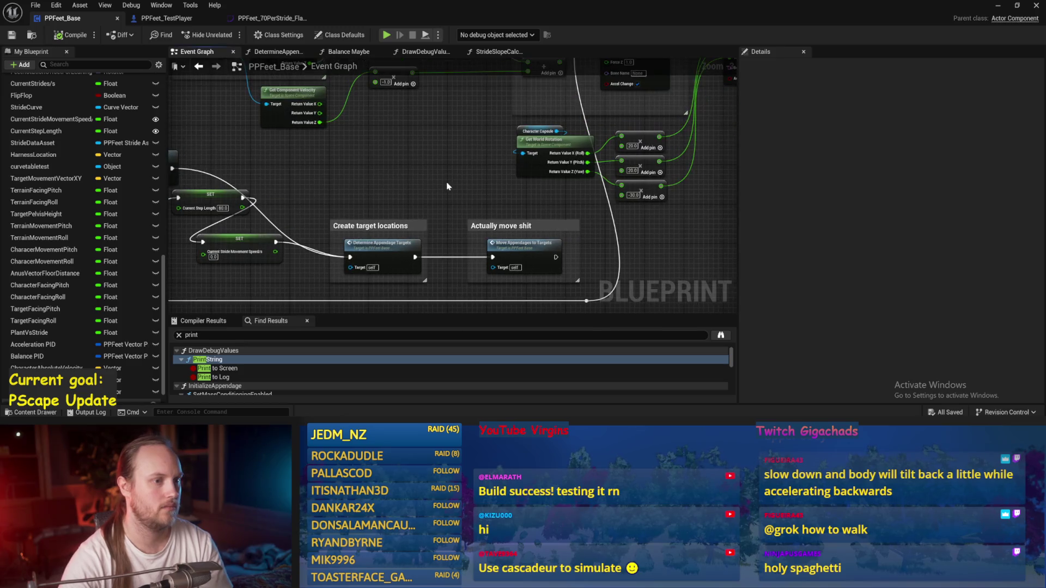
mouse_move(437, 181)
left_mouse_down()
mouse_move(485, 204)
mouse_move(547, 151)
left_mouse_up()
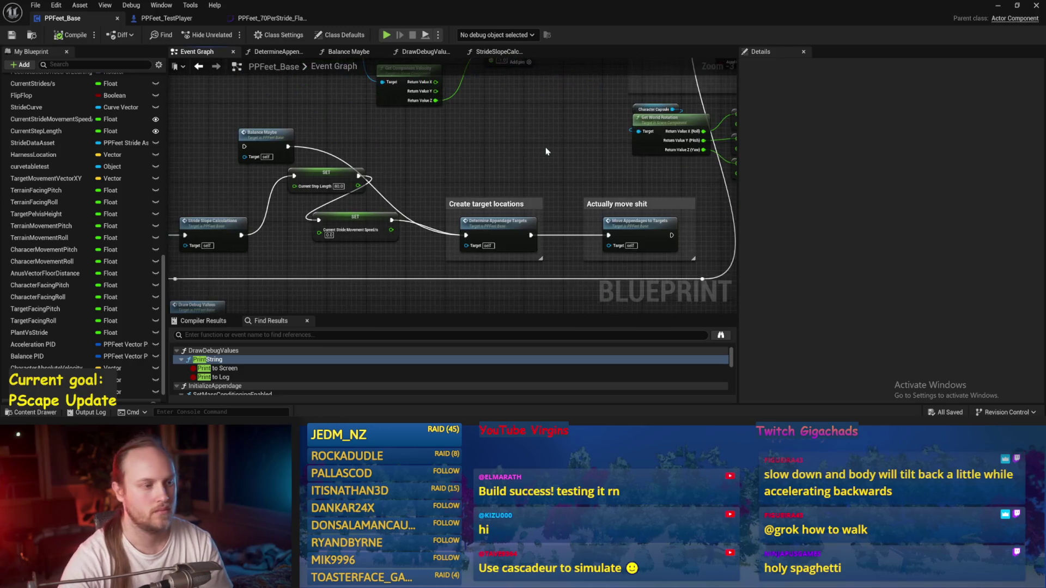
left_click_drag(363, 217, 394, 232)
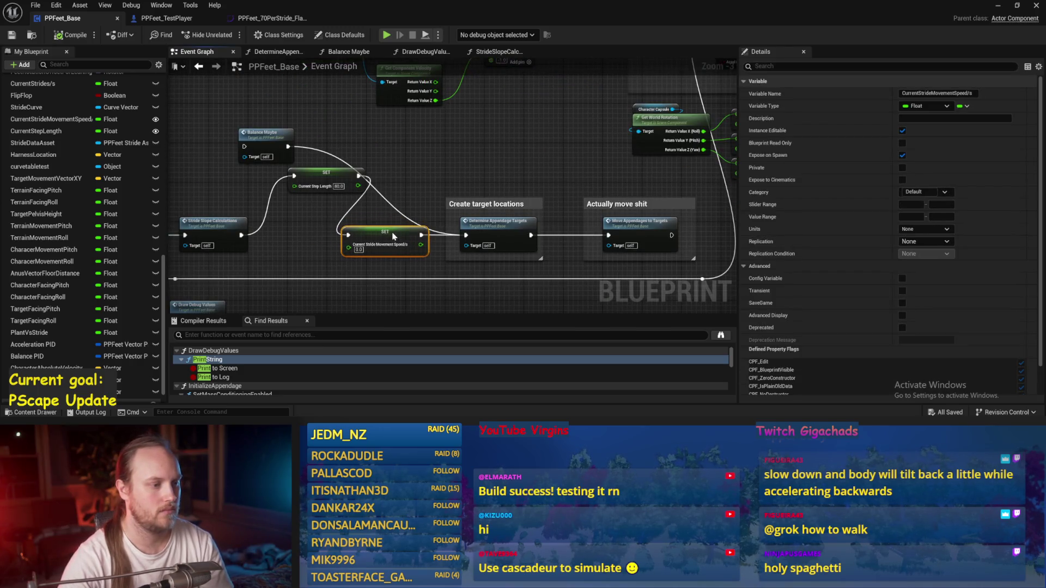
left_click_drag(323, 184, 301, 213)
mouse_move(478, 155)
left_mouse_down()
mouse_move(399, 153)
mouse_move(323, 127)
left_mouse_up()
key("ctrl+s")
Disconnect Start Walkin from Calc Centre Of Gravy and move the physics handle node group up-right.
mouse_move(571, 181)
left_mouse_down()
mouse_move(582, 221)
mouse_move(654, 251)
left_mouse_up()
mouse_move(372, 210)
left_mouse_down()
mouse_move(459, 170)
mouse_move(492, 130)
left_mouse_up()
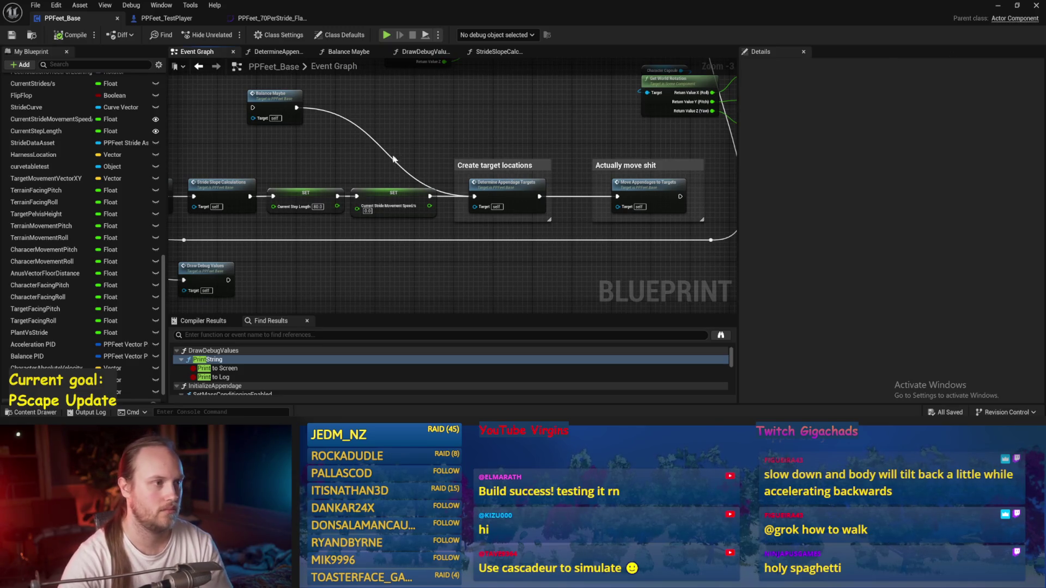
mouse_move(229, 109)
left_mouse_down()
mouse_move(381, 136)
mouse_move(446, 180)
mouse_move(478, 165)
left_mouse_up()
left_click(545, 162, "alt")
left_click_drag(422, 108, 252, 72)
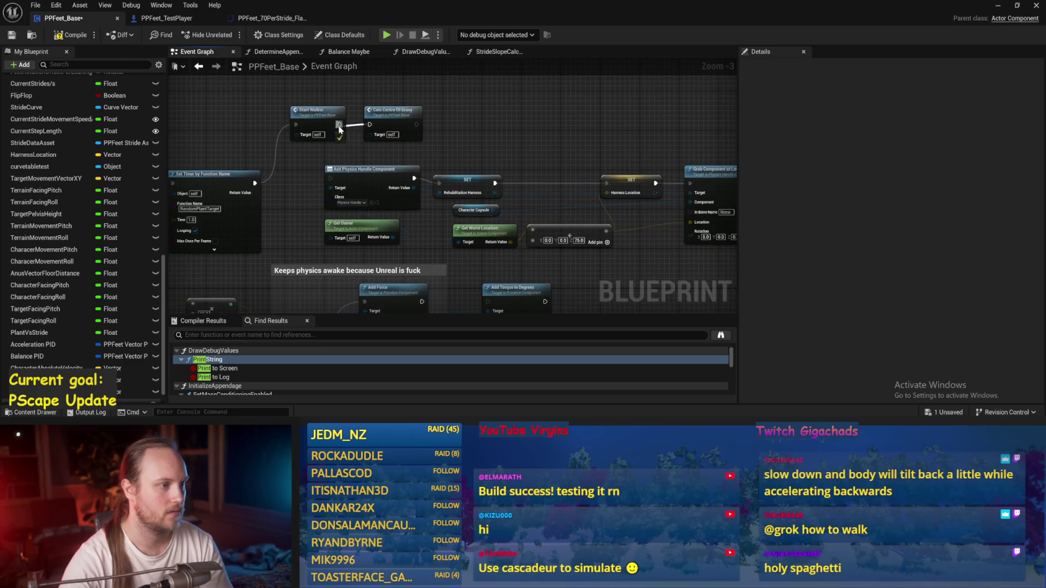
left_click_drag(437, 166, 328, 136)
mouse_move(423, 232)
left_mouse_down()
mouse_move(210, 131)
mouse_move(354, 116)
mouse_move(486, 84)
left_mouse_up()
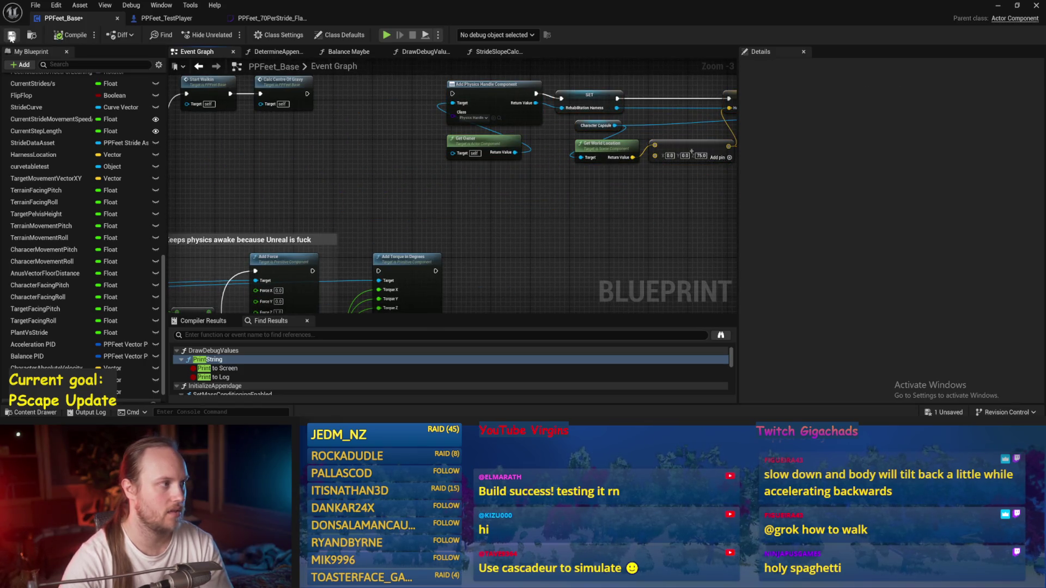
left_click(998, 6)
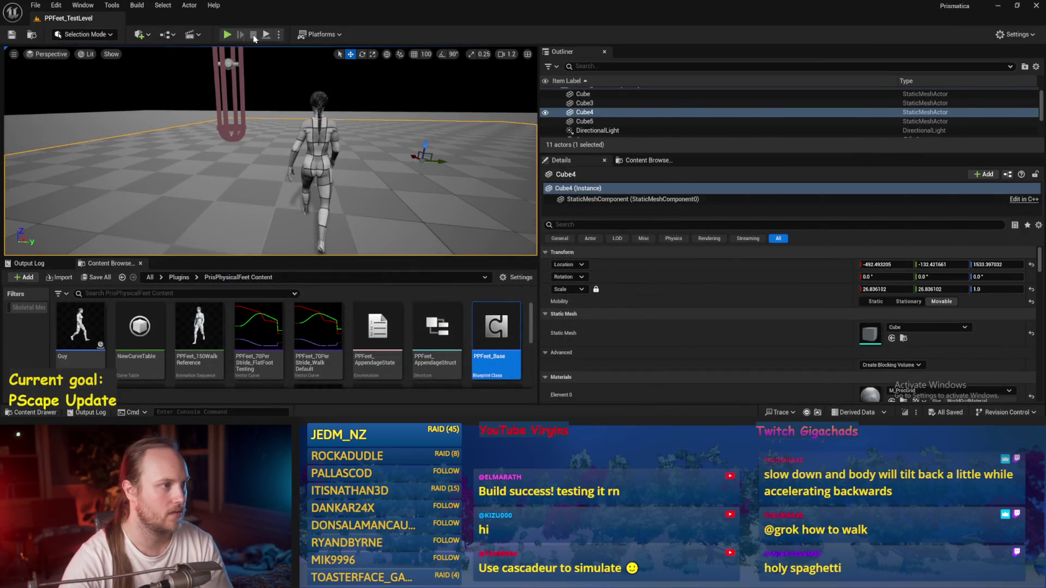
Play-test the level, stop, and save all changes.
left_click(227, 36)
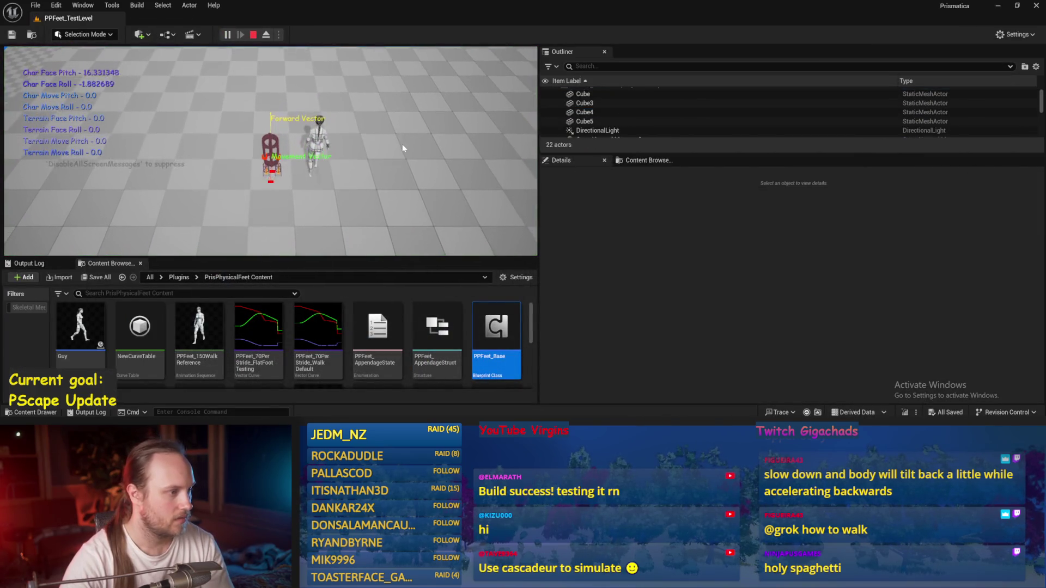
key("Escape")
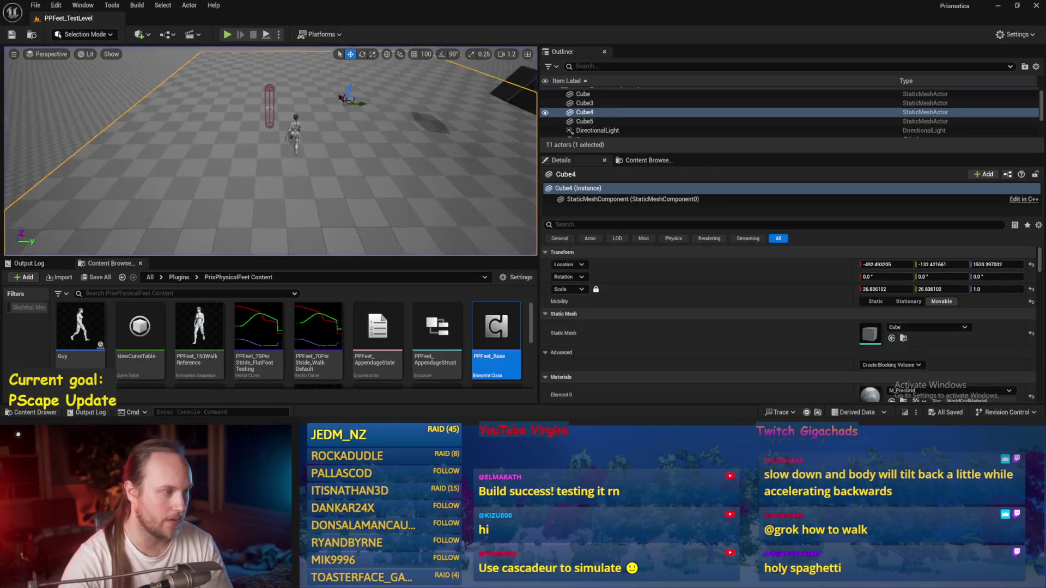
left_click(257, 104)
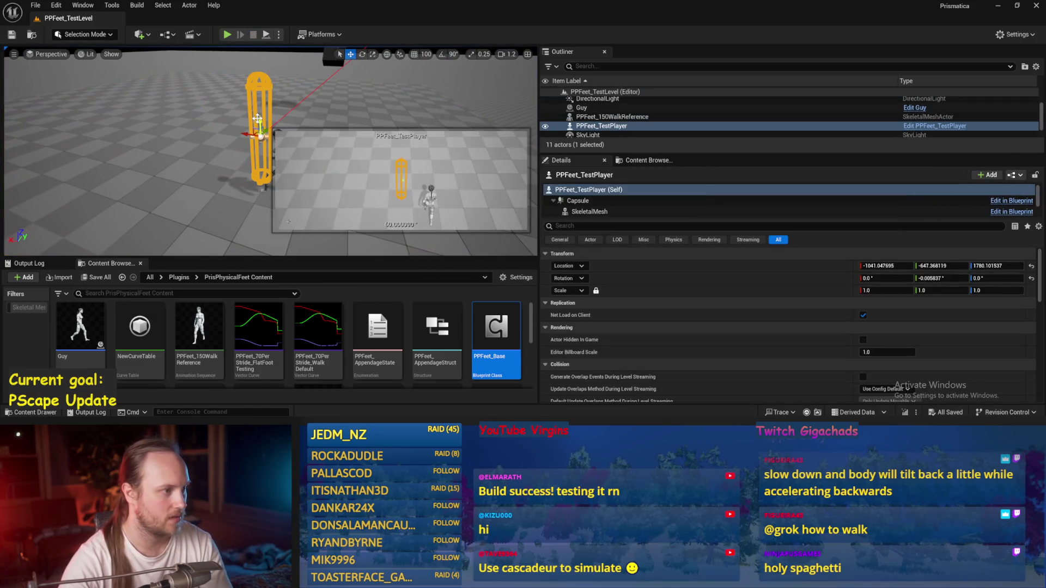
left_click(199, 66)
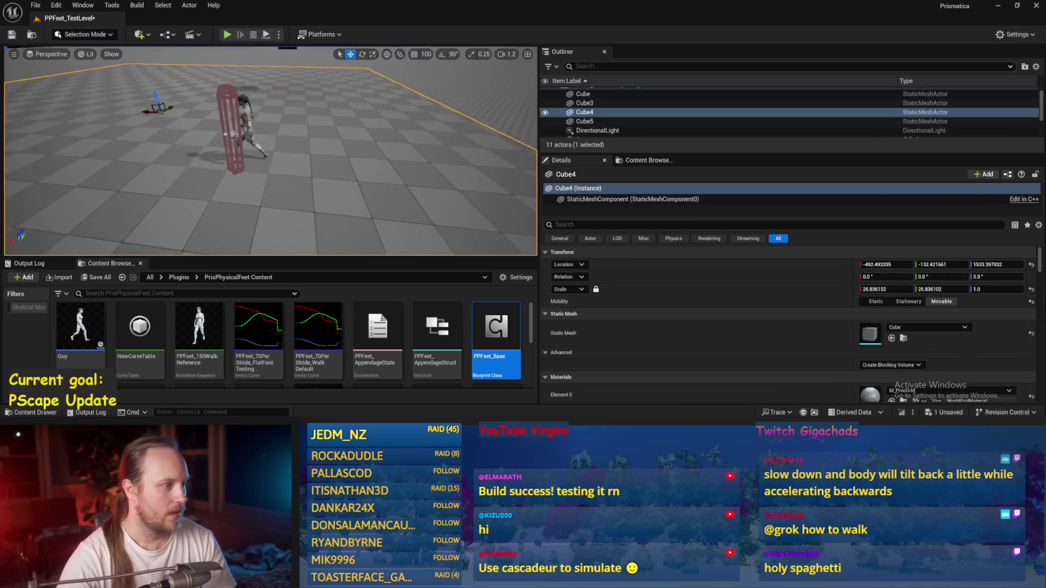
key("ctrl+s")
Rotate PPFeet_TestPlayer about -9°, play-test again, save, and bring back PPFeet_Base.
key("w")
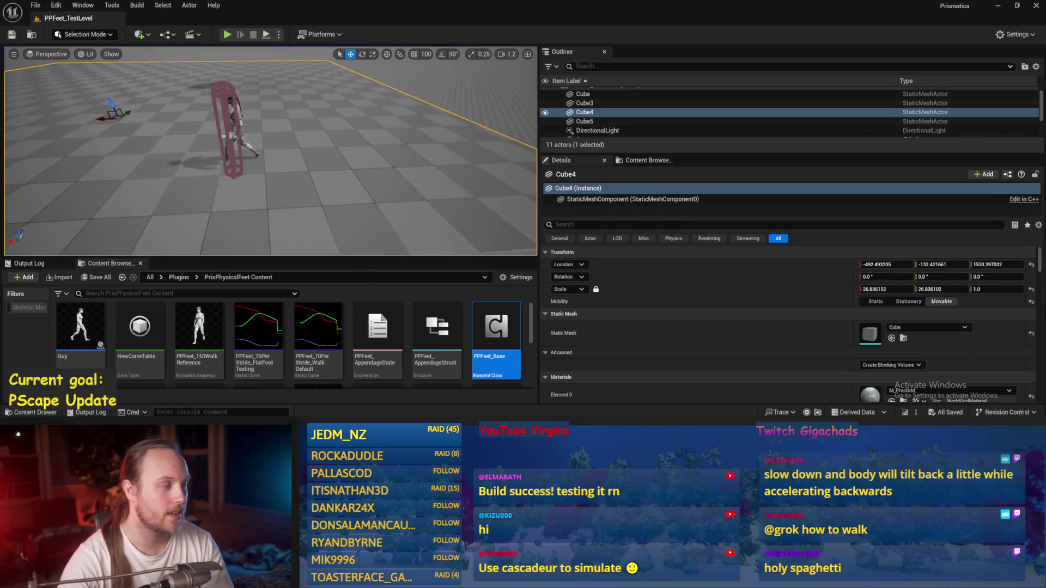
left_click(224, 109)
key("e")
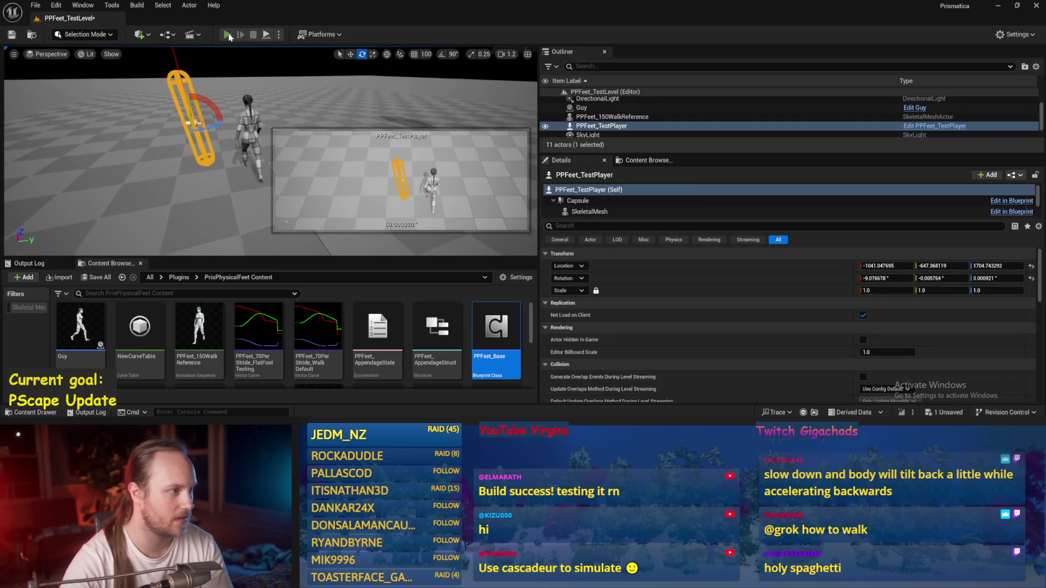
key("alt+p")
key("Escape")
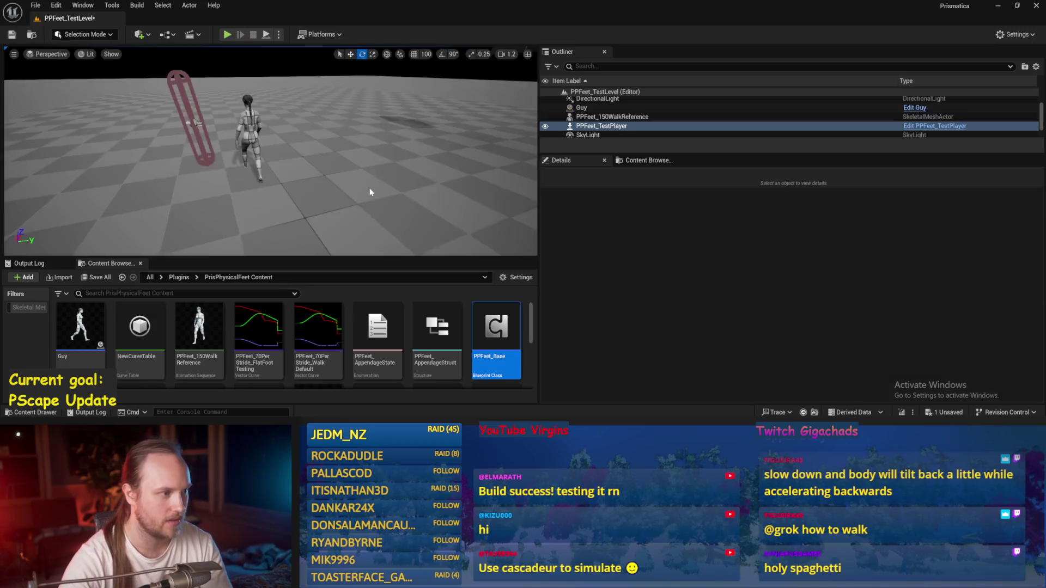
left_click_drag(251, 191, 250, 191)
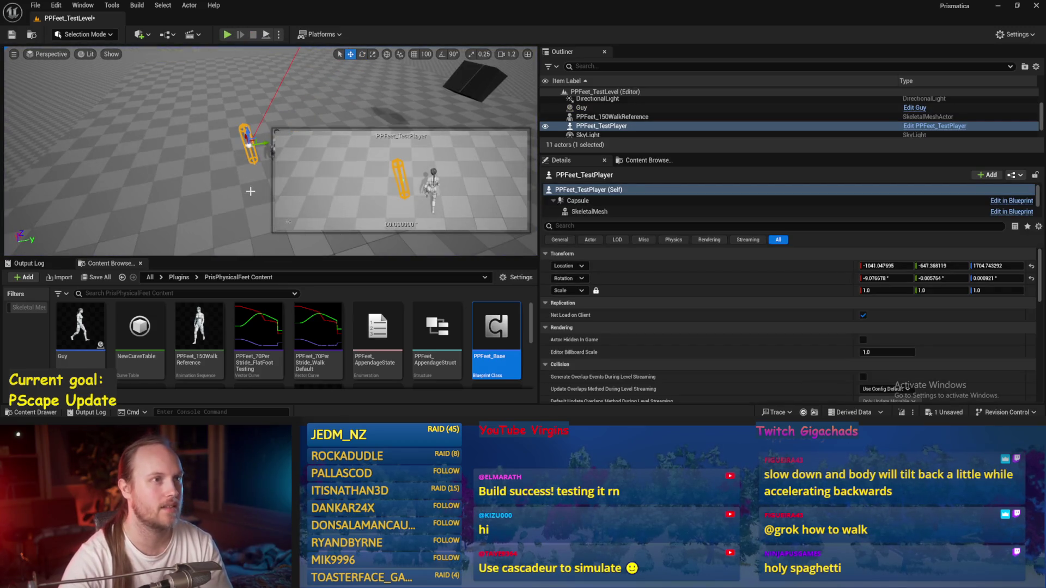
left_click(304, 120)
key("ctrl+s")
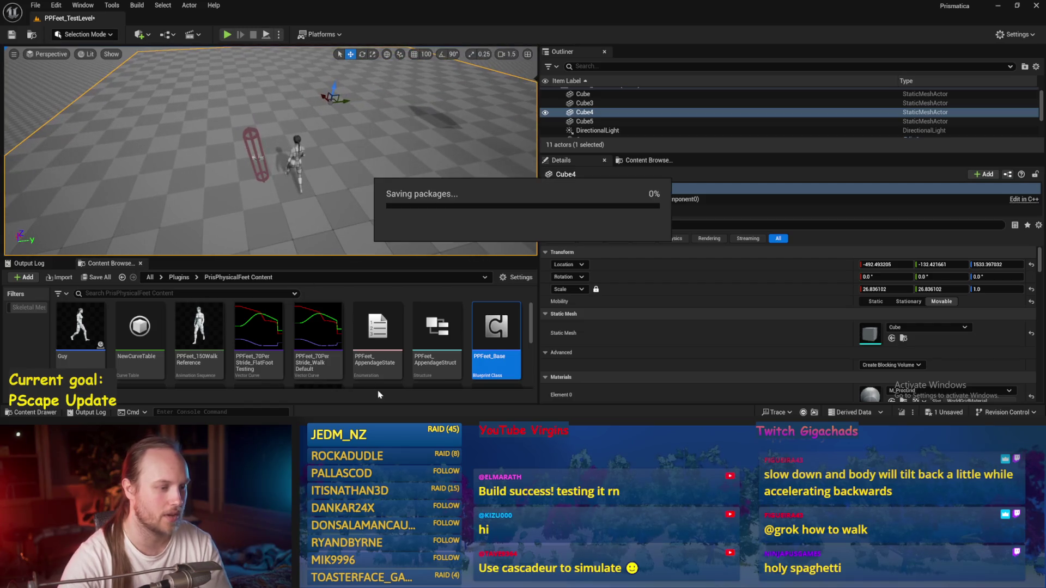
double_click(495, 333)
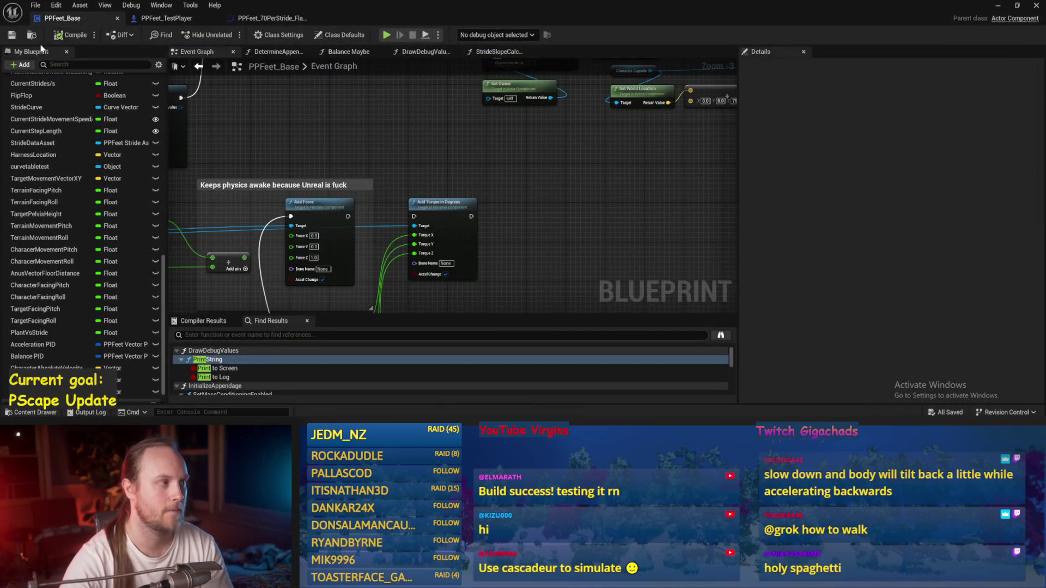
Compile PPFeet_Base, look over the Balance Maybe and target nodes, and save.
left_click(67, 35)
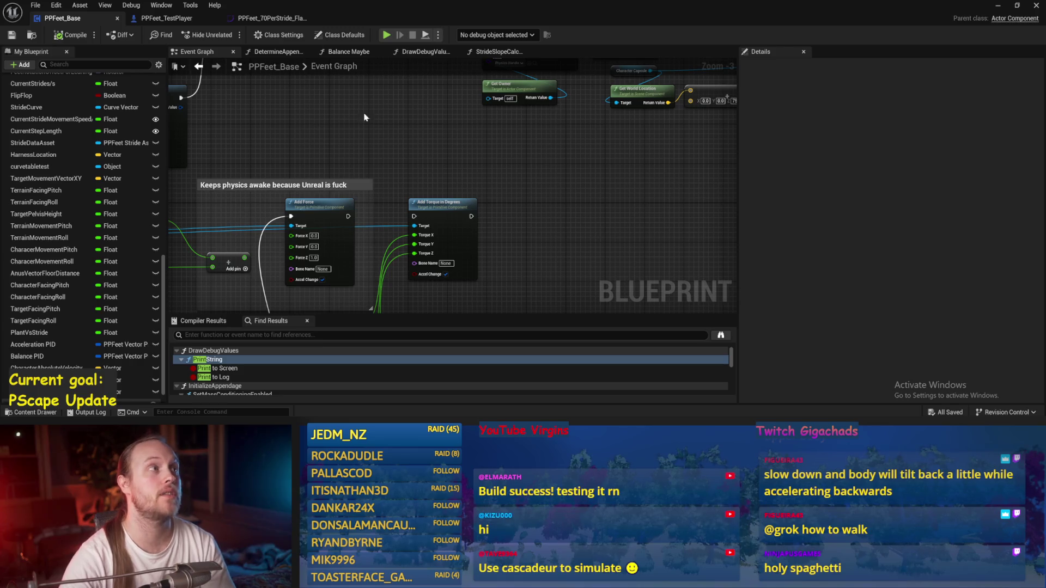
left_click_drag(391, 178, 460, 175)
mouse_move(475, 212)
left_mouse_down()
mouse_move(534, 125)
mouse_move(530, 177)
mouse_move(513, 193)
left_mouse_up()
mouse_move(434, 152)
left_mouse_down()
mouse_move(423, 226)
mouse_move(401, 169)
mouse_move(385, 161)
left_mouse_up()
mouse_move(305, 163)
left_mouse_down()
mouse_move(558, 163)
mouse_move(646, 135)
left_mouse_up()
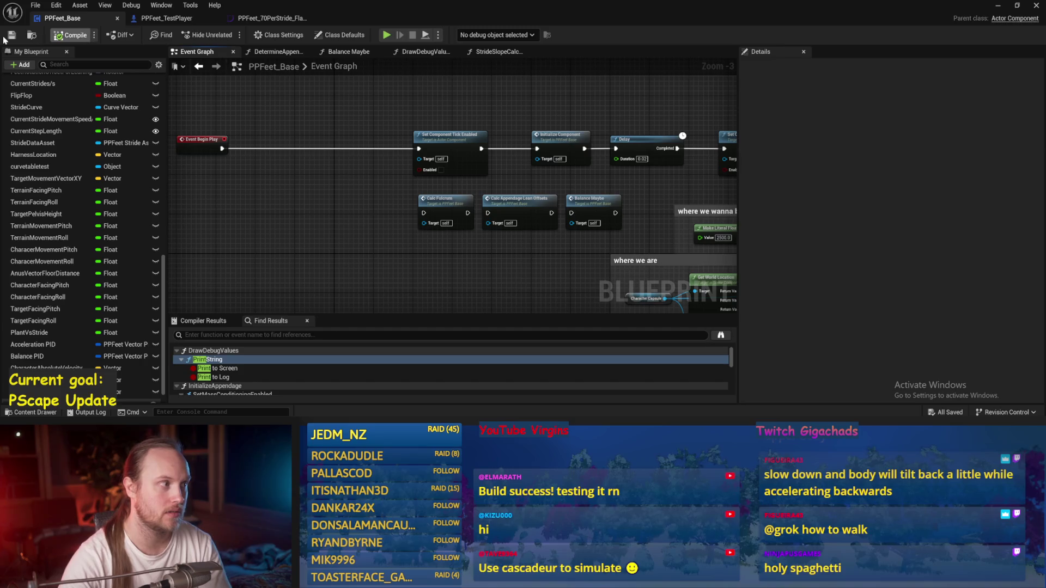
mouse_move(530, 298)
left_mouse_down()
mouse_move(315, 191)
mouse_move(414, 229)
mouse_move(550, 173)
mouse_move(300, 180)
mouse_move(469, 162)
mouse_move(423, 215)
mouse_move(500, 135)
left_mouse_up()
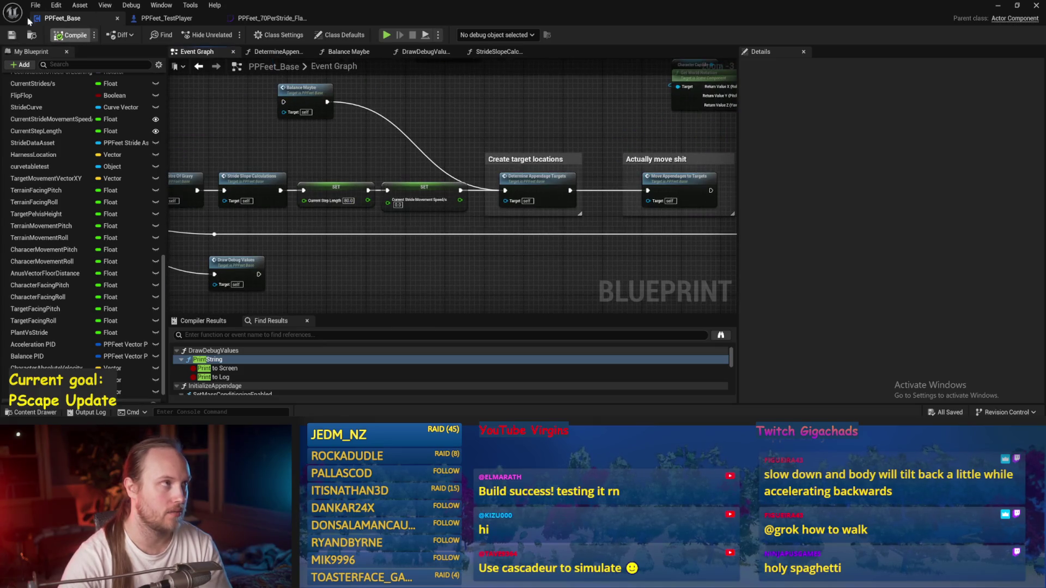
mouse_move(456, 169)
left_mouse_down()
mouse_move(488, 148)
mouse_move(483, 159)
left_mouse_up()
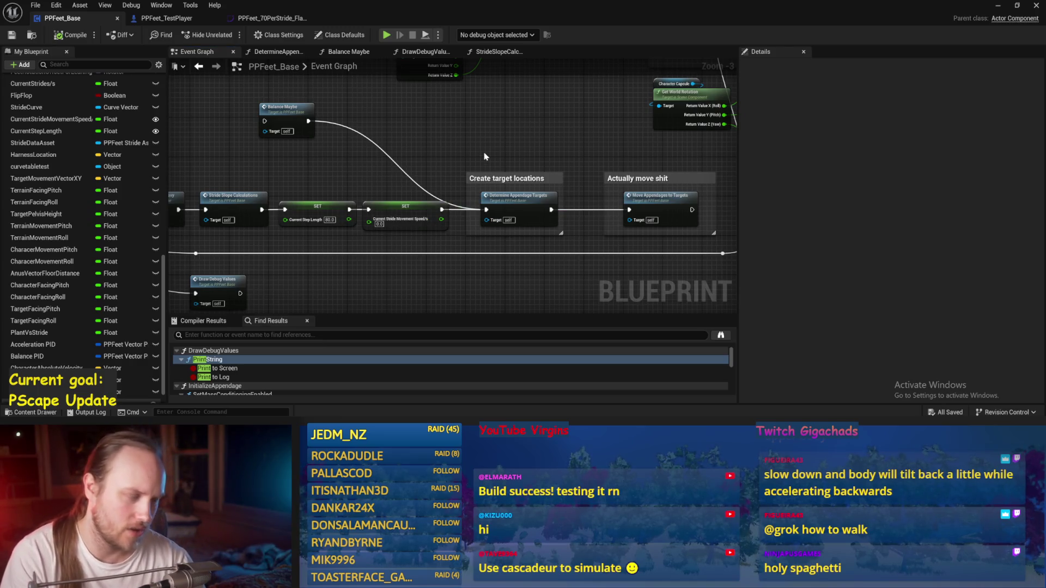
mouse_move(510, 141)
left_mouse_down()
mouse_move(523, 122)
mouse_move(511, 127)
mouse_move(551, 121)
mouse_move(506, 154)
mouse_move(529, 175)
mouse_move(548, 147)
left_mouse_up()
key("ctrl+s")
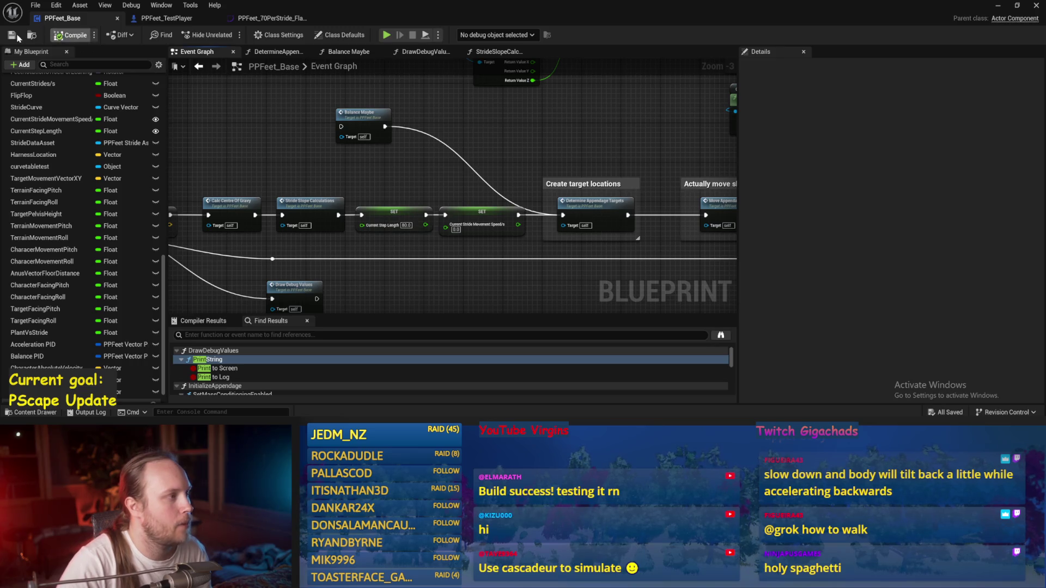
Run a quick play test of the level and save the blueprint again.
mouse_move(269, 177)
left_mouse_down()
mouse_move(452, 148)
mouse_move(617, 161)
left_mouse_up()
mouse_move(617, 230)
left_mouse_down()
mouse_move(769, 242)
mouse_move(582, 219)
mouse_move(473, 231)
left_mouse_up()
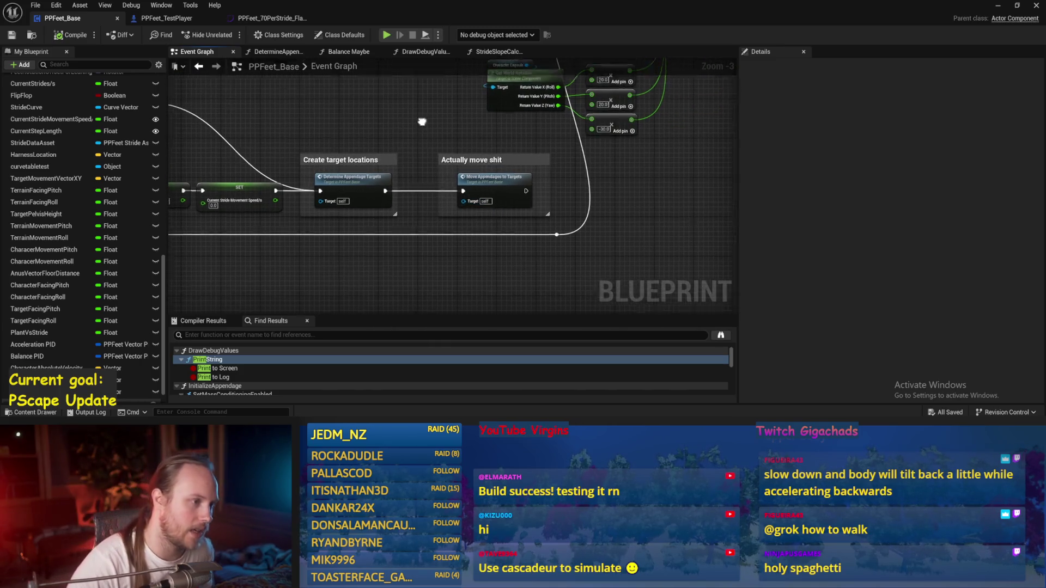
key("alt+Tab")
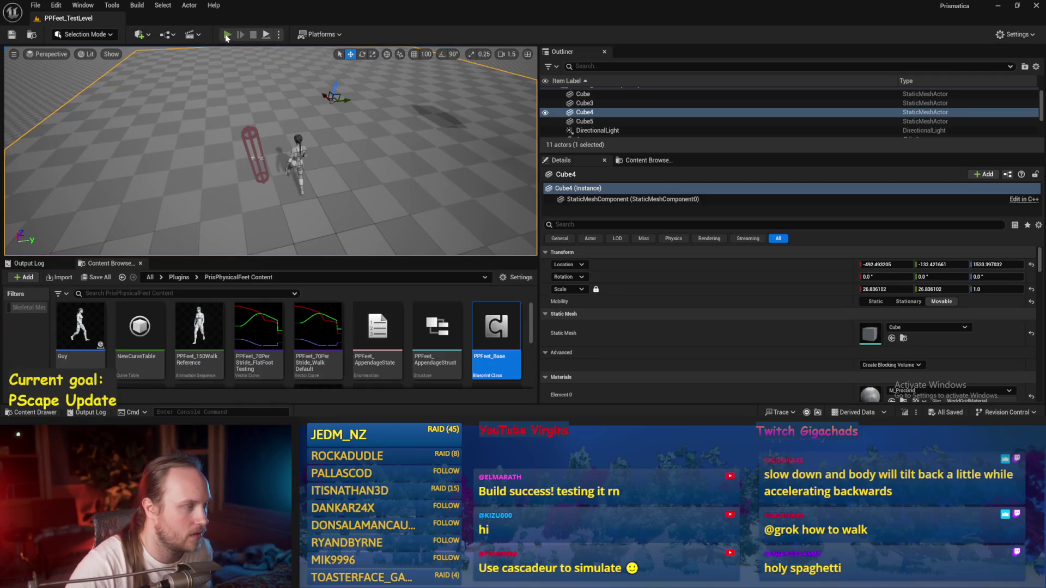
left_click(227, 35)
key("Escape")
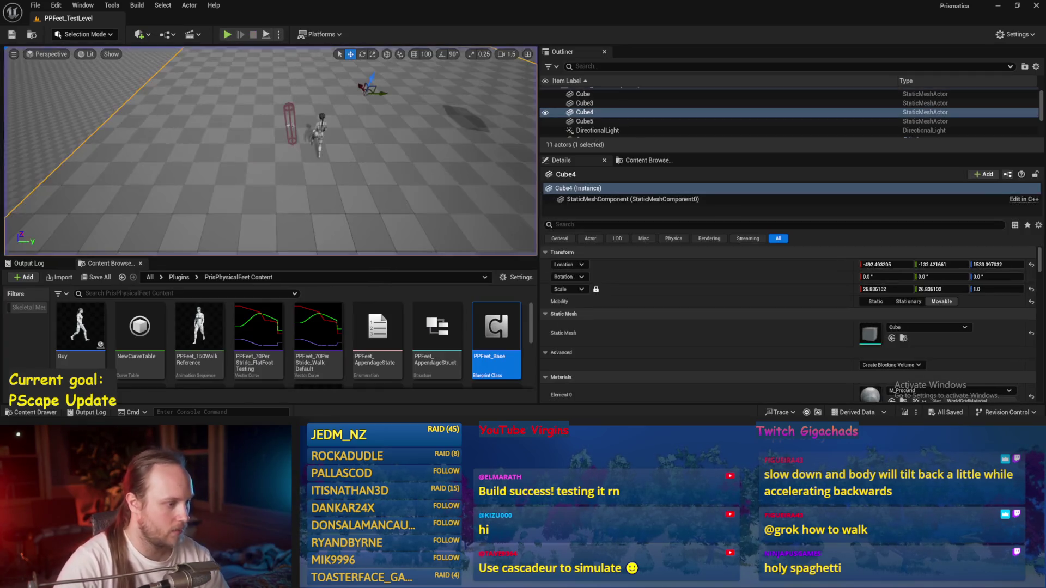
key("alt+Tab")
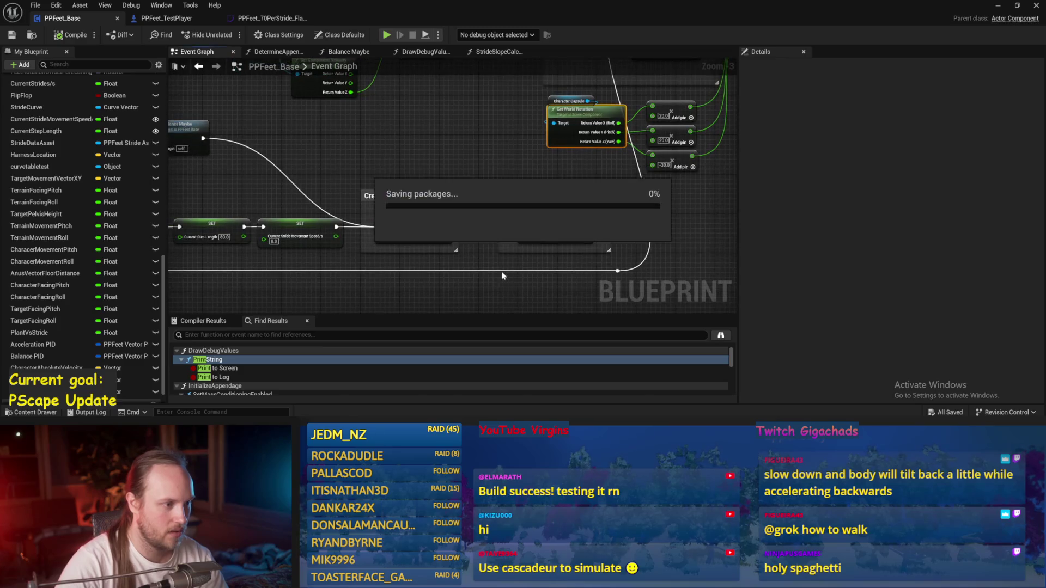
scroll(519, 209, "down", 3)
scroll(385, 212, "up", 2)
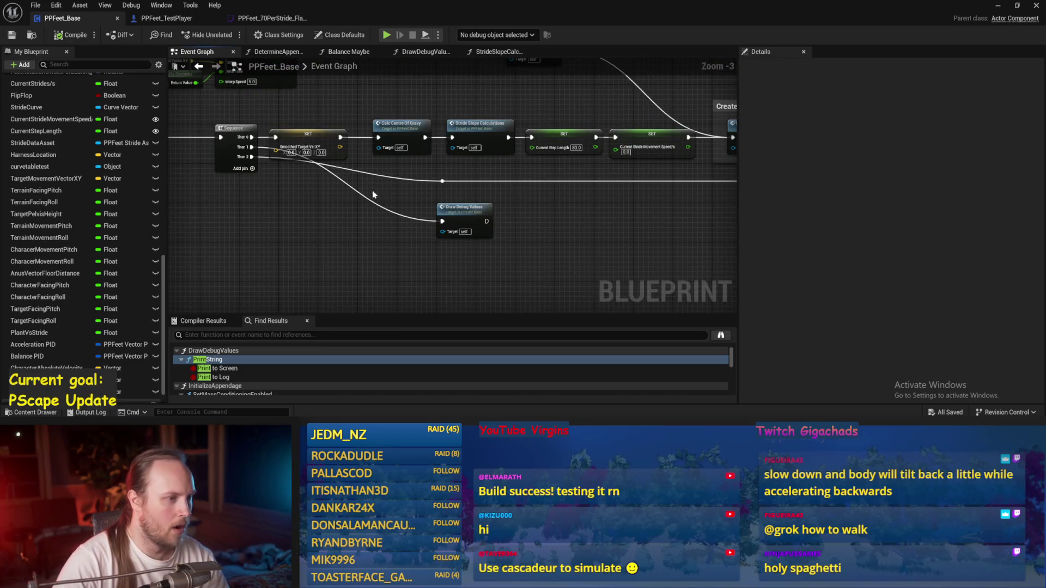
left_click_drag(372, 195, 400, 210)
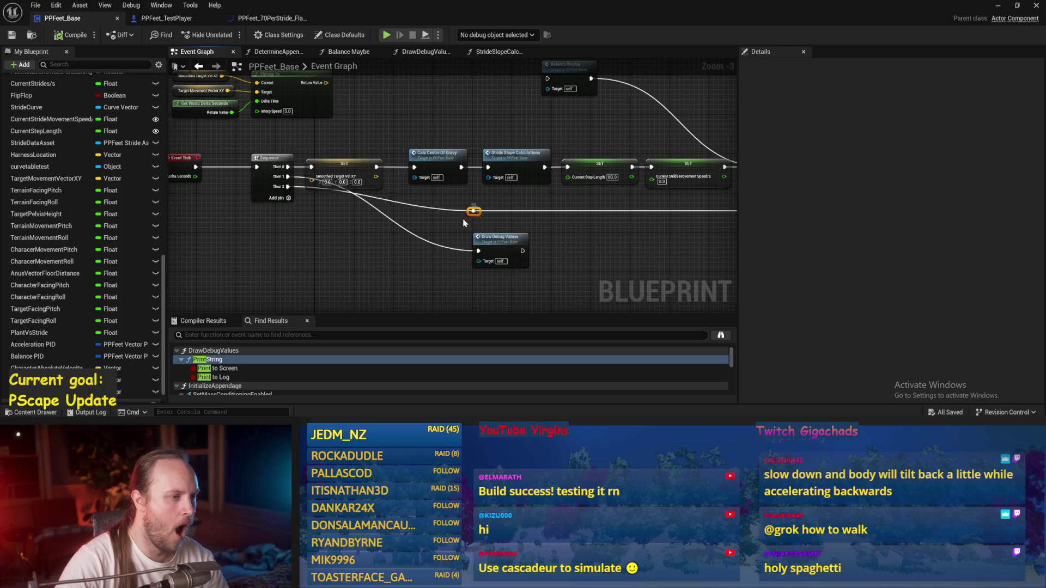
left_click_drag(675, 224, 468, 227)
key("ctrl+s")
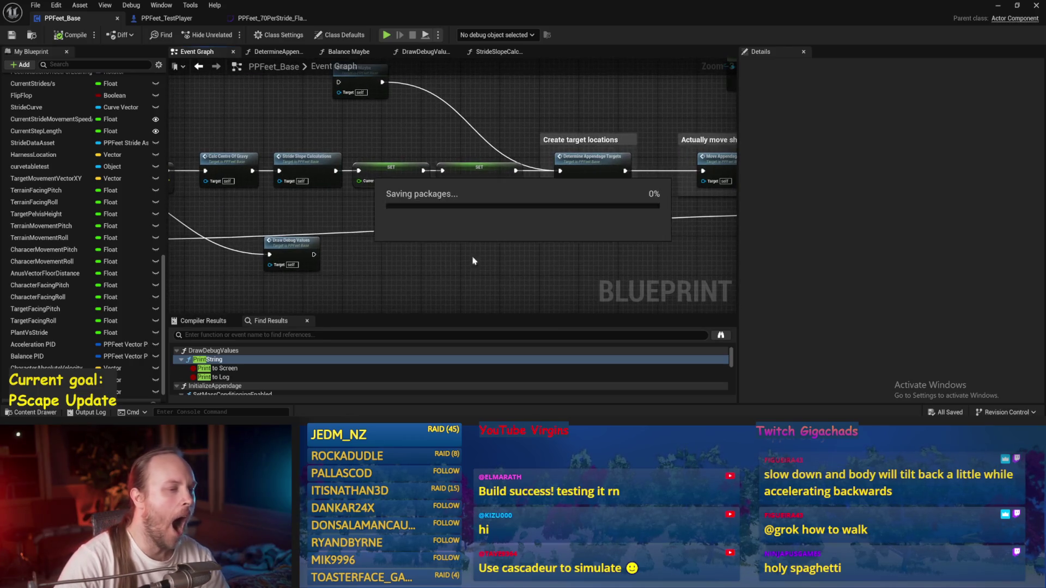
Move Create target locations beside Actually move shit, put Balance Maybe before Determine Appendage Targets, save, compile.
mouse_move(566, 159)
left_mouse_down()
mouse_move(355, 219)
mouse_move(568, 154)
left_mouse_up()
left_click_drag(622, 186, 463, 152)
left_click_drag(685, 172, 409, 262)
mouse_move(617, 193)
left_mouse_down()
mouse_move(441, 177)
mouse_move(547, 177)
mouse_move(530, 177)
left_mouse_up()
left_click(463, 139)
mouse_move(385, 174)
left_mouse_down()
mouse_move(425, 173)
mouse_move(444, 193)
mouse_move(583, 202)
left_mouse_up()
key("ctrl+z")
key("ctrl+z")
key("ctrl+z")
scroll(269, 142, "up", 2)
key("ctrl+s")
left_click(64, 36)
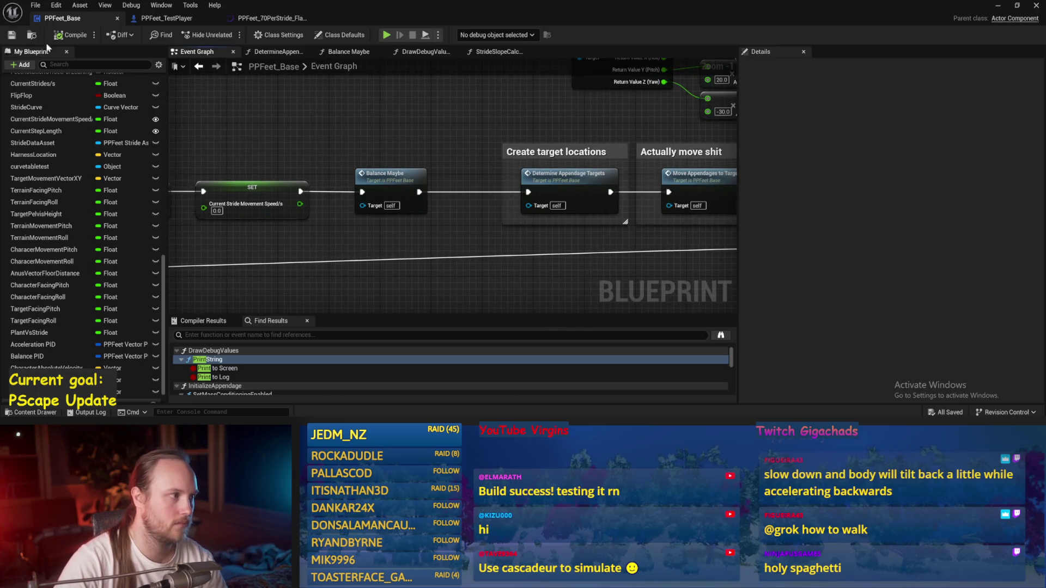
double_click(411, 203)
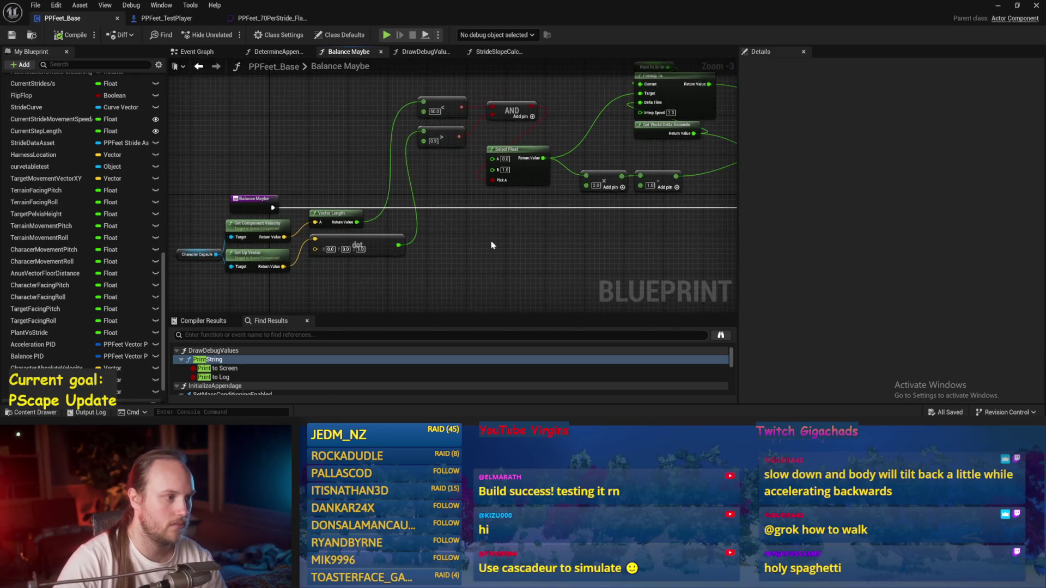
Line the SET node up after Plant Vs Stride in the Balance Maybe graph and save.
left_click_drag(494, 240, 390, 243)
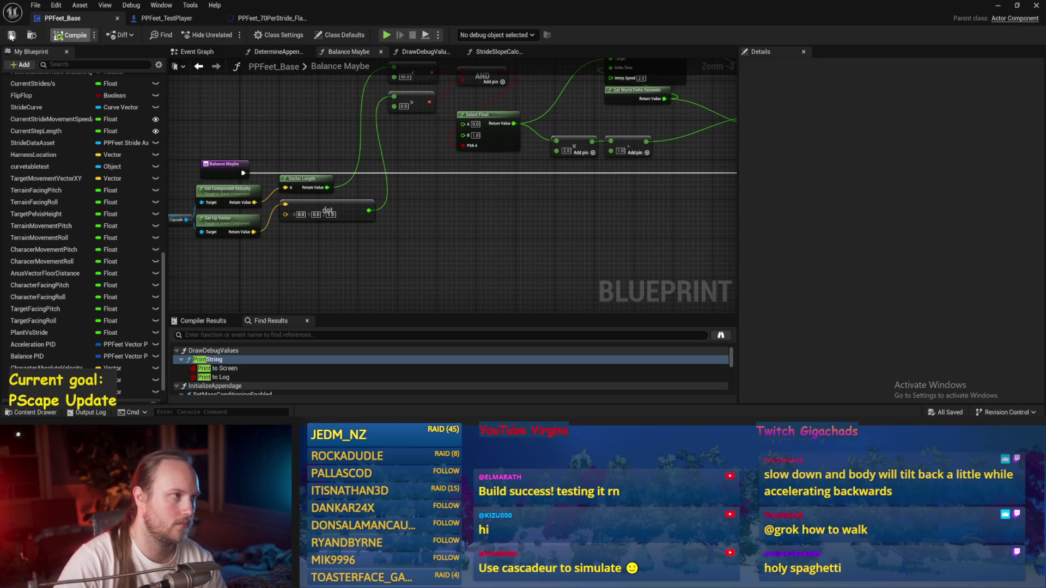
left_click_drag(450, 199, 428, 232)
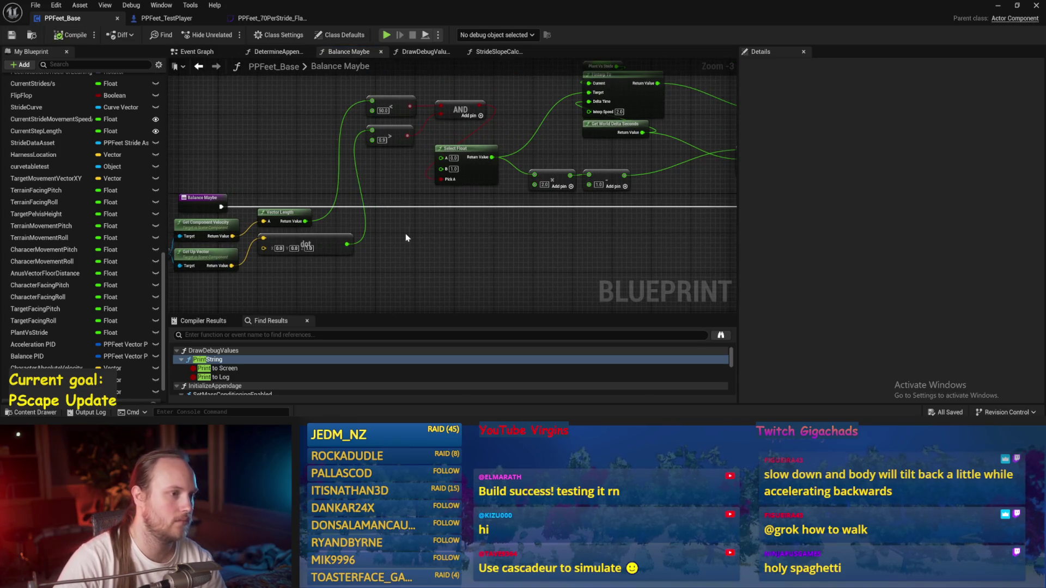
left_click_drag(475, 236, 345, 229)
scroll(430, 213, "down", 1)
left_click_drag(429, 213, 327, 218)
left_click_drag(480, 180, 367, 169)
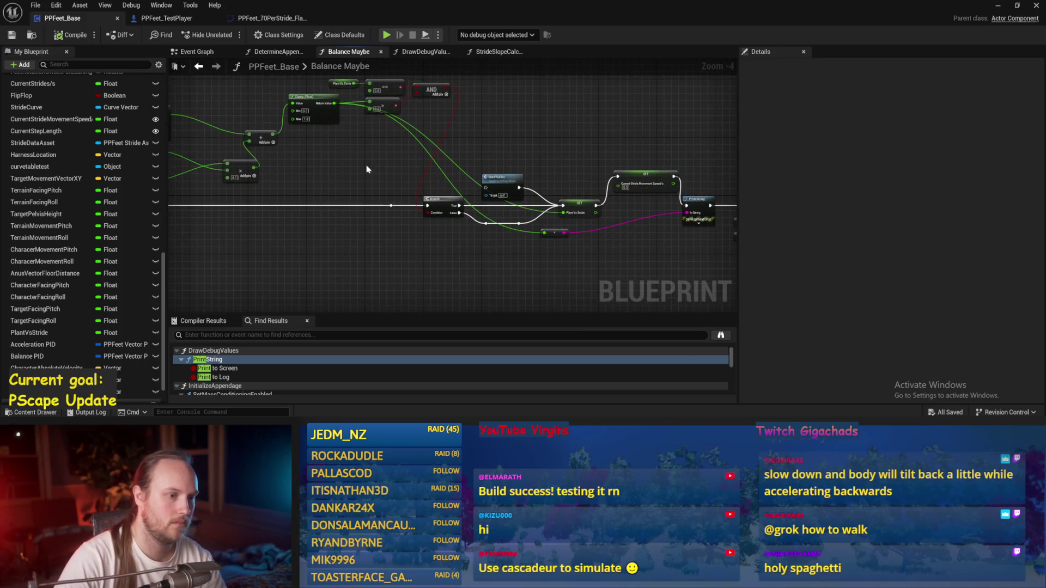
left_click_drag(609, 166, 428, 143)
left_click_drag(619, 143, 487, 141)
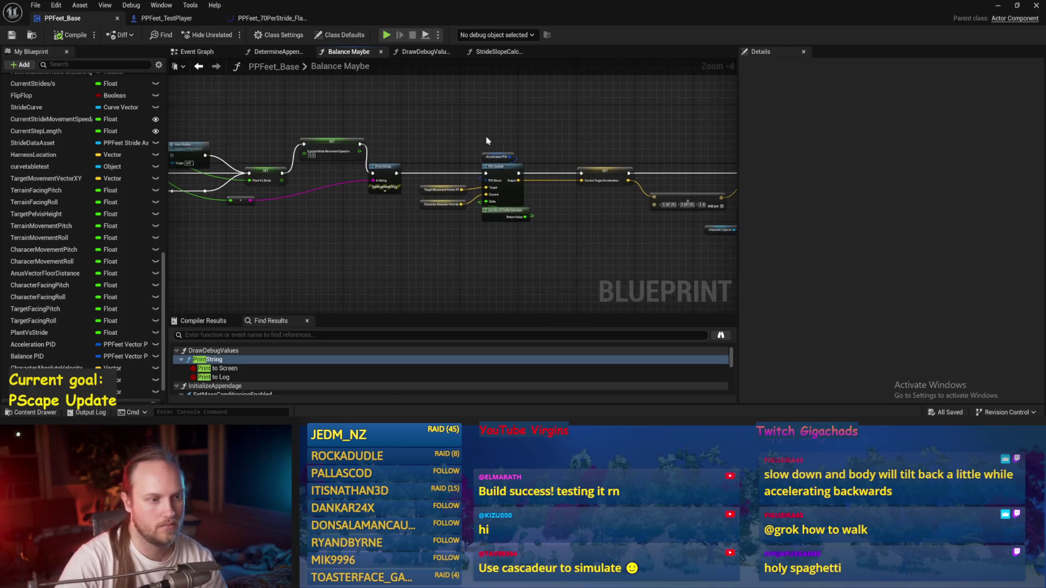
scroll(382, 142, "up", 1)
mouse_move(548, 164)
left_mouse_down()
mouse_move(452, 143)
mouse_move(468, 156)
mouse_move(417, 169)
mouse_move(688, 199)
left_mouse_up()
key("ctrl+s")
scroll(479, 150, "up", 2)
Delete the Print String node, wire SET directly into PID Update, and save.
left_click(507, 185)
key("Delete")
left_click_drag(486, 256, 203, 148)
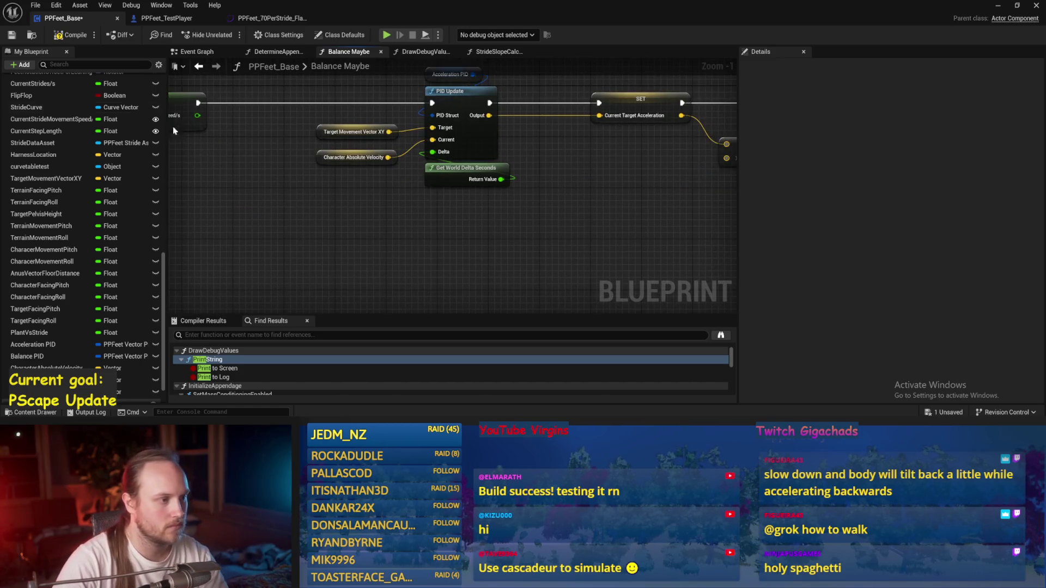
left_click(71, 36)
Review the Target Lean, Balance PID and Add Torque in Degrees nodes, saving again.
left_click_drag(627, 140, 420, 181)
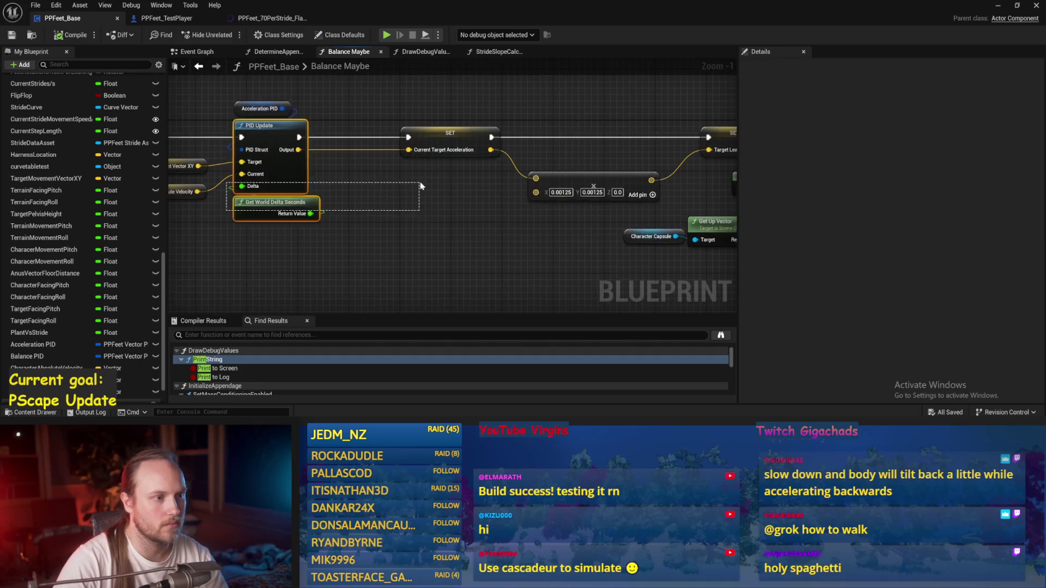
mouse_move(540, 117)
left_mouse_down()
mouse_move(365, 140)
mouse_move(403, 158)
mouse_move(520, 118)
mouse_move(428, 234)
mouse_move(396, 253)
left_mouse_up()
left_click_drag(654, 163, 183, 164)
left_click(580, 186)
left_click(480, 143)
left_click_drag(400, 173, 532, 147)
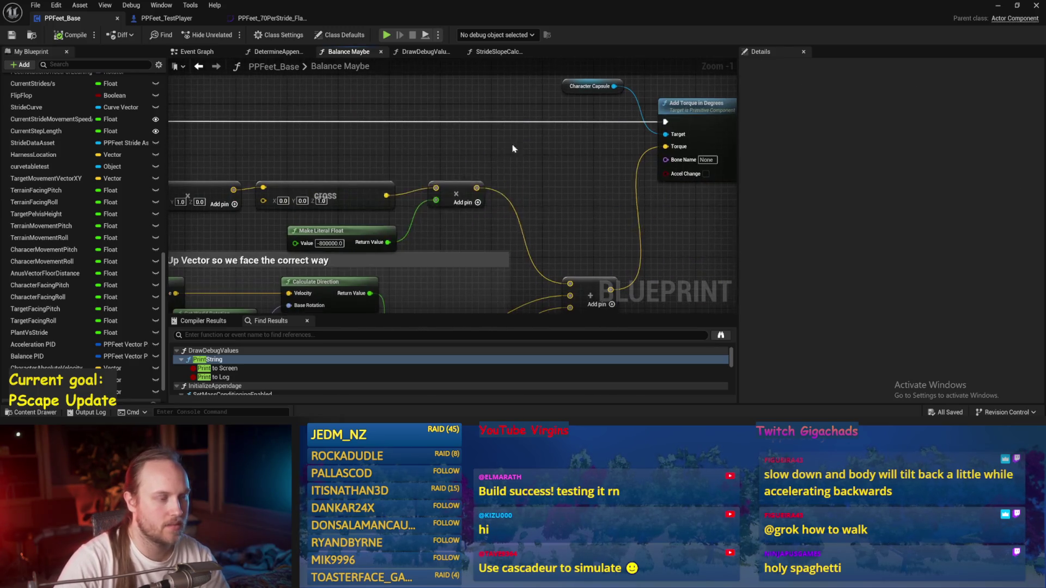
left_click(11, 35)
scroll(455, 166, "down", 1)
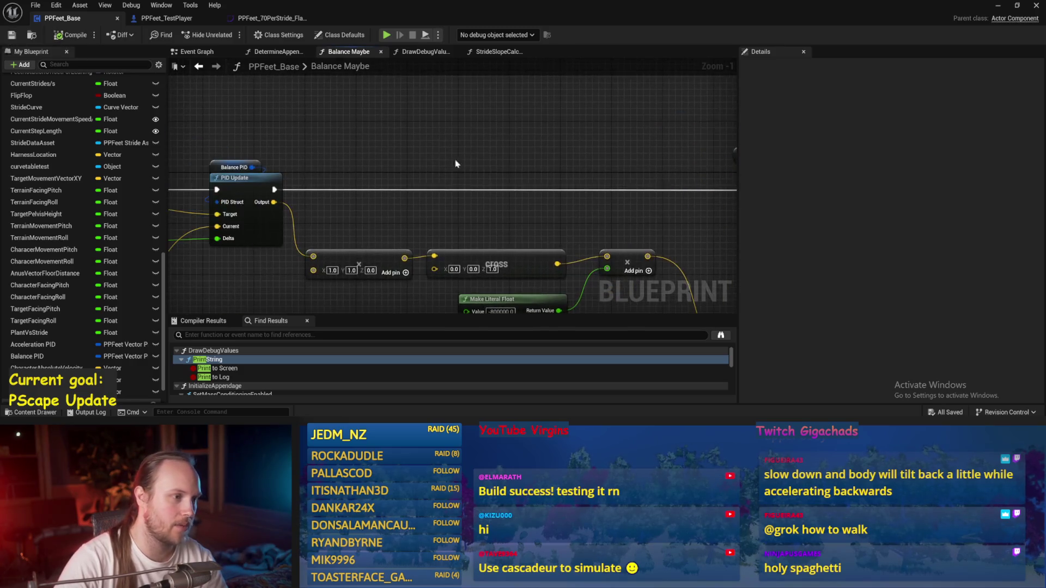
scroll(528, 170, "down", 3)
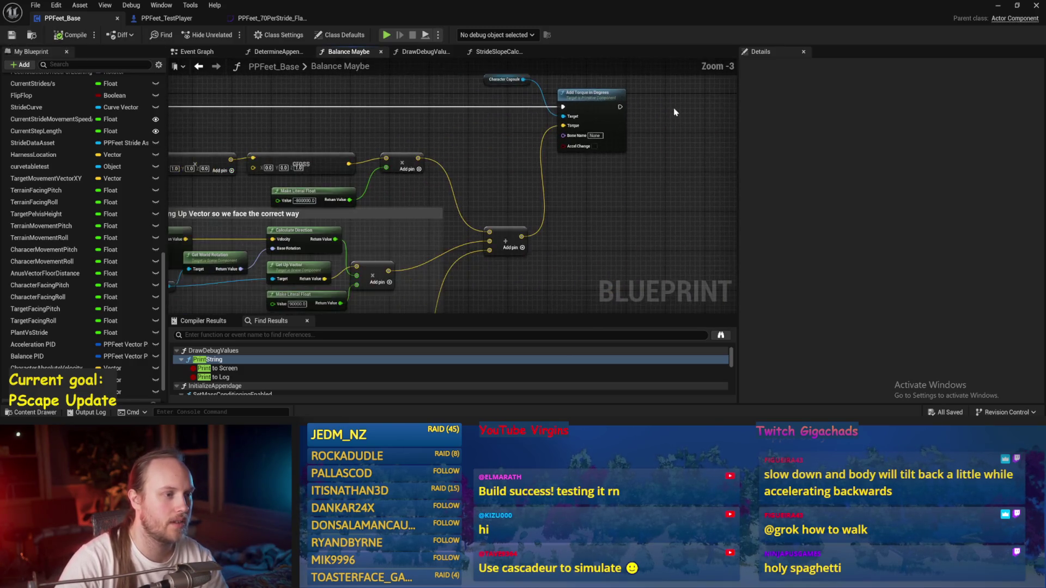
left_click(626, 109)
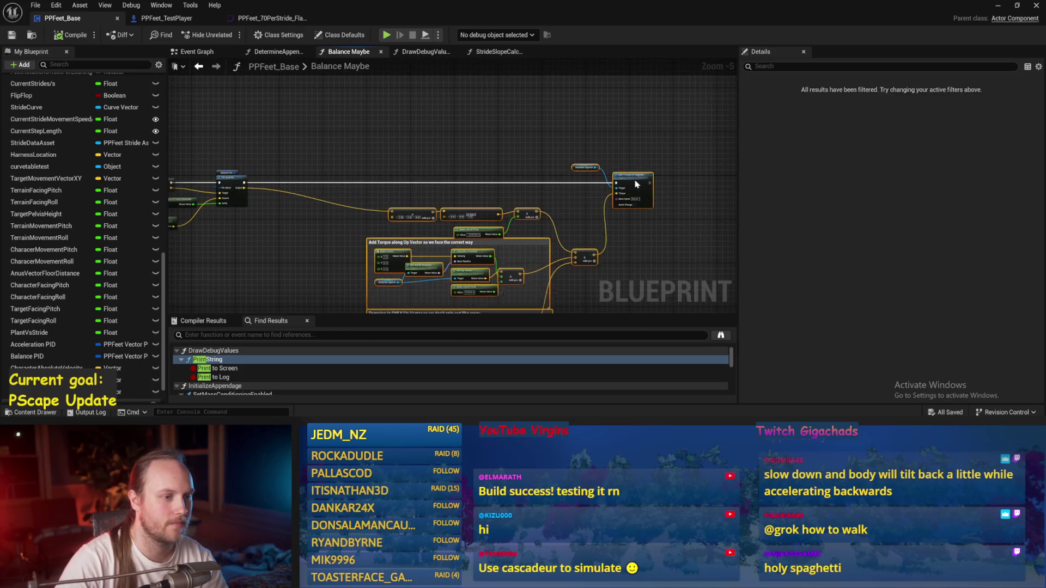
scroll(511, 165, "up", 2)
left_click(511, 165)
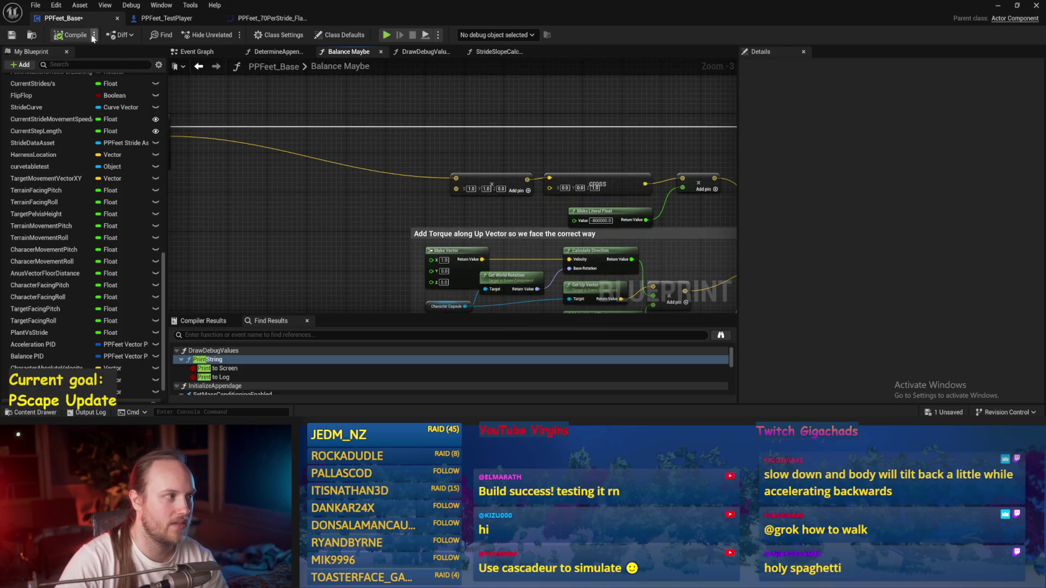
key("ctrl+s")
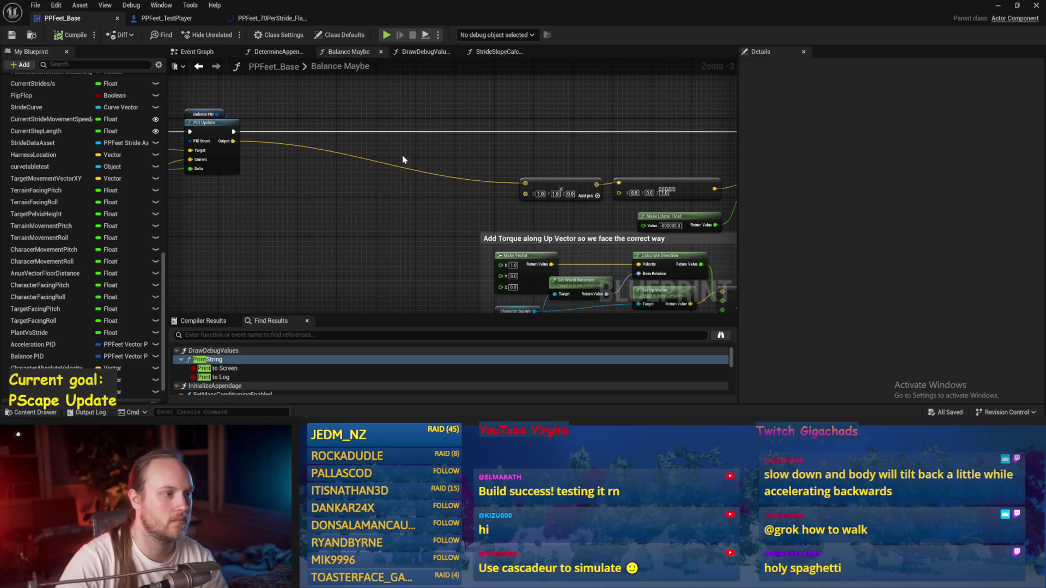
Compile the PPFeet_Base Blueprint.
left_click_drag(403, 159, 494, 169)
scroll(461, 119, "up", 1)
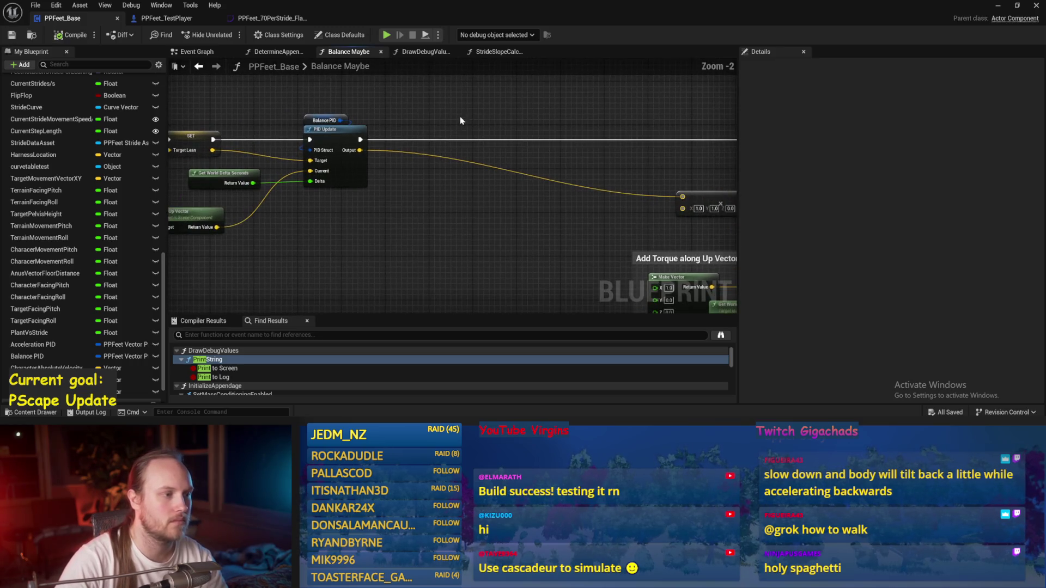
mouse_move(363, 152)
left_mouse_down()
mouse_move(323, 166)
mouse_move(378, 158)
mouse_move(423, 249)
mouse_move(413, 215)
mouse_move(425, 215)
left_mouse_up()
left_click(13, 35)
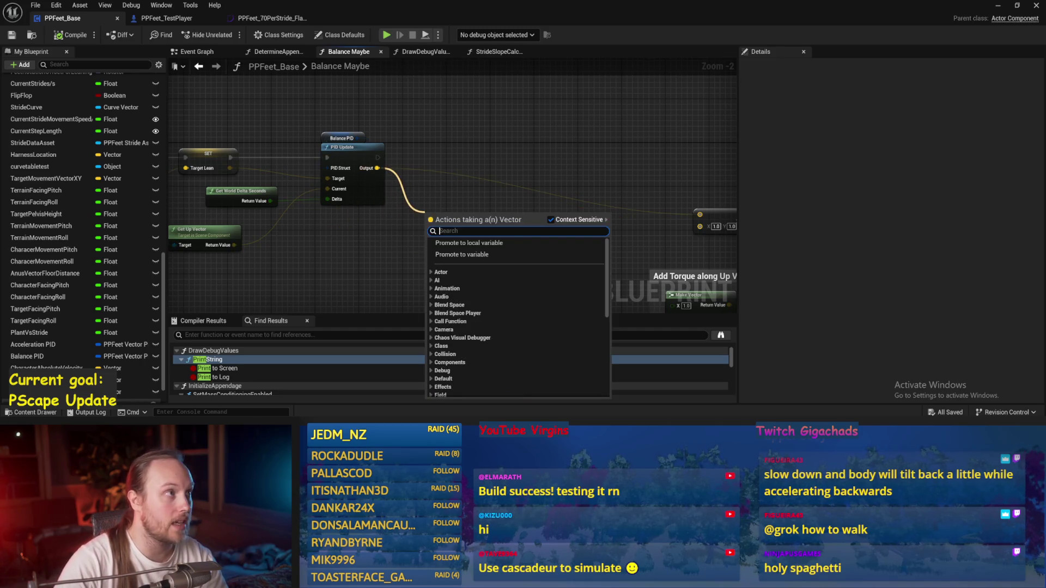
Drag a wire from PID Update's output without adding a node, then return to the Event Graph.
left_click(518, 155)
left_click_drag(377, 168, 409, 197)
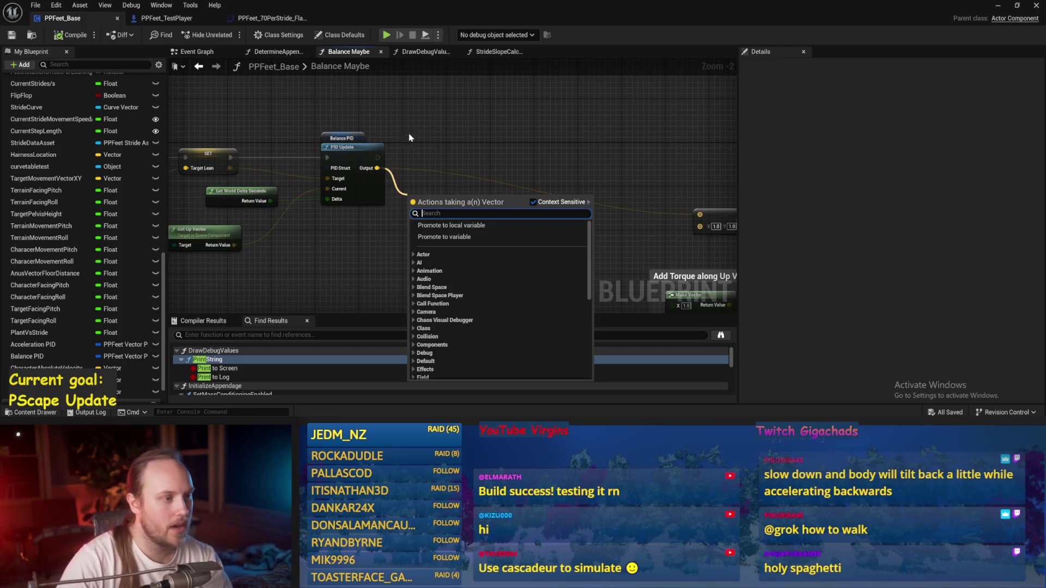
left_click_drag(409, 140, 425, 125)
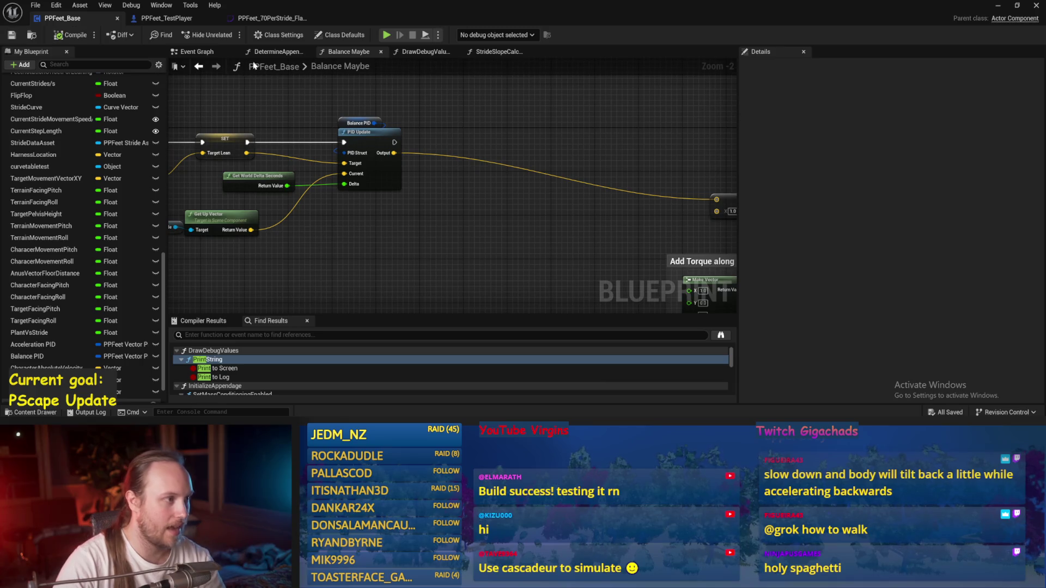
left_click(196, 51)
mouse_move(327, 250)
left_mouse_down()
mouse_move(413, 226)
mouse_move(338, 181)
mouse_move(319, 204)
left_mouse_up()
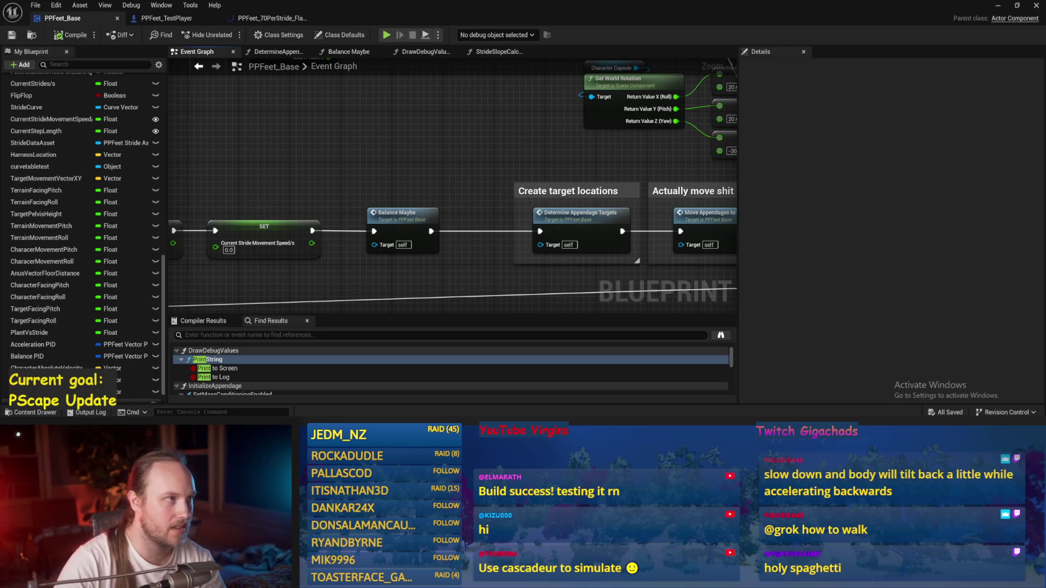
Minimise the PPFeet_Base Blueprint window to bring back the PPFeet_TestLevel editor.
left_click_drag(404, 173, 397, 184)
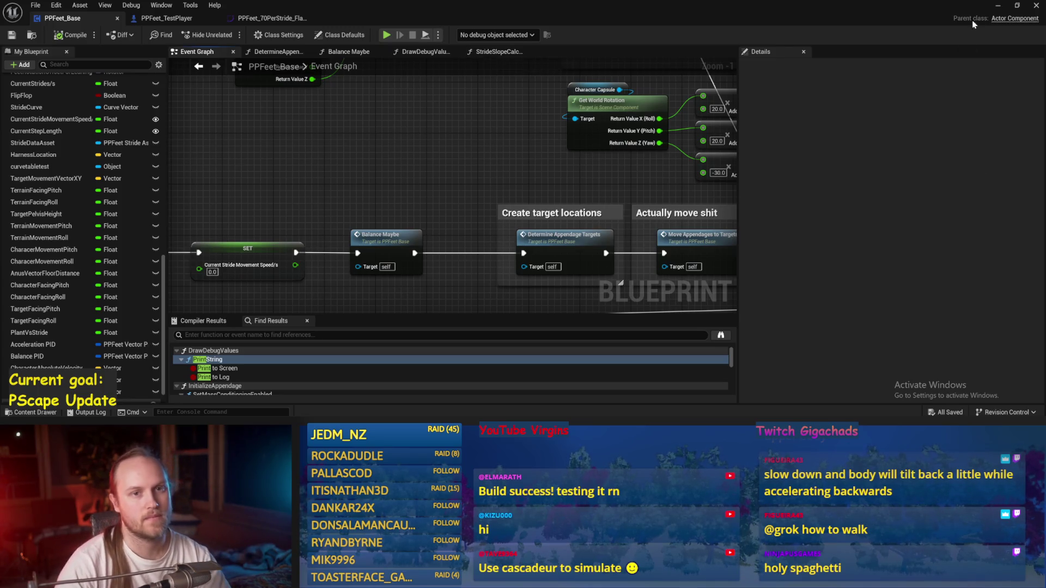
left_click(998, 6)
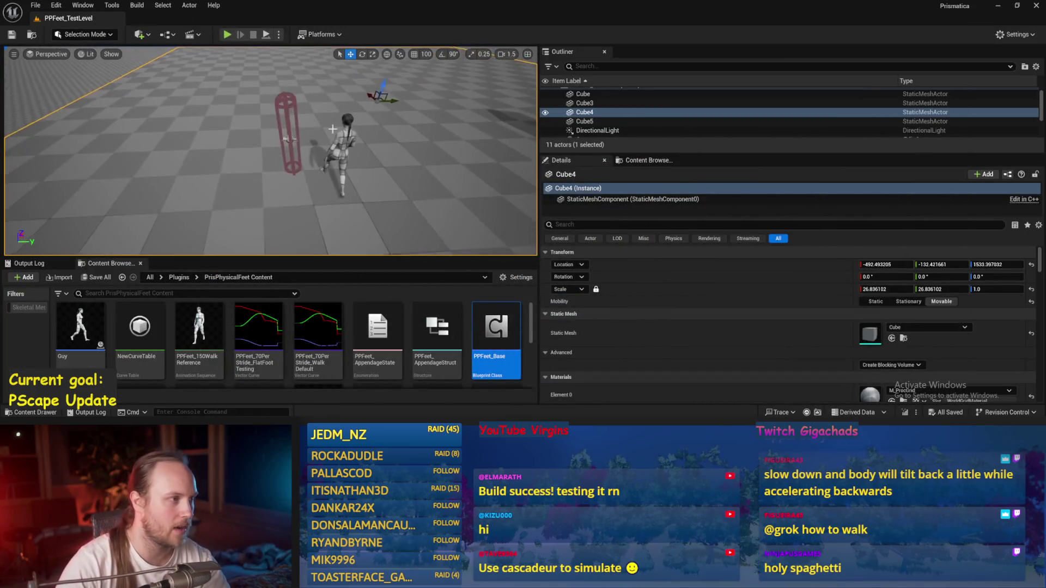
Run and pause a play test to view the walking character, then reopen PPFeet_Base.
left_click(227, 35)
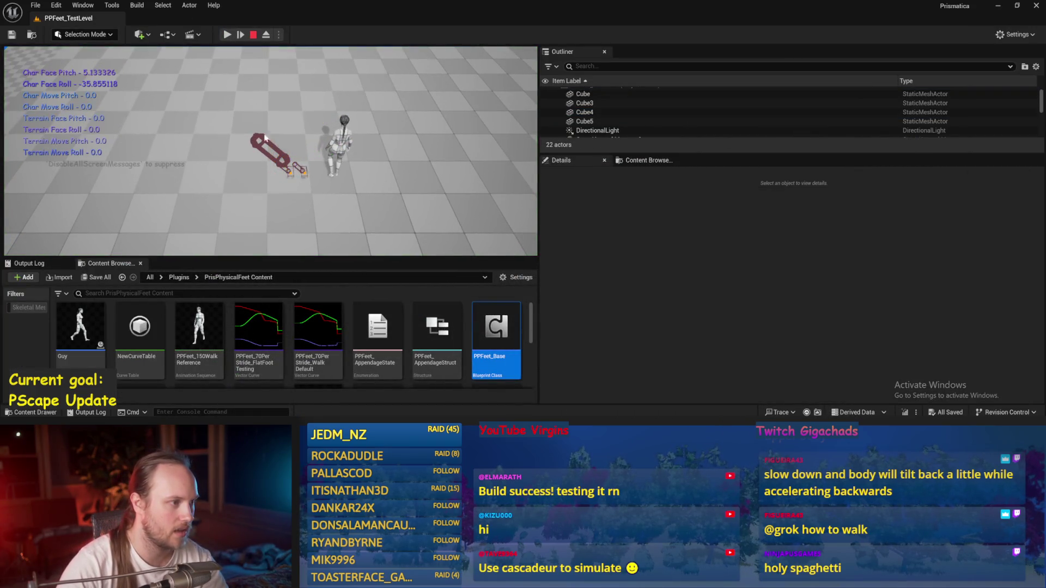
left_click(254, 35)
left_click(228, 34)
left_click(229, 35)
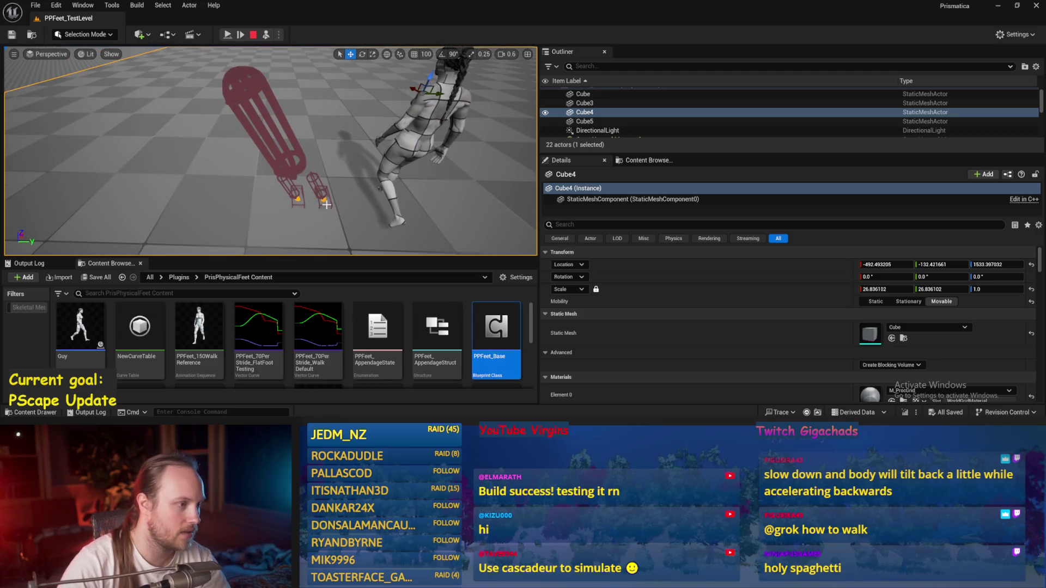
mouse_move(195, 203)
left_mouse_down()
mouse_move(195, 185)
mouse_move(195, 204)
left_mouse_up()
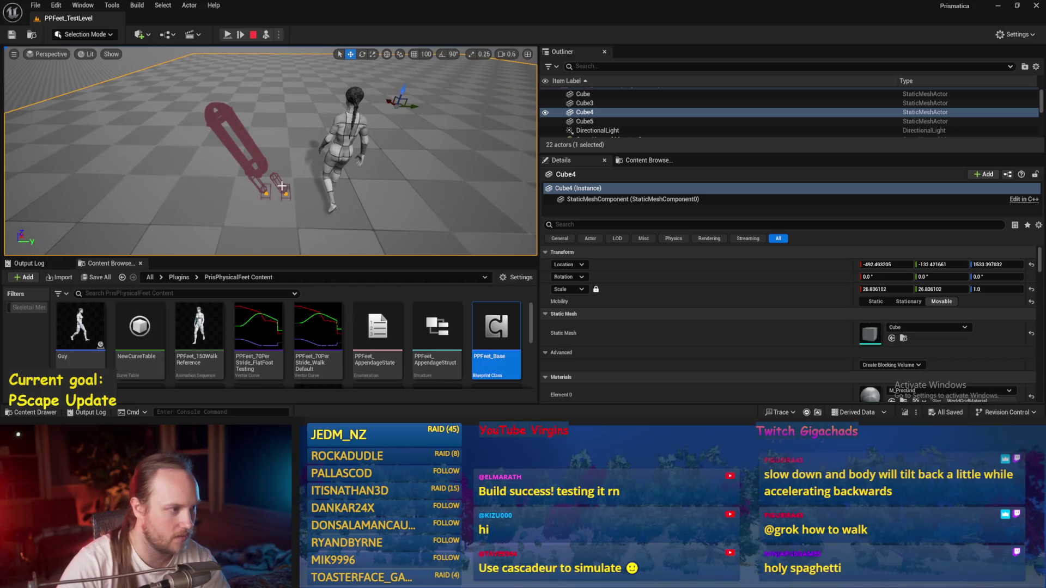
mouse_move(272, 182)
left_mouse_down()
mouse_move(271, 164)
mouse_move(271, 182)
mouse_move(264, 176)
left_mouse_up()
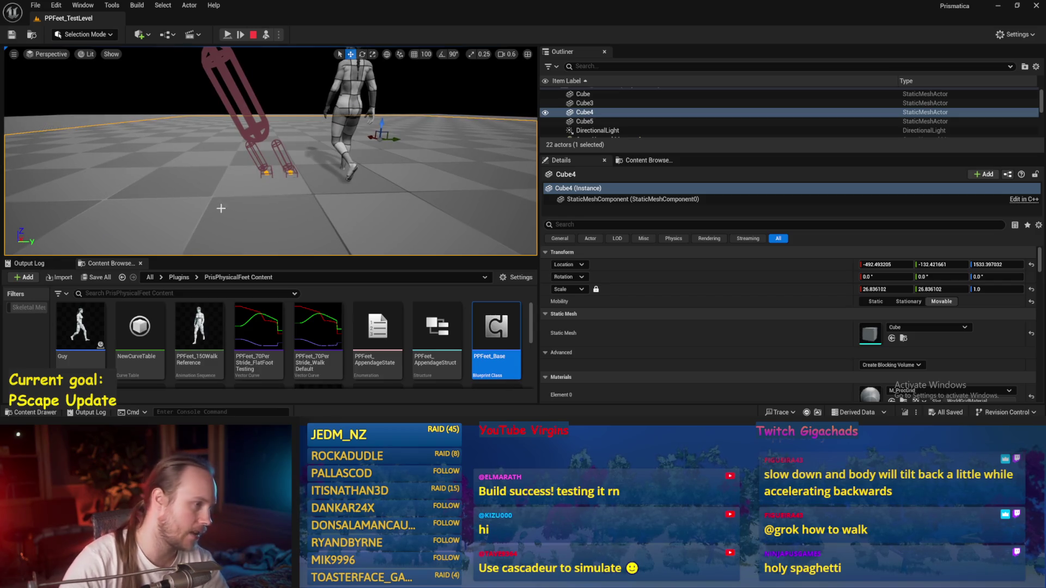
key("Escape")
double_click(496, 327)
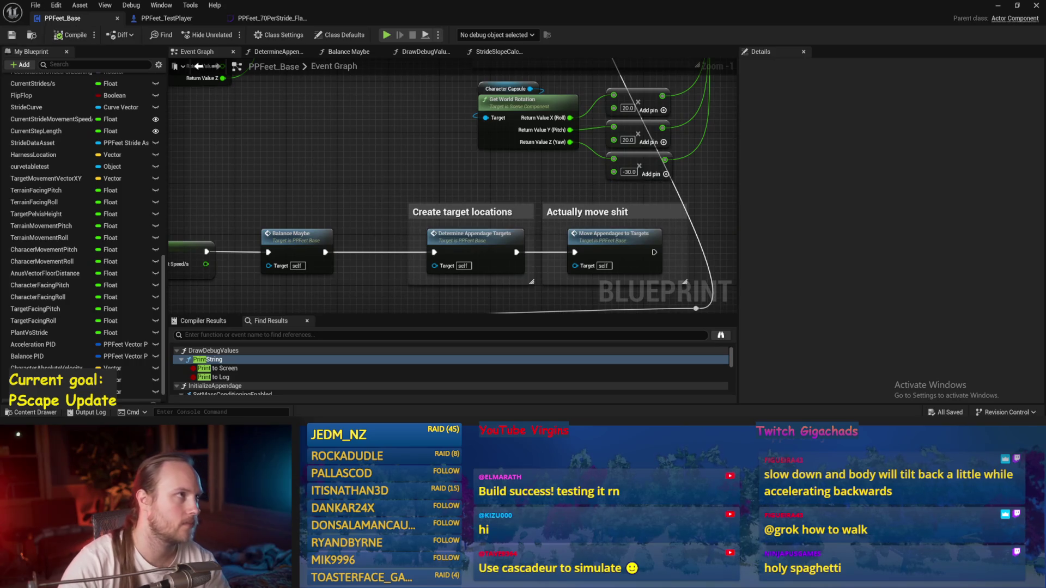
Open the StrideSlopeCalculations function graph and inspect its cross and Normalize nodes.
scroll(338, 173, "down", 2)
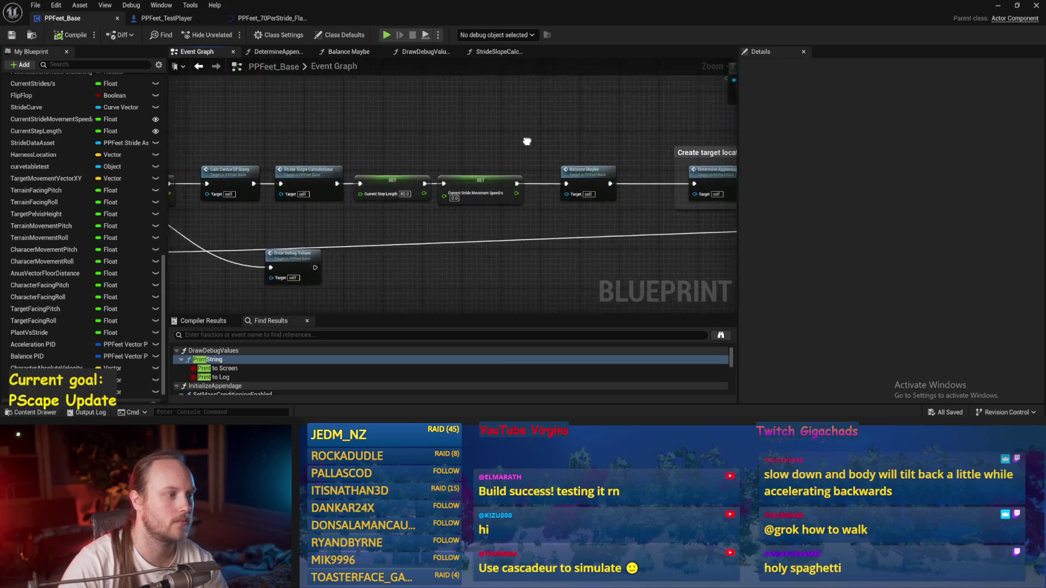
scroll(365, 203, "up", 2)
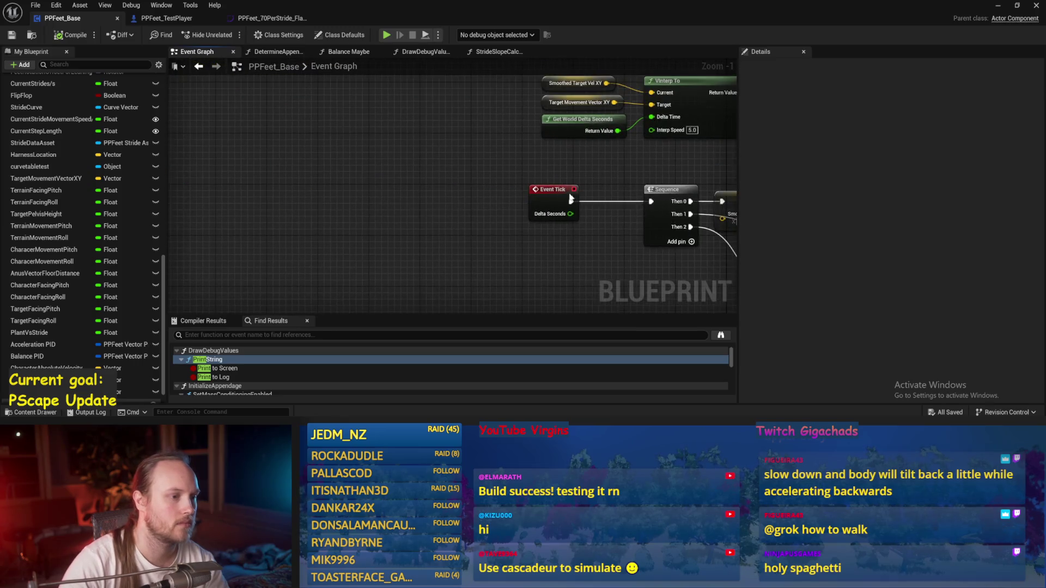
double_click(466, 197)
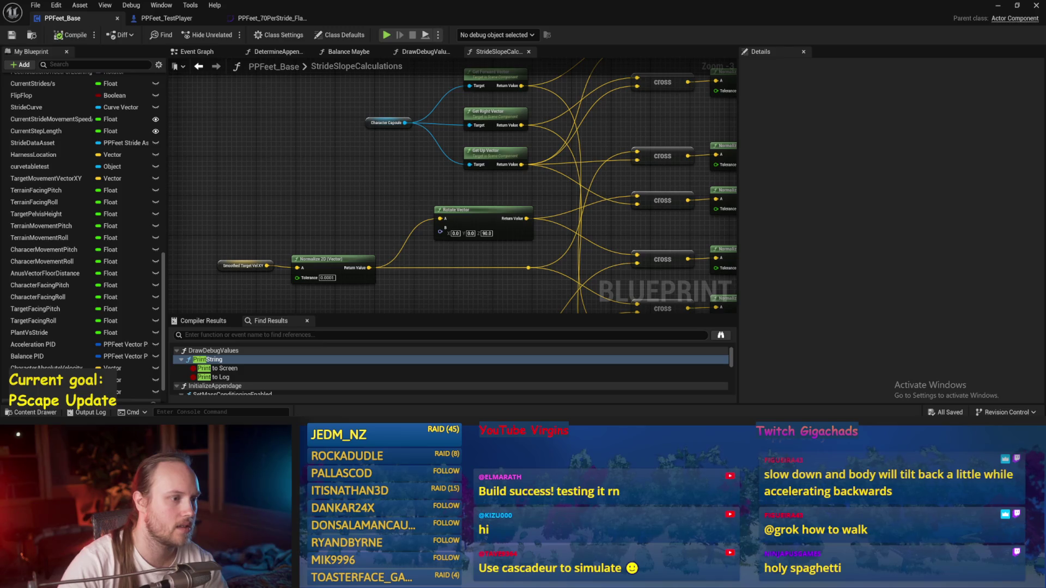
scroll(341, 216, "down", 1)
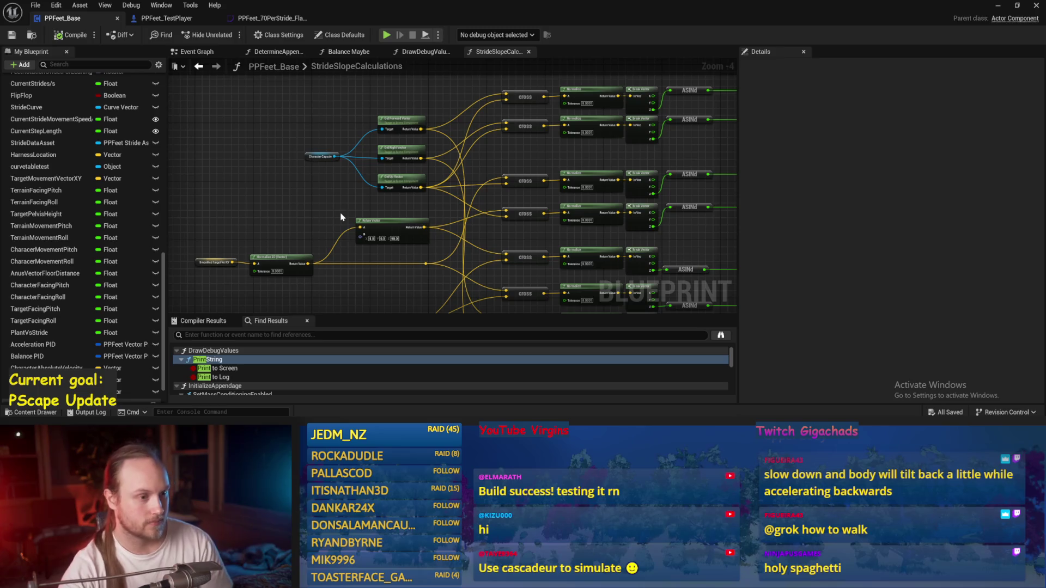
mouse_move(342, 217)
left_mouse_down()
mouse_move(373, 175)
mouse_move(416, 234)
mouse_move(448, 159)
left_mouse_up()
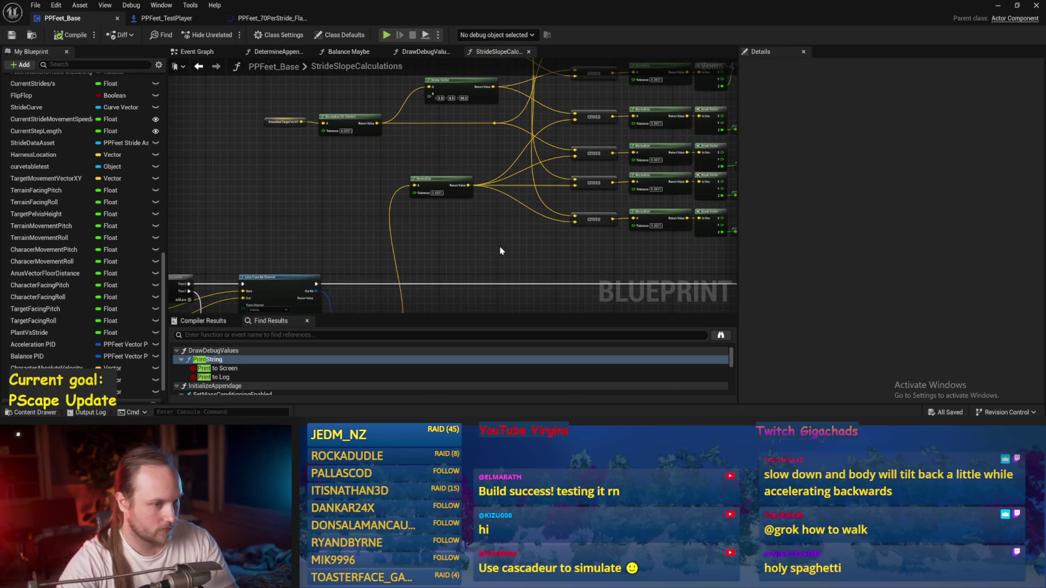
scroll(475, 243, "up", 1)
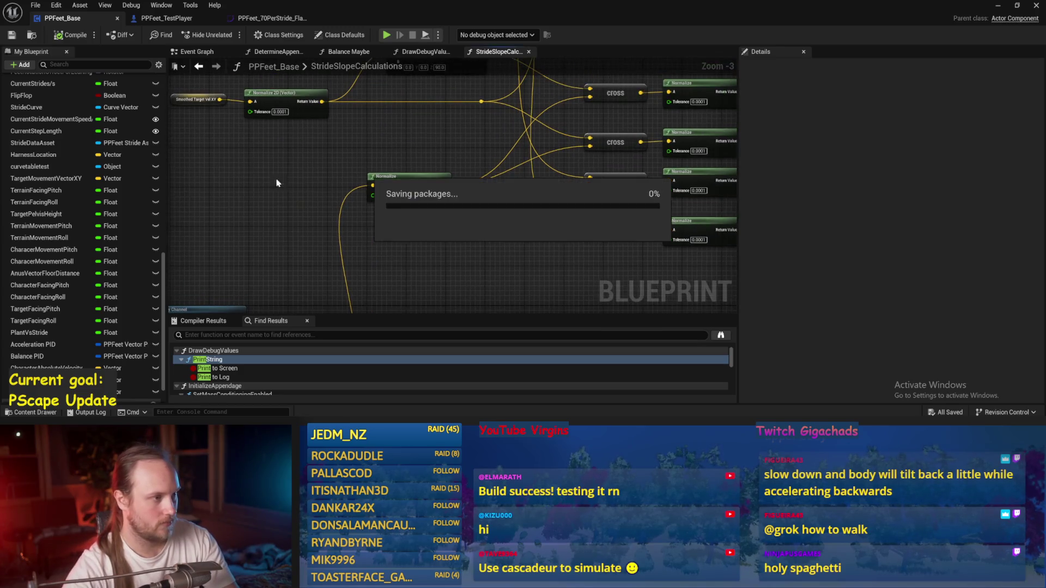
left_click_drag(250, 173, 219, 223)
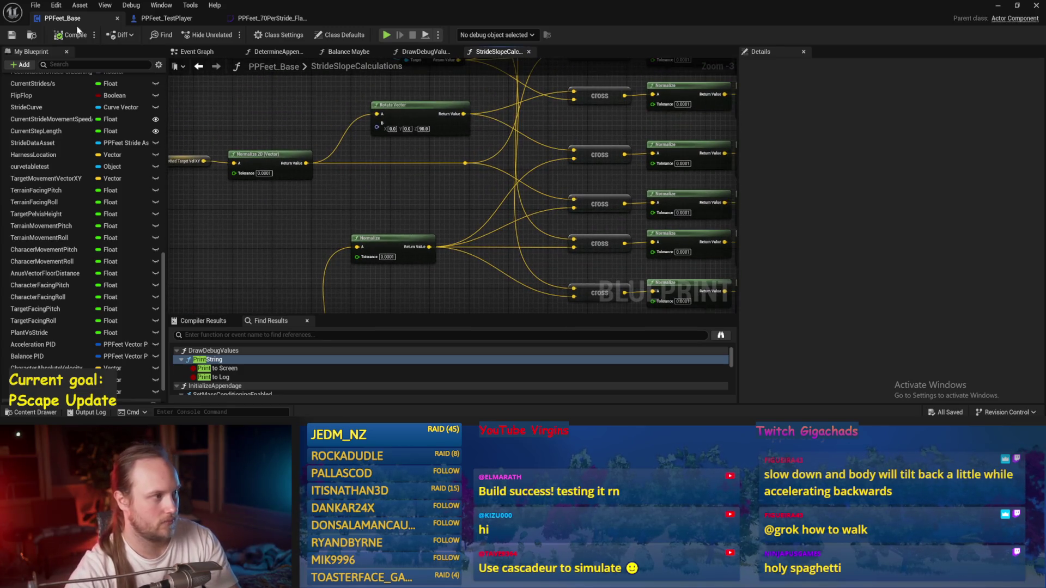
left_click_drag(270, 161, 239, 196)
scroll(350, 210, "down", 1)
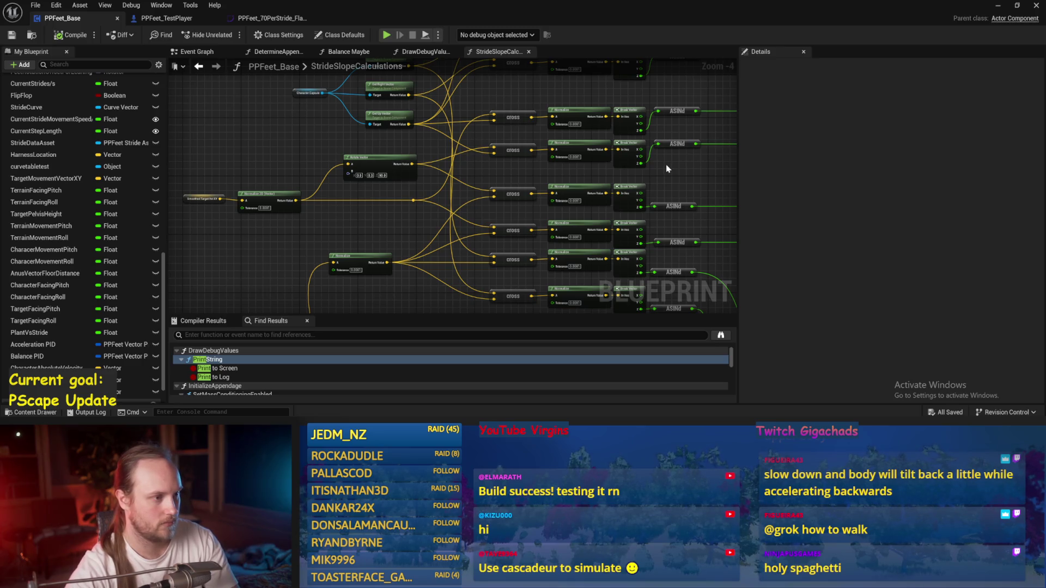
scroll(310, 207, "up", 1)
Trace the Rotate Vector, ASINd and SET node chain, then compile and return to the level.
left_click_drag(318, 215, 380, 291)
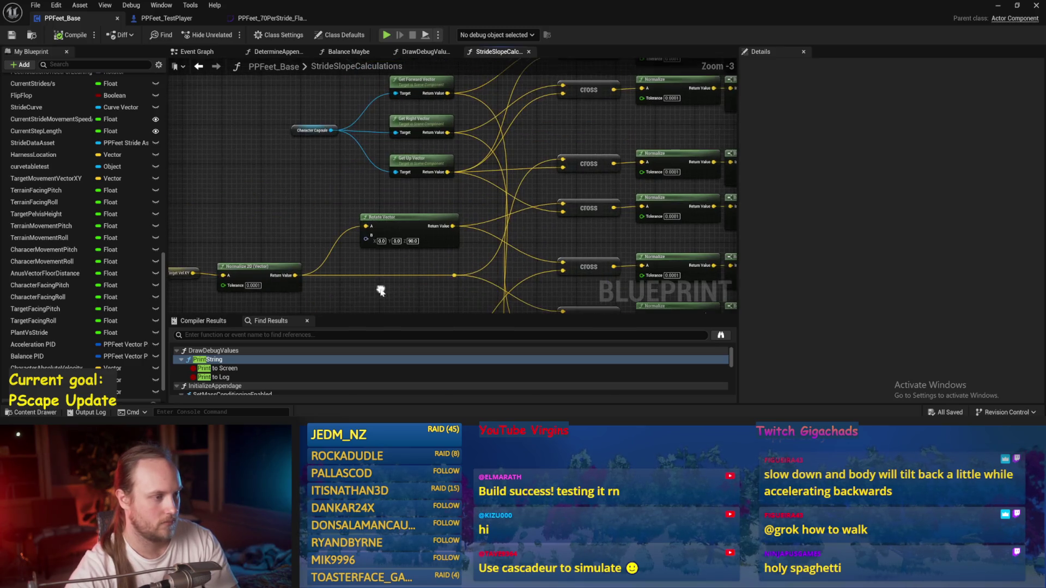
mouse_move(299, 143)
left_mouse_down()
mouse_move(349, 164)
mouse_move(294, 205)
mouse_move(285, 106)
left_mouse_up()
scroll(319, 206, "down", 1)
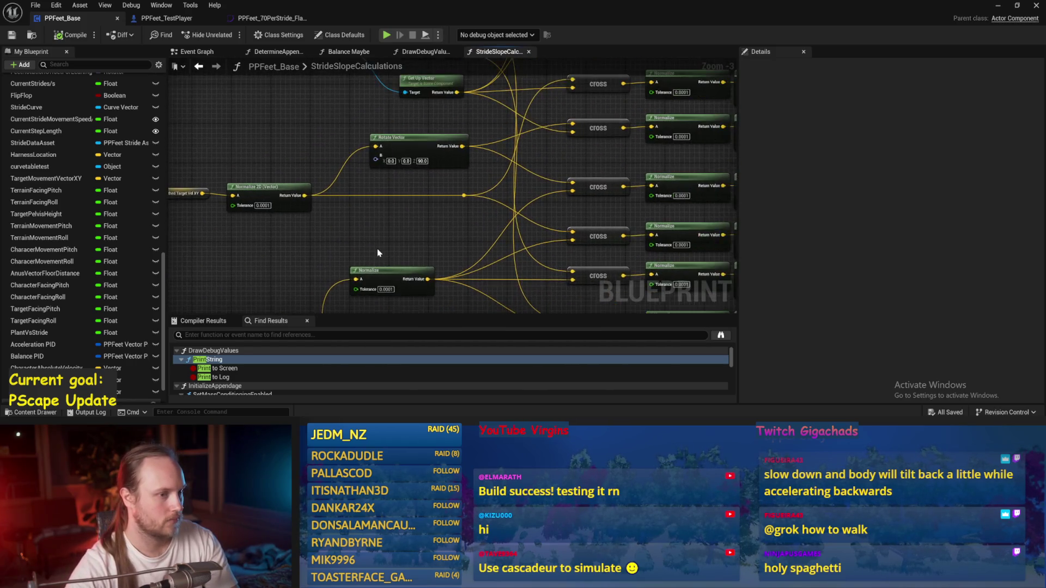
left_click_drag(377, 248, 161, 312)
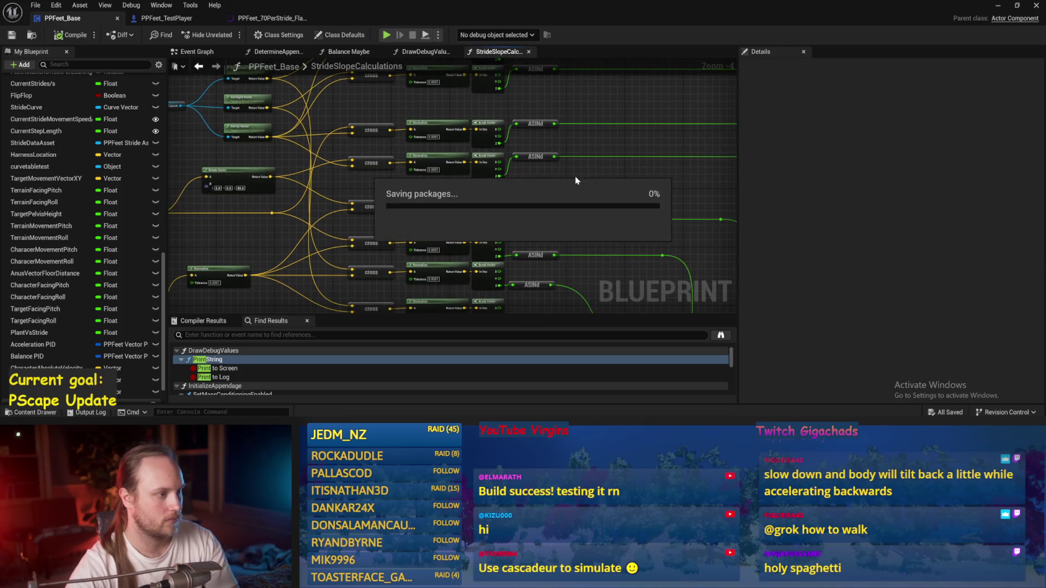
mouse_move(576, 179)
left_mouse_down()
mouse_move(541, 232)
mouse_move(679, 168)
mouse_move(364, 159)
mouse_move(309, 204)
mouse_move(277, 187)
mouse_move(229, 201)
mouse_move(642, 221)
mouse_move(519, 241)
mouse_move(443, 194)
left_mouse_up()
scroll(364, 159, "up", 2)
scroll(278, 186, "down", 1)
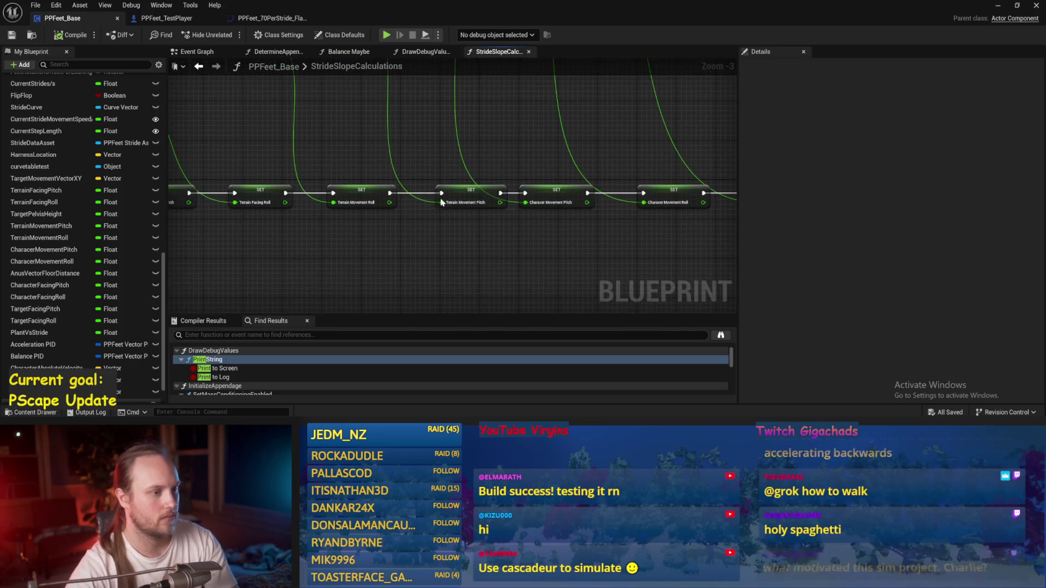
left_click_drag(362, 231, 474, 239)
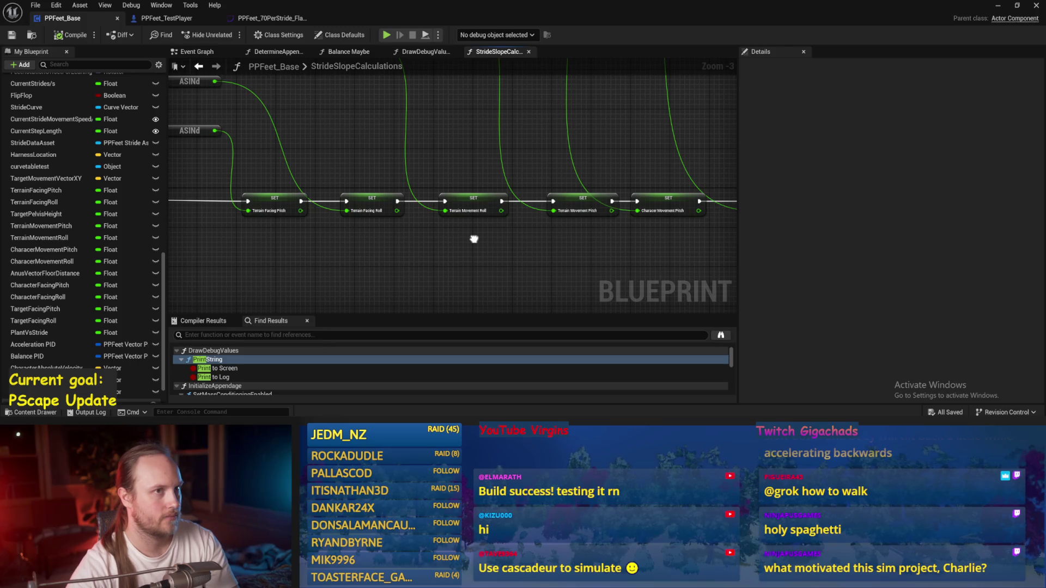
mouse_move(474, 239)
left_mouse_down()
mouse_move(416, 257)
mouse_move(325, 234)
left_mouse_up()
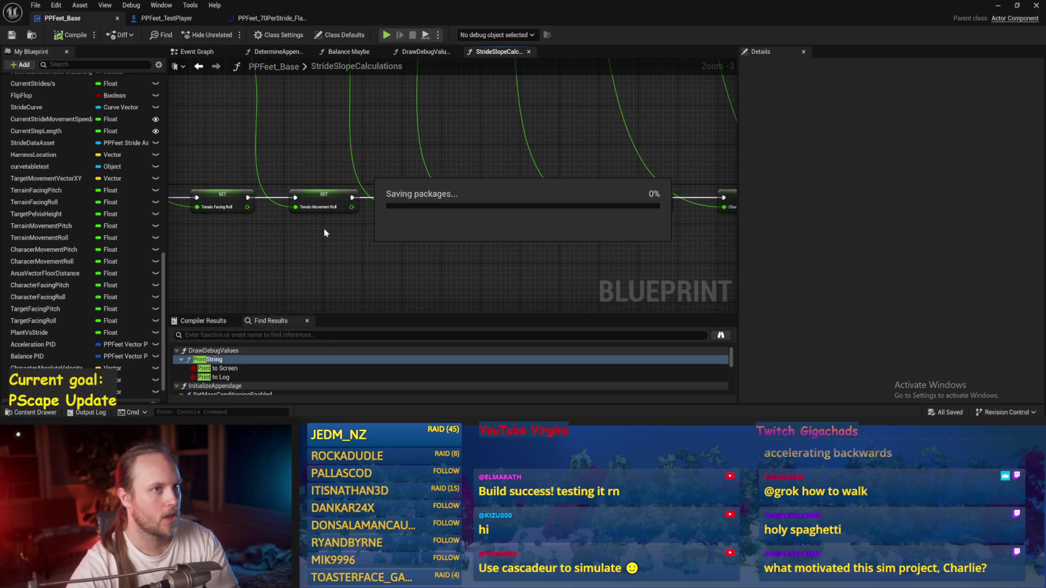
left_click_drag(403, 163, 342, 180)
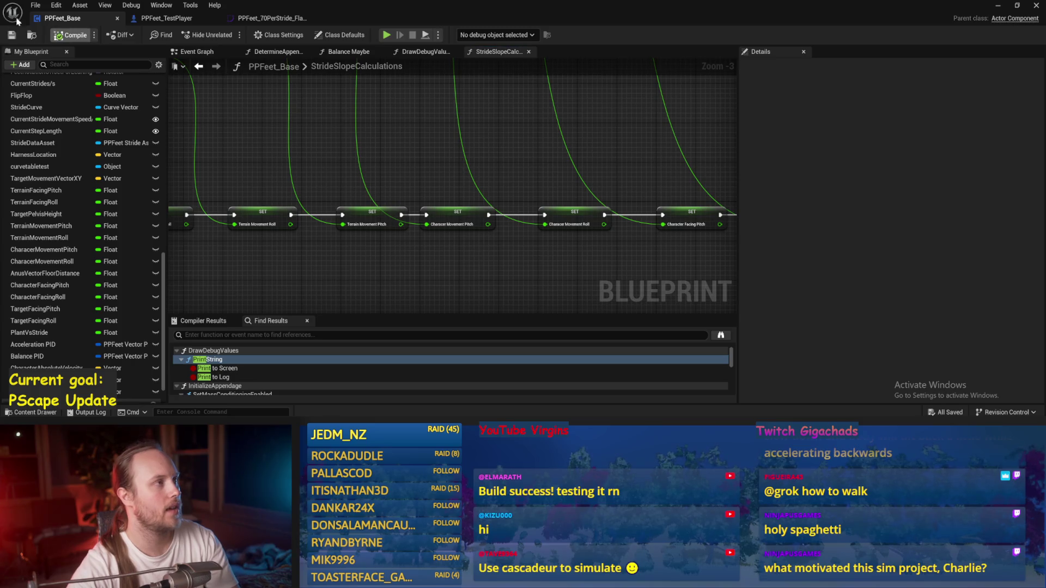
left_click_drag(633, 117, 606, 133)
key("F7")
key("alt+Tab")
Go up to Plugins, enter PrismaticaPhysicalCharacterMovementSystem Content, and open PPCMS_TestLevel.
left_click(180, 278)
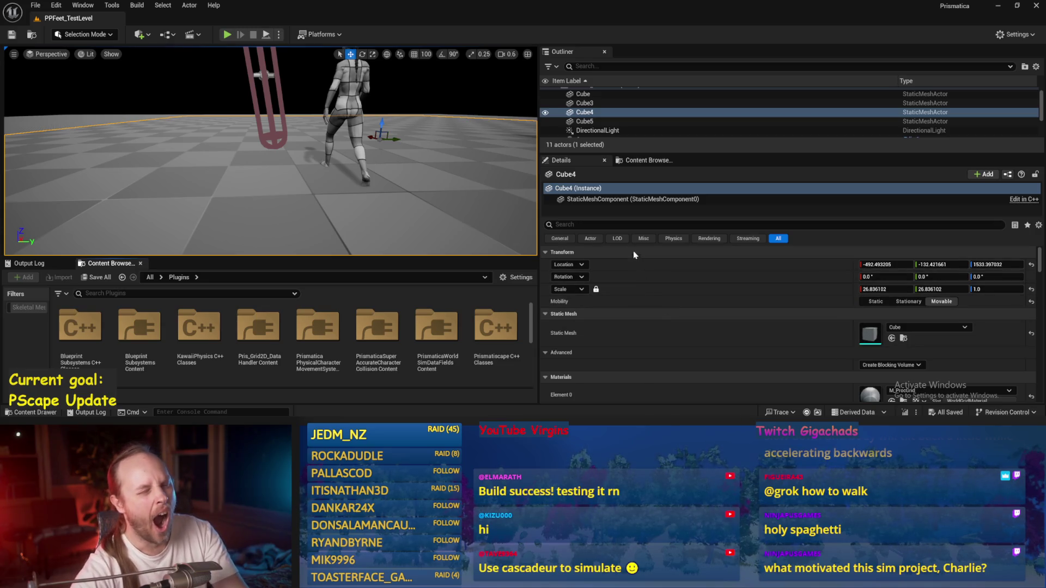
scroll(789, 293, "down", 3)
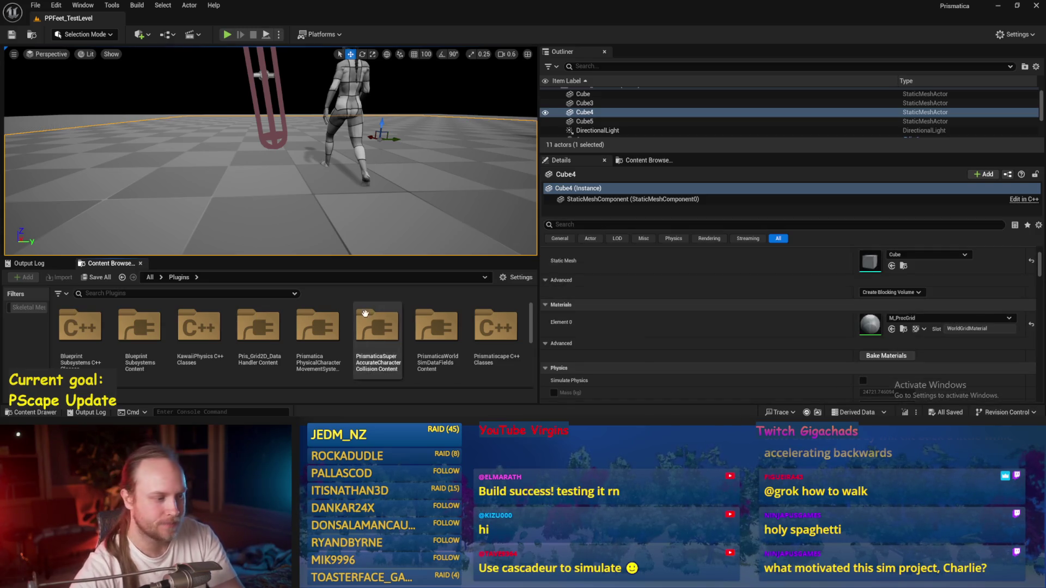
double_click(329, 328)
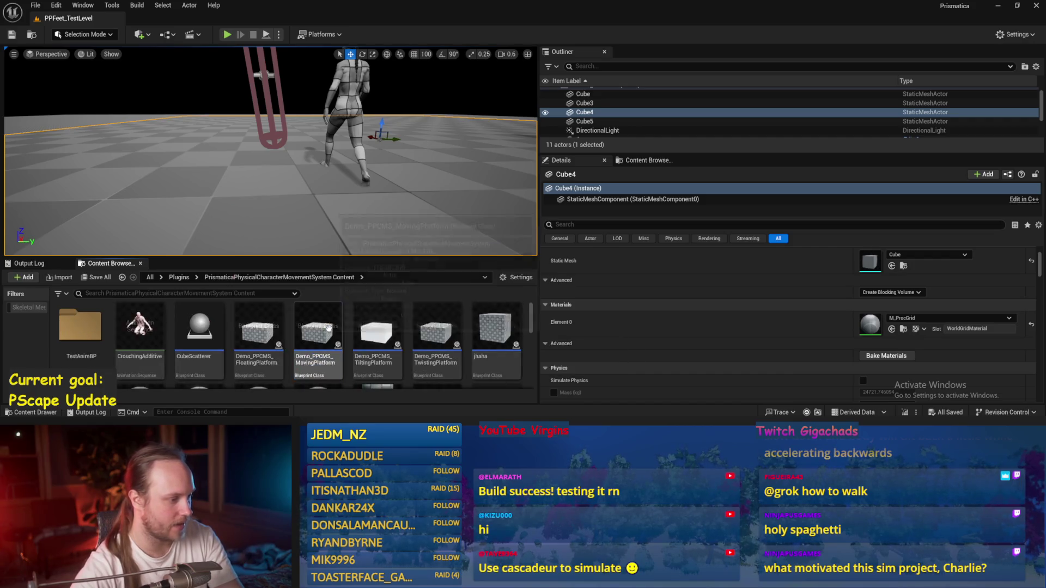
scroll(468, 349, "down", 3)
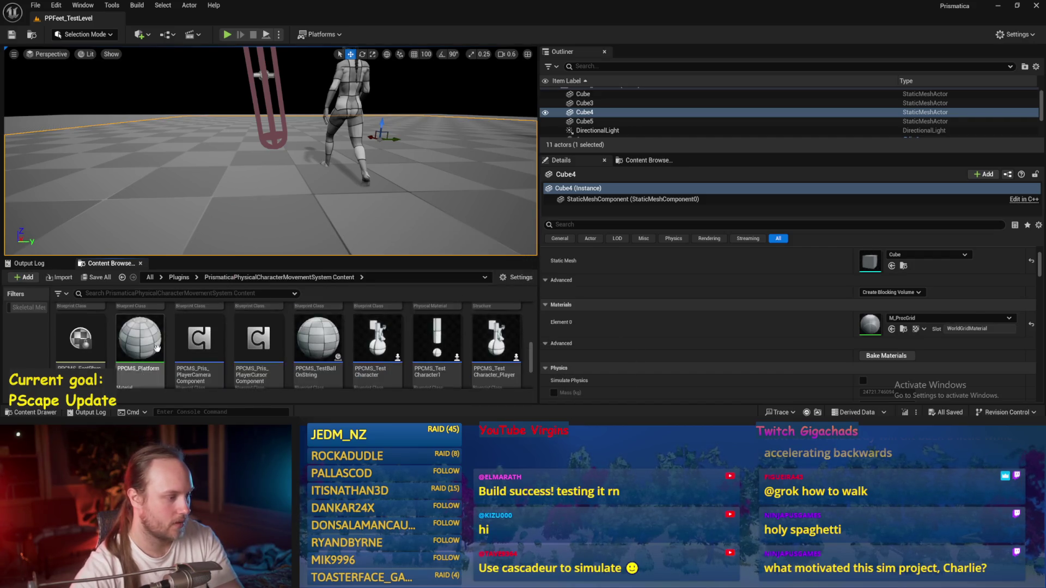
double_click(76, 332)
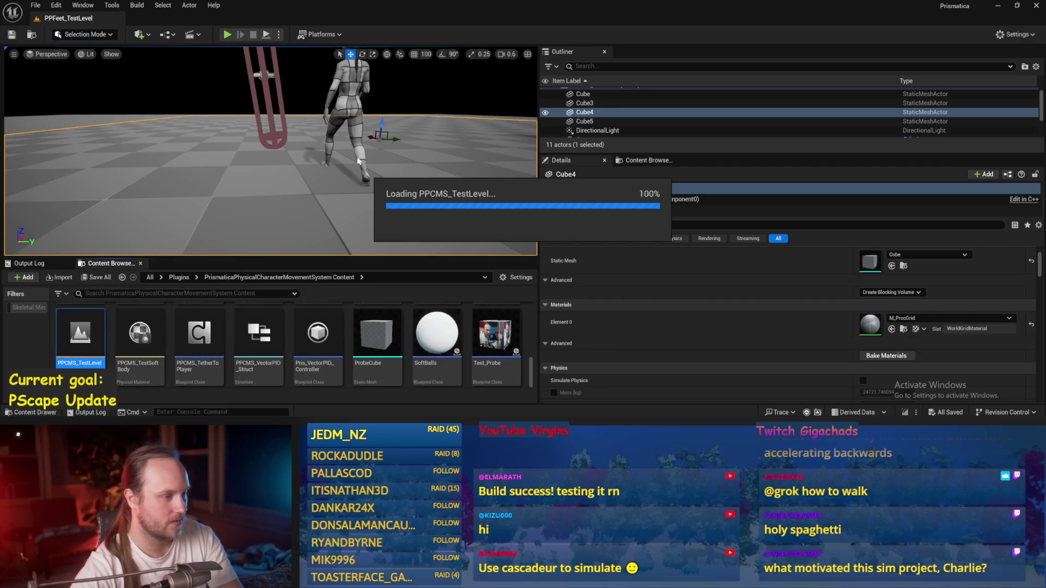
Play PPCMS_TestLevel in full-screen view, stop, then replay it to watch the characters.
left_click(228, 35)
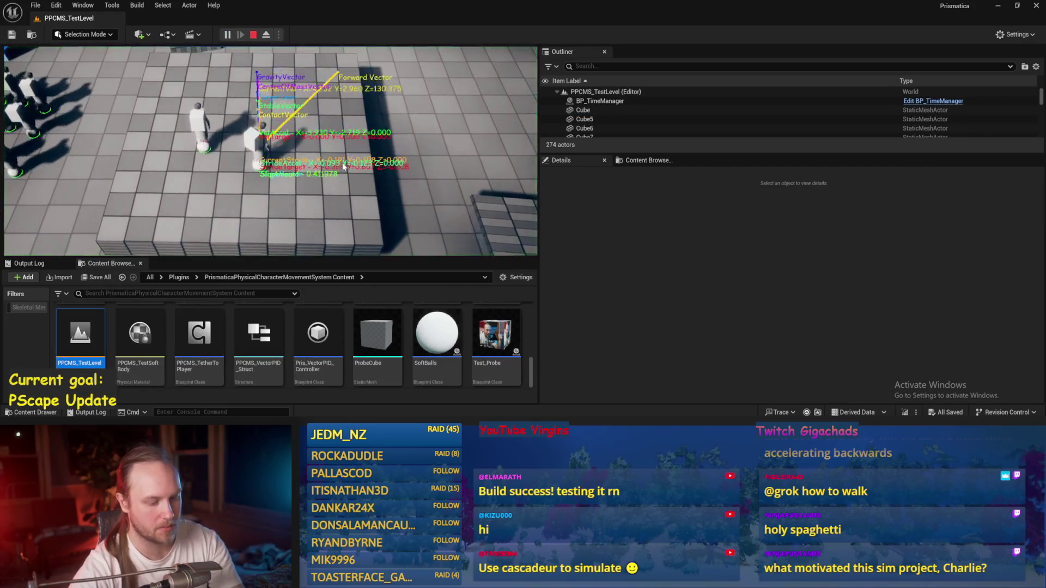
key("F11")
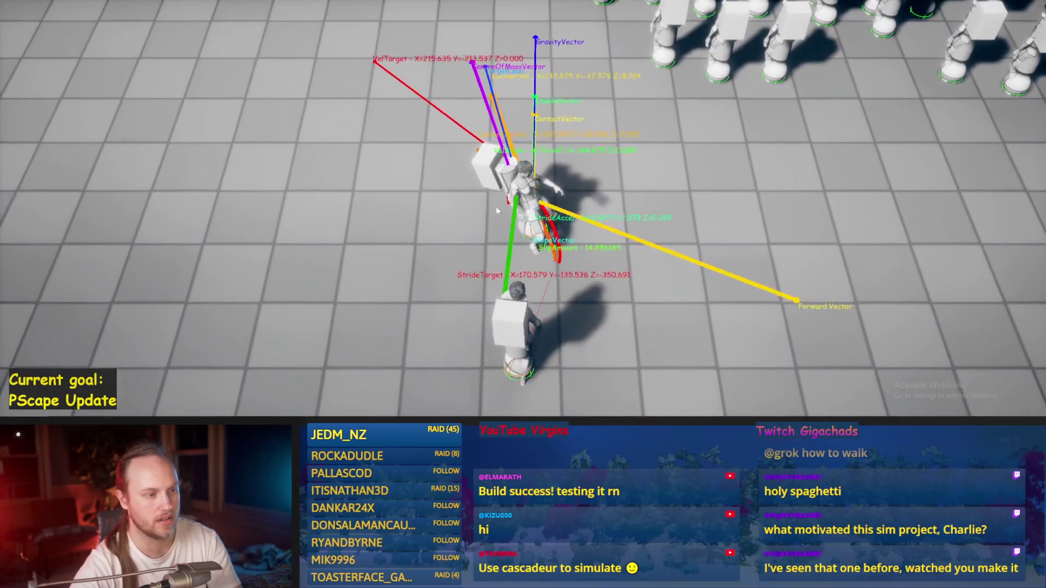
key("Escape")
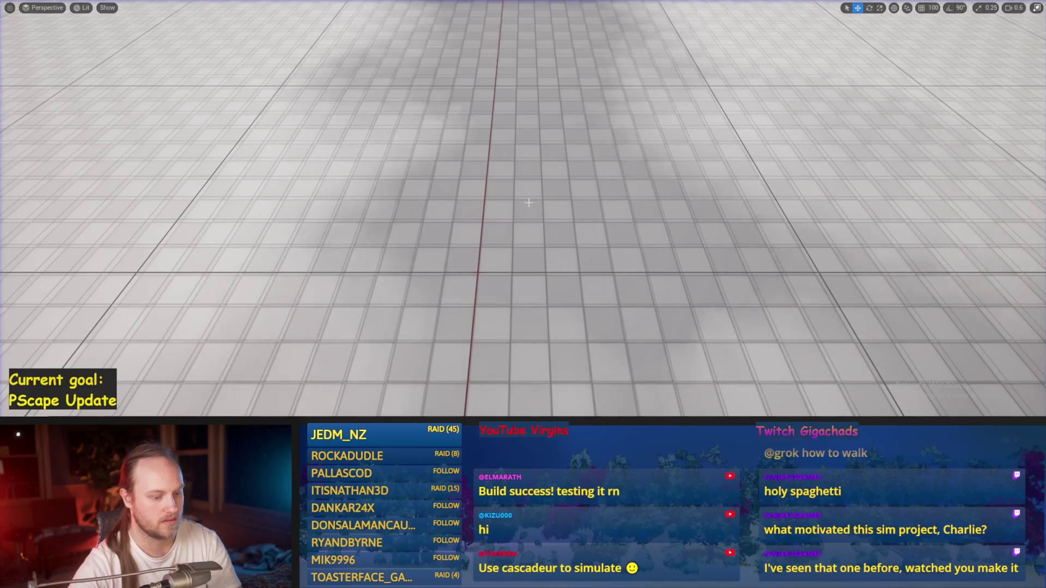
key("alt+p")
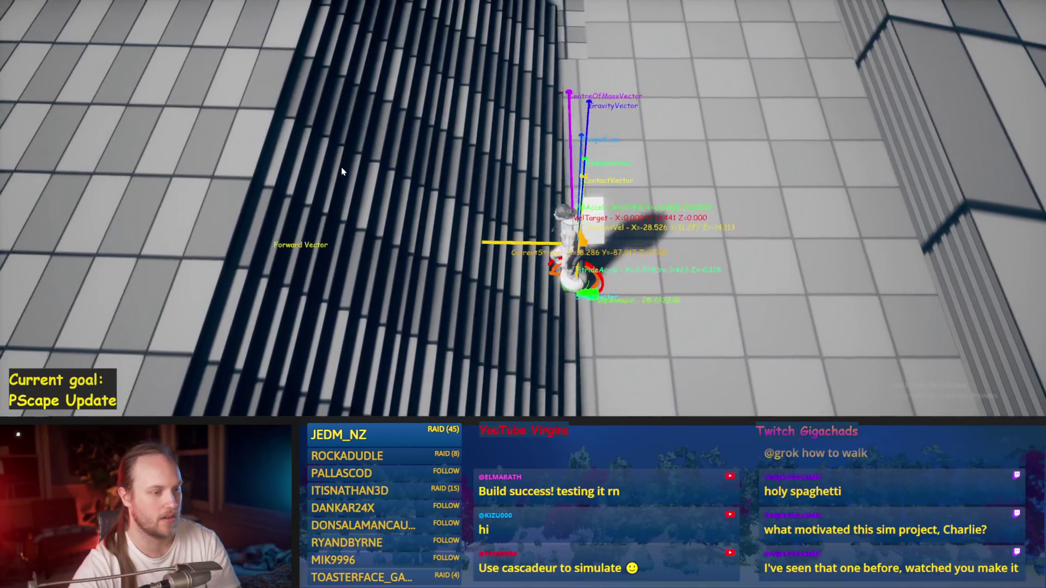
key("Escape")
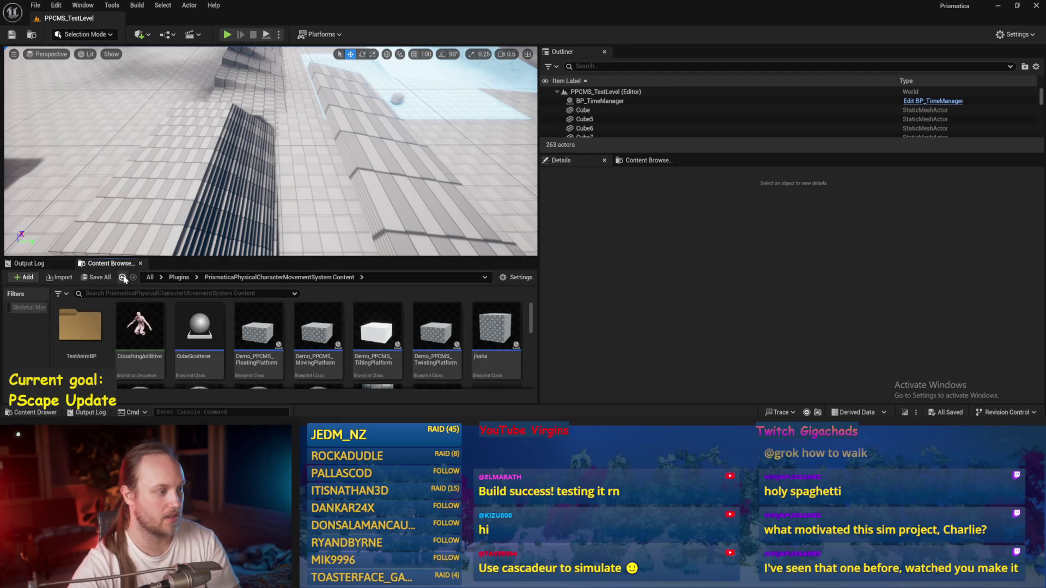
Browse into Prismatiscape Content and back out to the Plugins folder.
scroll(340, 330, "down", 3)
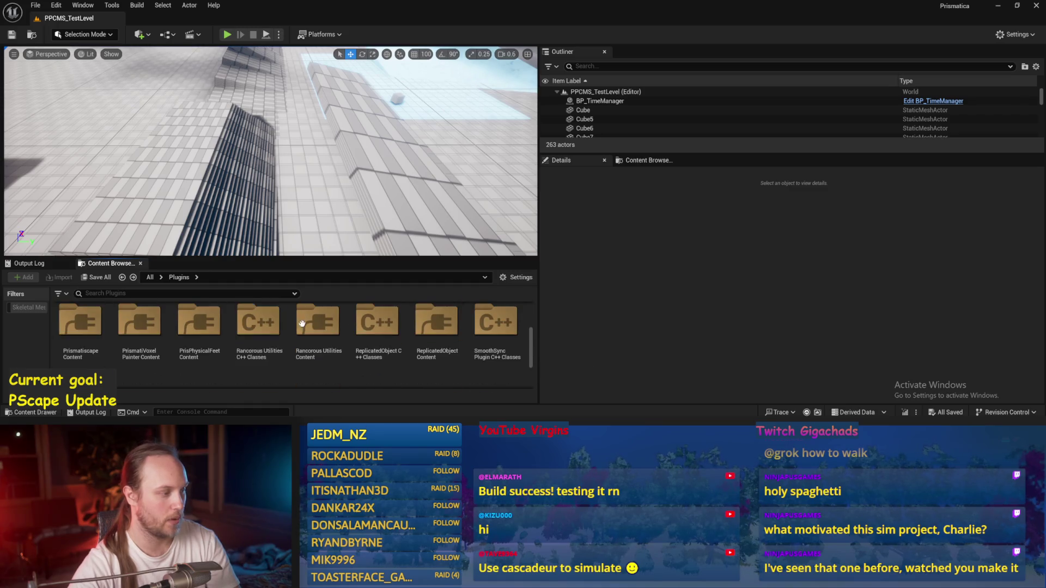
double_click(85, 320)
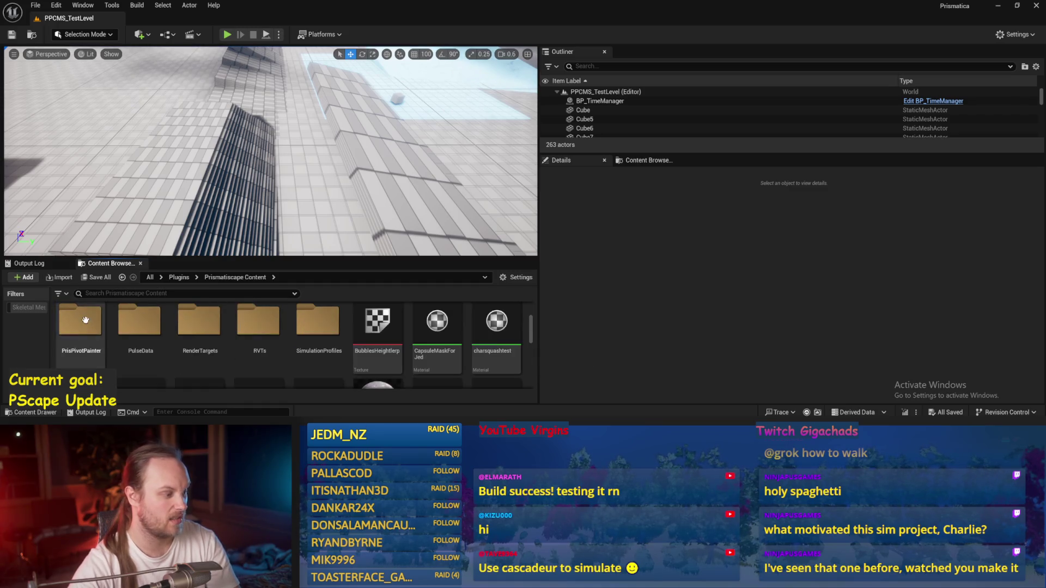
left_click(123, 278)
scroll(190, 354, "down", 1)
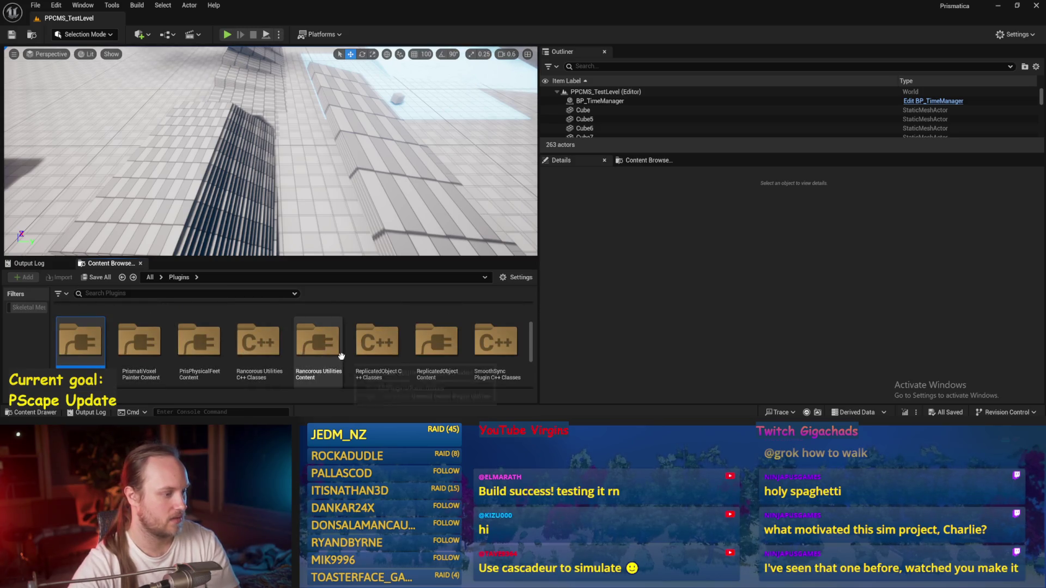
Open PPFeet_TestLevel from PrisPhysicalFeet Content, run a brief play test, and switch to PPFeet_Base.
double_click(199, 342)
left_click(377, 342)
key("alt+p")
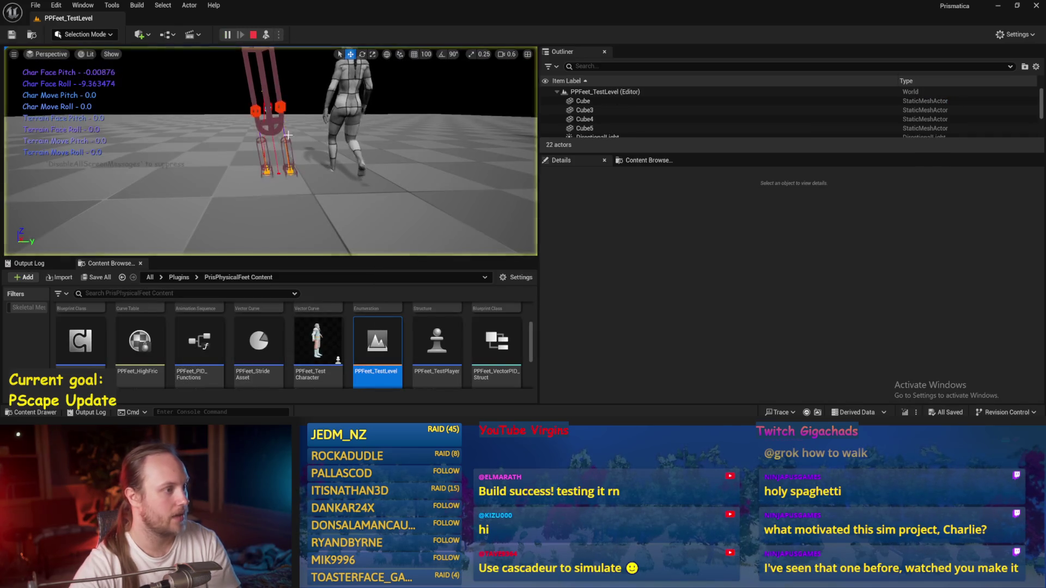
key("Escape")
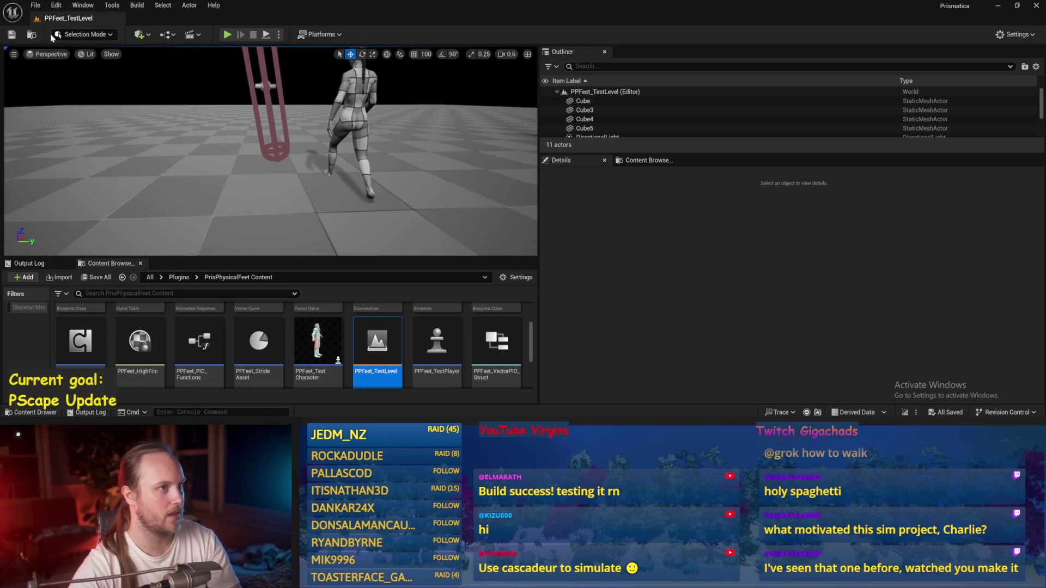
left_click(35, 5)
left_click(60, 141)
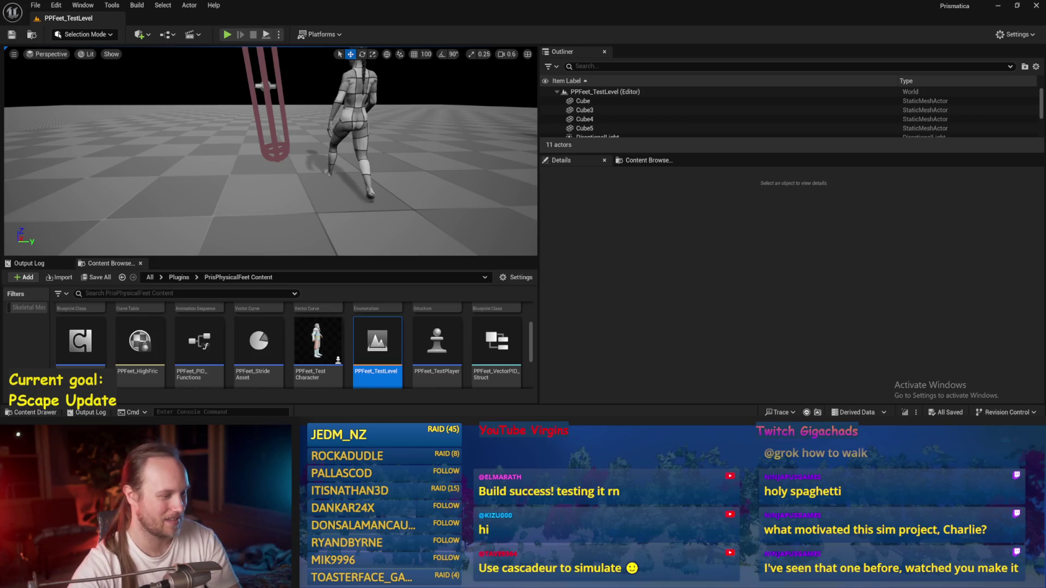
key("alt+Tab")
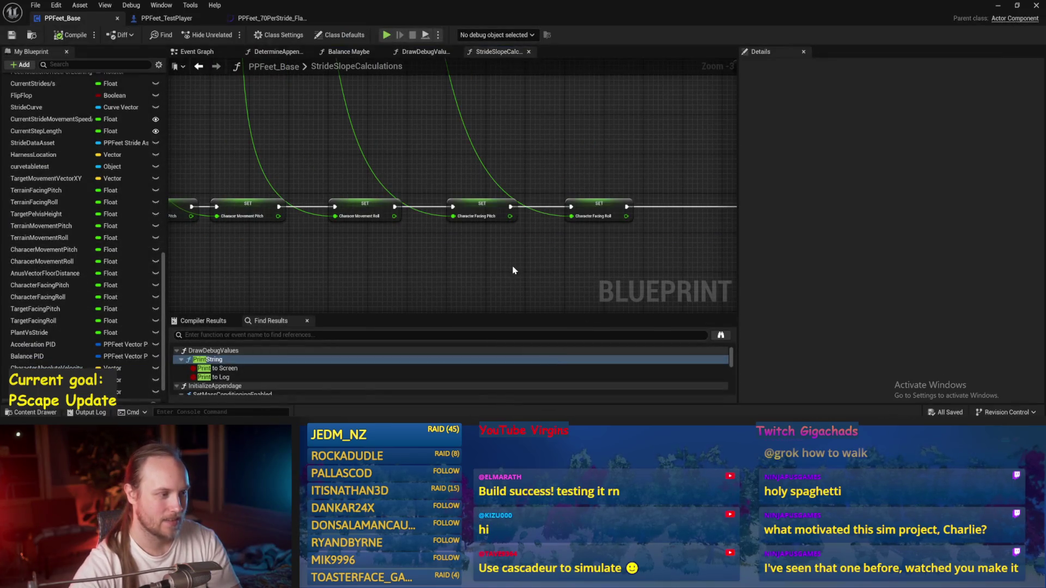
Save PPFeet_Base after reviewing the Normalize 2D and Rotate Vector nodes, then show Balance Maybe.
mouse_move(432, 254)
left_mouse_down()
mouse_move(397, 227)
mouse_move(334, 245)
mouse_move(324, 234)
mouse_move(390, 220)
mouse_move(510, 252)
left_mouse_up()
key("ctrl+s")
mouse_move(305, 256)
left_mouse_down()
mouse_move(431, 228)
mouse_move(477, 202)
left_mouse_up()
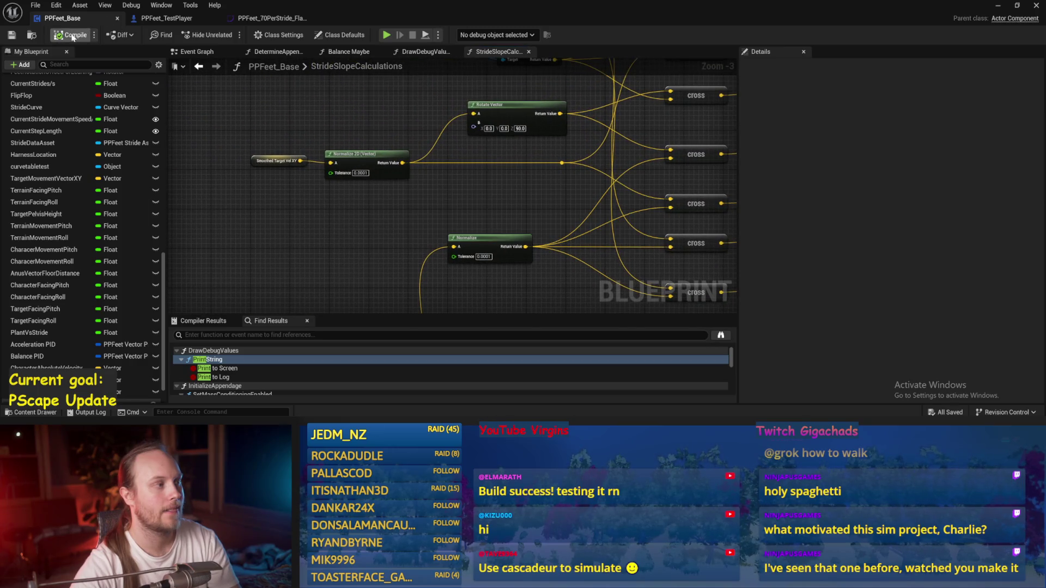
left_click_drag(340, 142, 329, 169)
scroll(329, 169, "up", 1)
mouse_move(317, 250)
left_mouse_down()
mouse_move(311, 301)
mouse_move(323, 185)
left_mouse_up()
left_click_drag(359, 139, 323, 172)
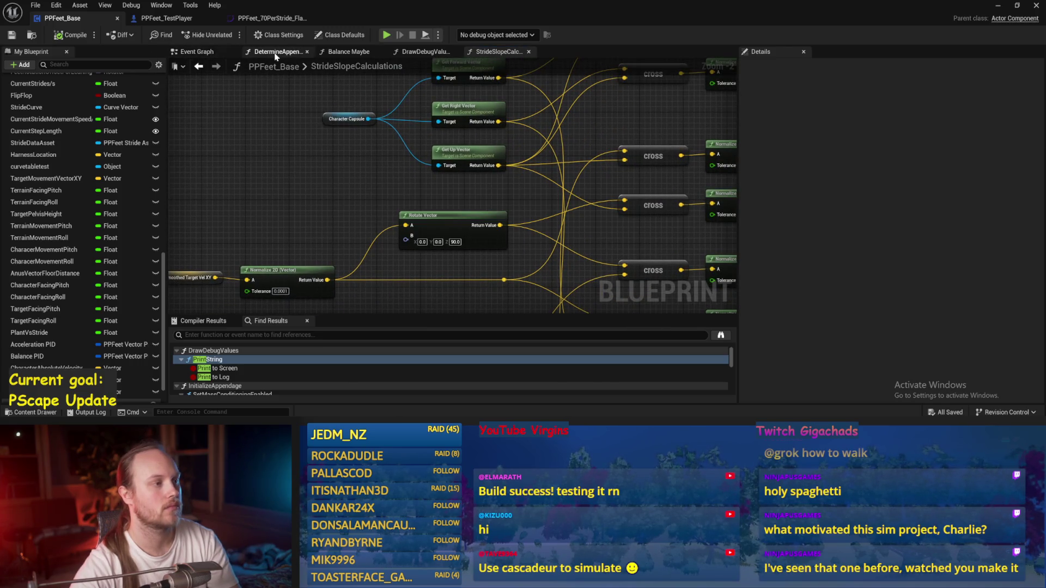
left_click(347, 54)
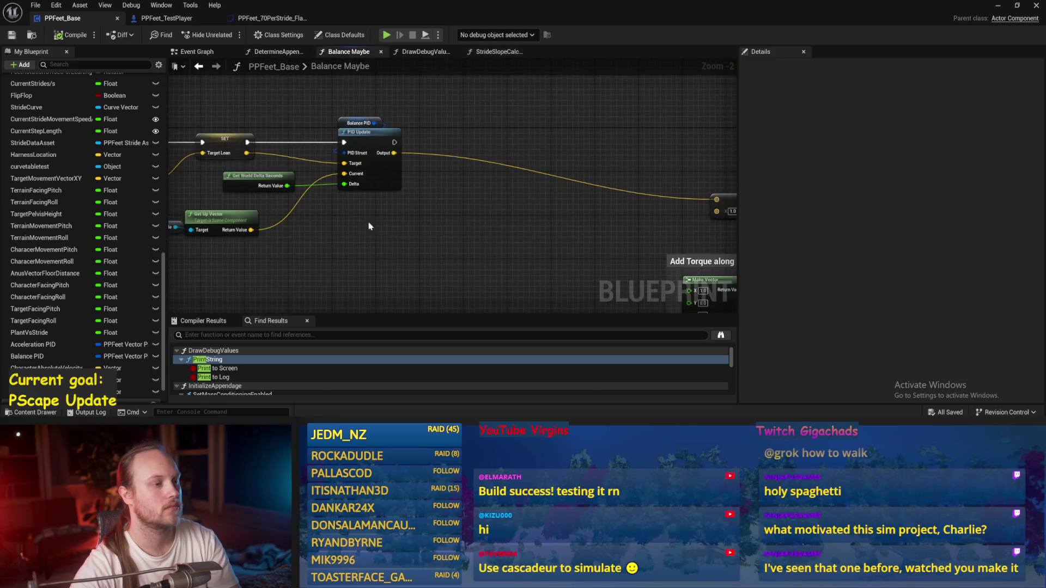
Pan the Balance Maybe graph to the PID Update nodes and save the Blueprint.
left_click_drag(452, 246, 498, 233)
left_click_drag(386, 161, 272, 167)
left_click_drag(495, 125, 436, 131)
left_click(389, 252)
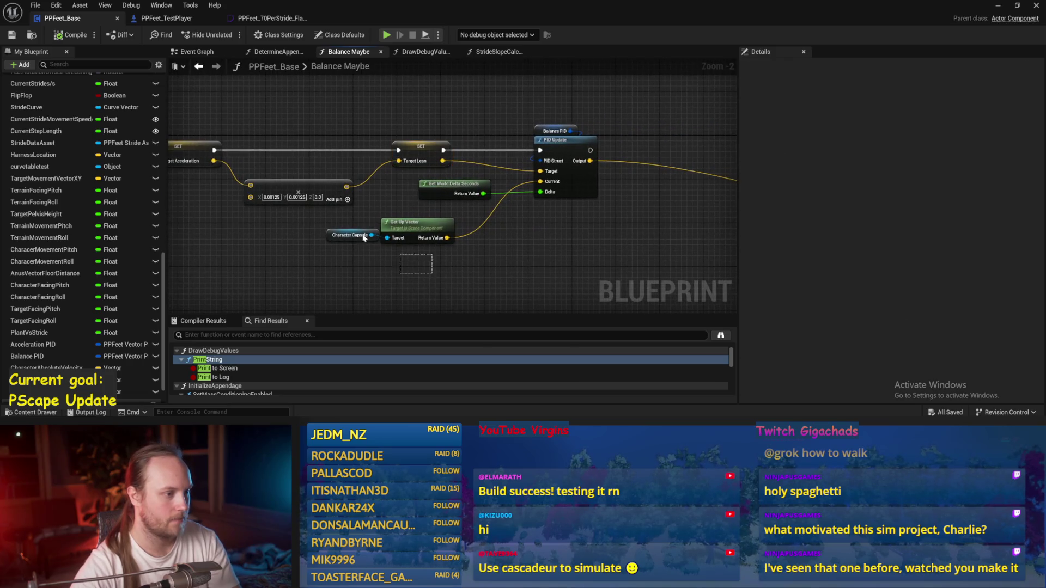
mouse_move(346, 231)
left_mouse_down()
mouse_move(367, 235)
mouse_move(331, 250)
mouse_move(180, 256)
mouse_move(409, 250)
left_mouse_up()
scroll(371, 254, "up", 2)
key("ctrl+s")
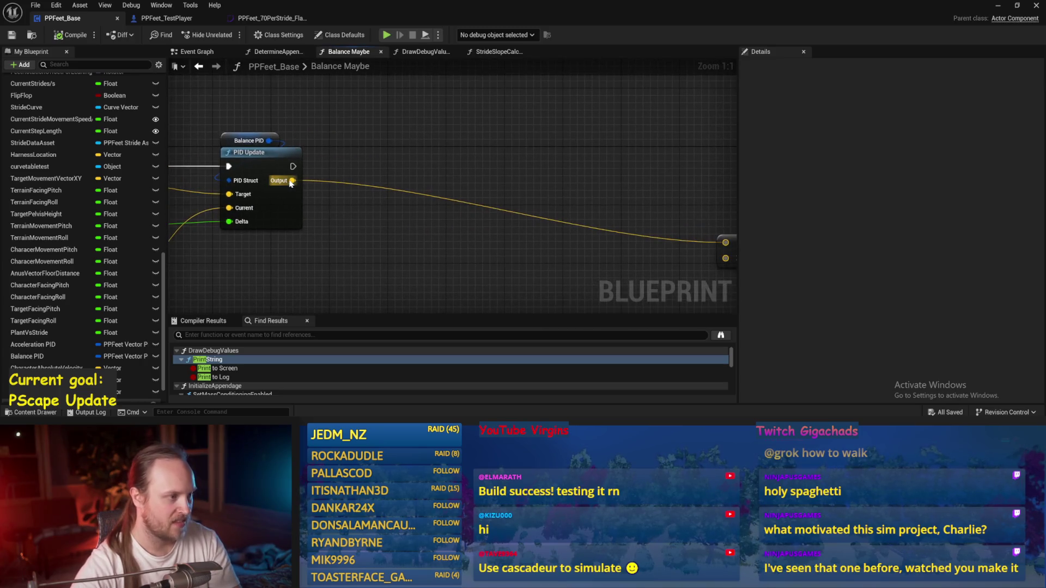
Try pulling wires off PID Update's Output and execution pins while reframing the view.
left_click_drag(292, 181, 493, 165)
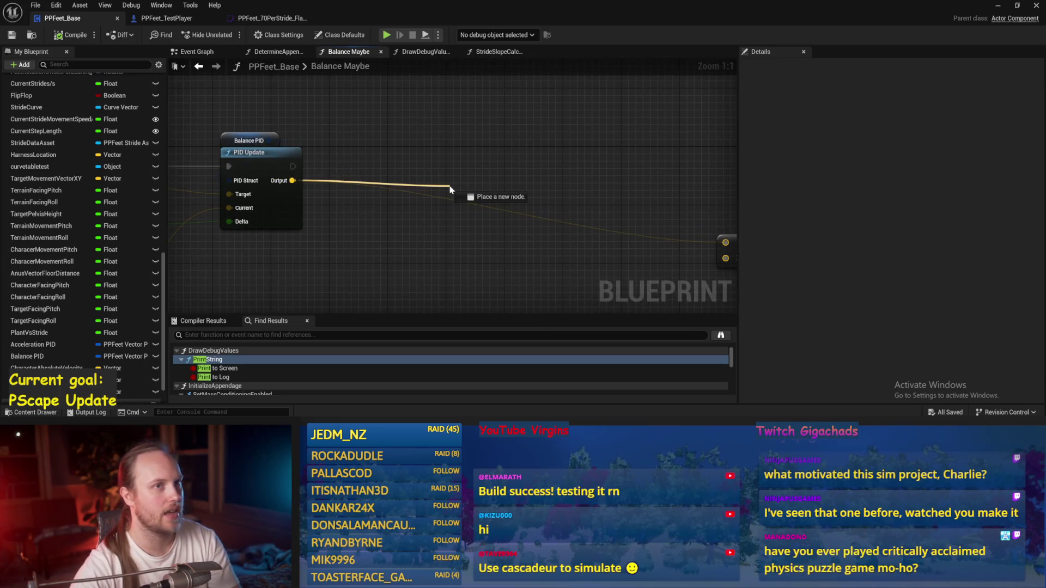
left_click_drag(450, 189, 450, 192)
scroll(403, 154, "down", 2)
mouse_move(404, 154)
left_mouse_down()
mouse_move(365, 164)
mouse_move(473, 169)
left_mouse_up()
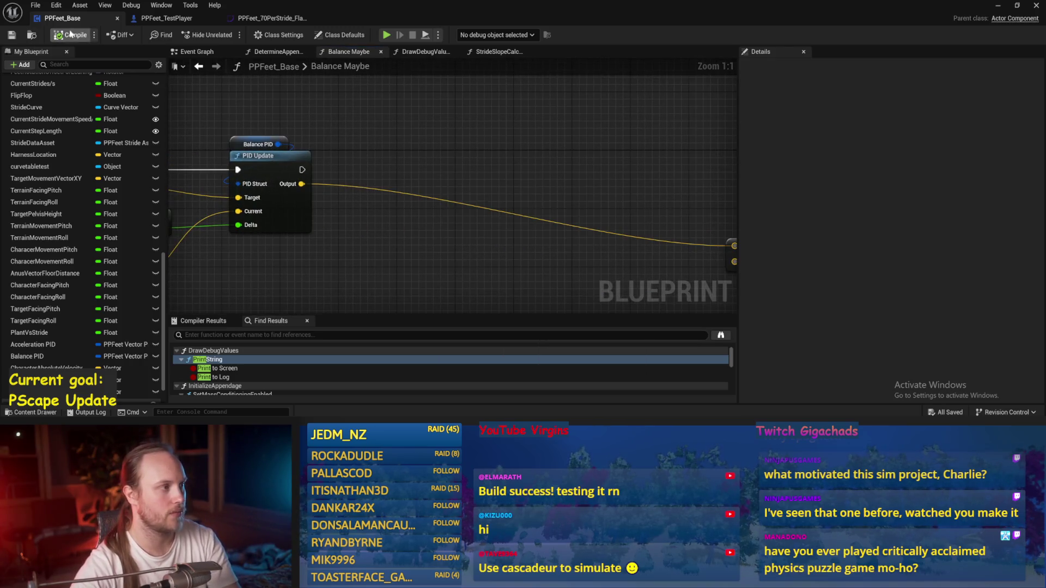
left_click_drag(300, 172, 390, 173)
mouse_move(217, 281)
left_mouse_down()
mouse_move(417, 232)
mouse_move(439, 216)
mouse_move(428, 243)
mouse_move(415, 190)
left_mouse_up()
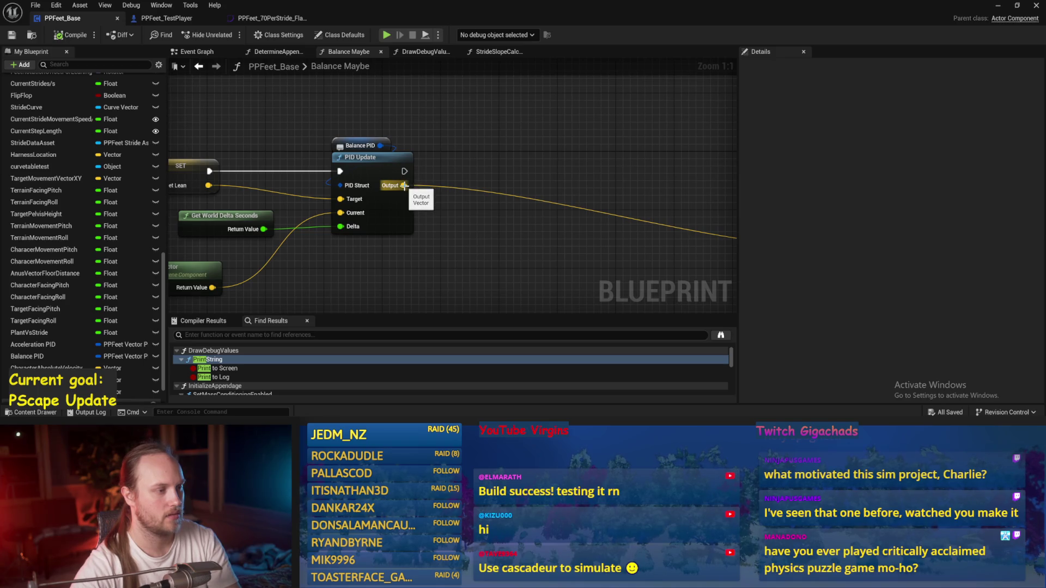
scroll(397, 161, "down", 2)
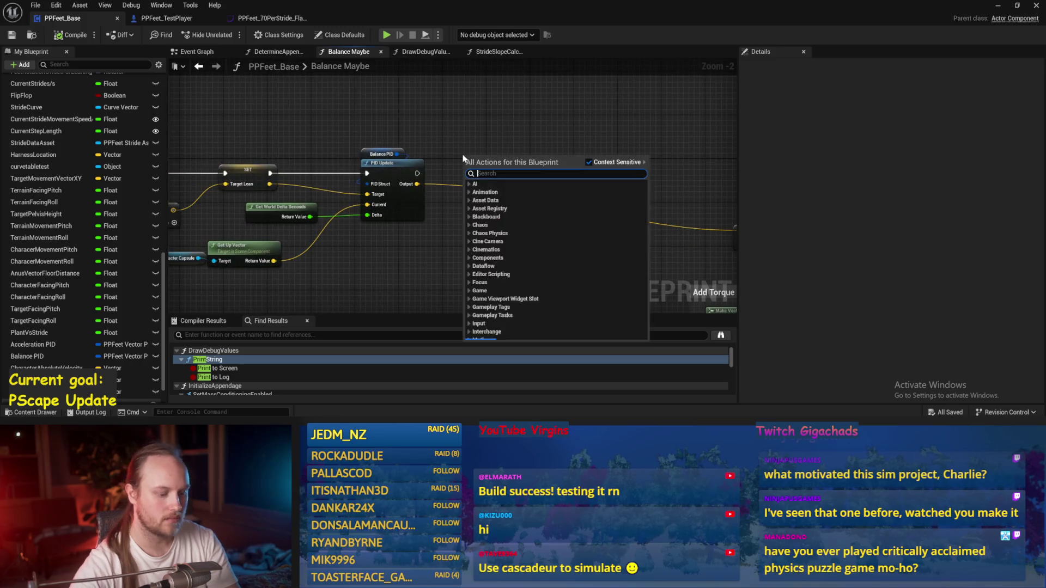
Add a Print String node wired to PID Update's exec and Output, save, then start a play test.
right_click(463, 158)
type("print")
key("Return")
scroll(463, 142, "up", 2)
mouse_move(404, 193)
left_mouse_down()
mouse_move(468, 191)
mouse_move(404, 207)
left_mouse_up()
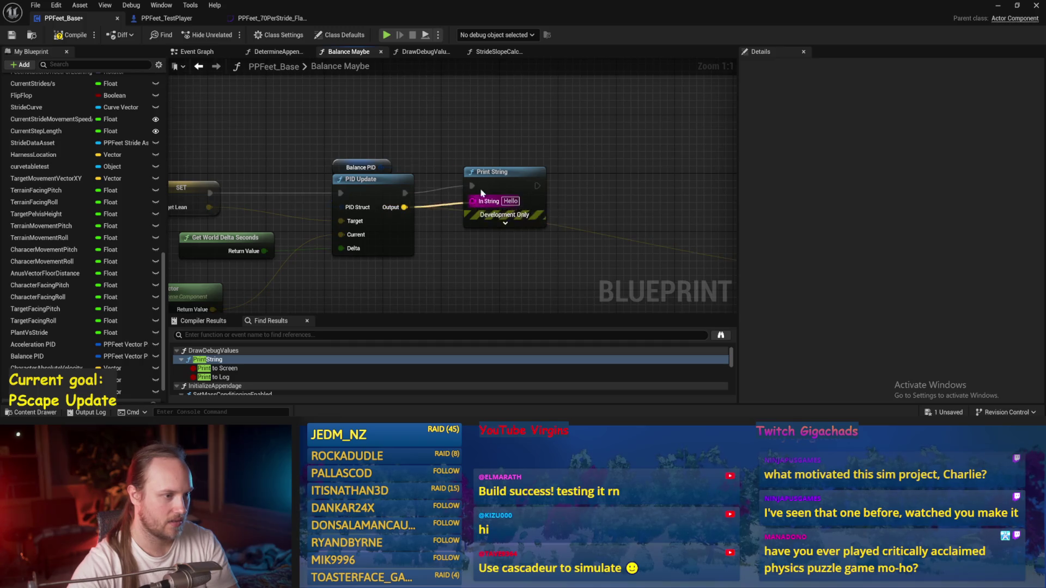
key("ctrl+s")
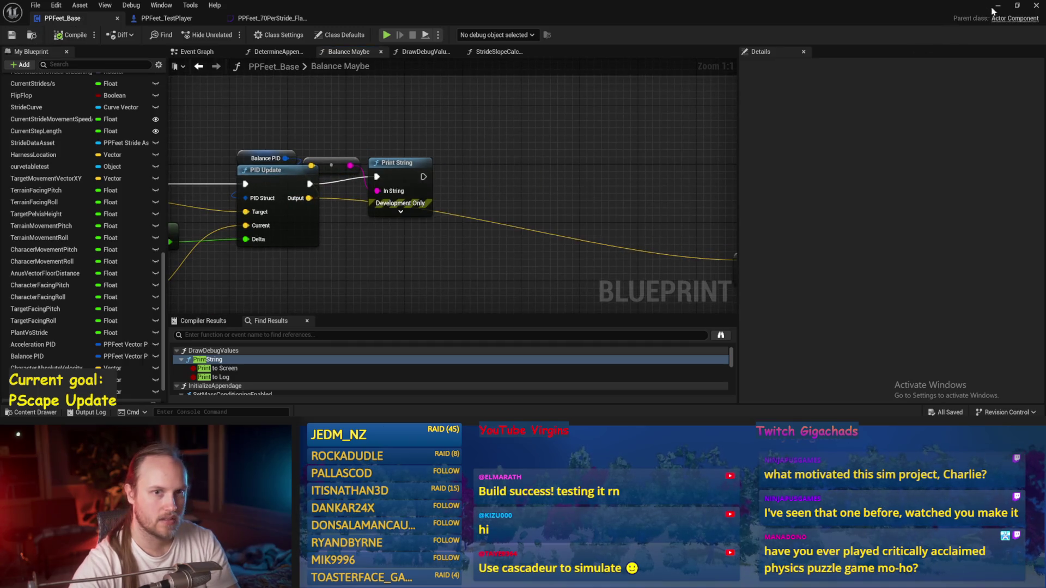
left_click(997, 5)
key("alt+s")
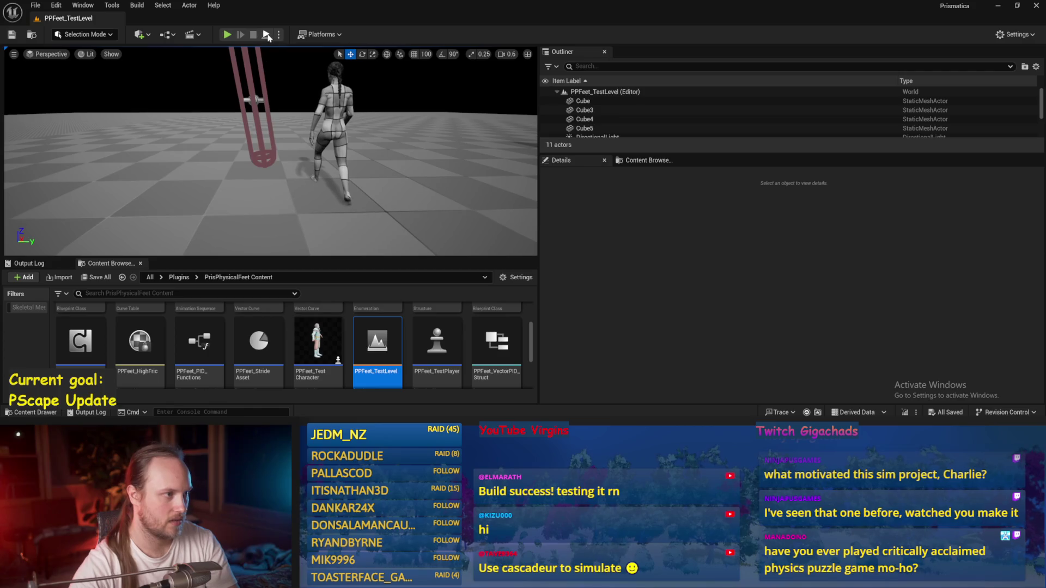
During play, rotate PPFeet_TestPlayer about 62 degrees upright, then stop and return to the Blueprint.
left_click(255, 91)
mouse_move(255, 91)
left_mouse_down()
mouse_move(253, 129)
mouse_move(245, 92)
mouse_move(263, 94)
left_mouse_up()
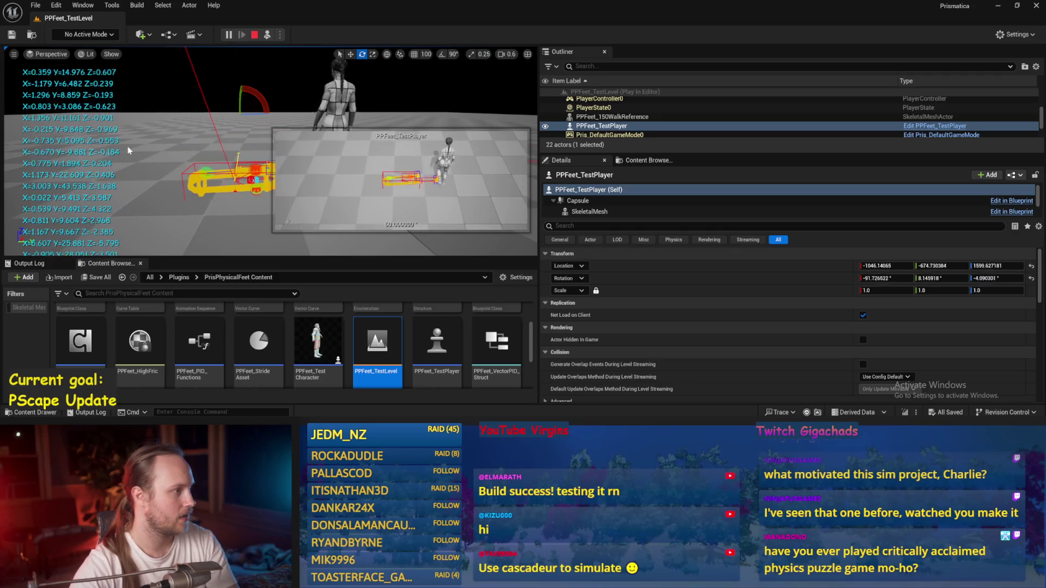
key("Escape")
key("alt+Tab")
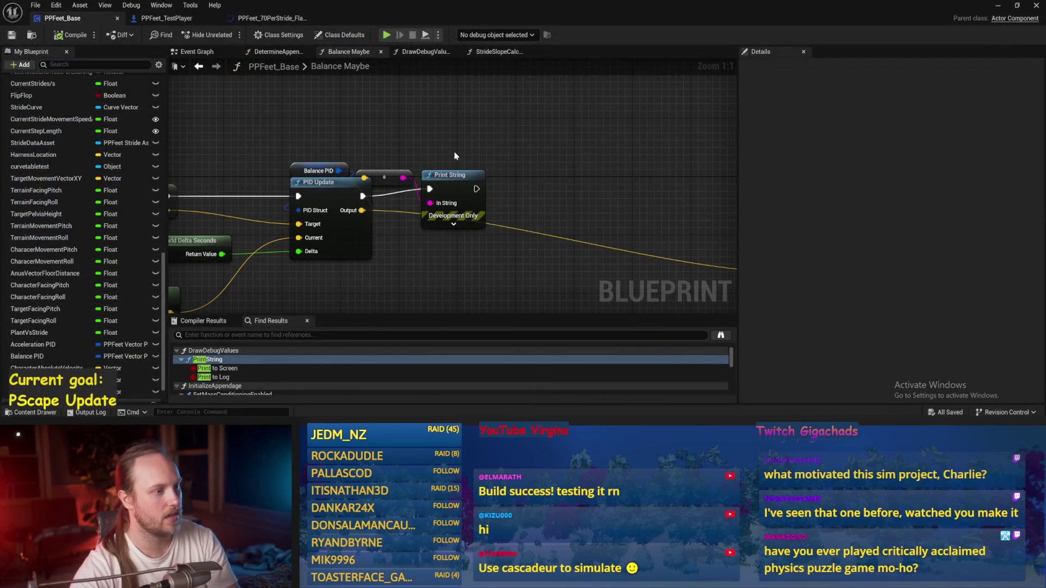
Shift the Print String node and its conversion node right, saving PPFeet_Base.
left_click(466, 171)
mouse_move(479, 168)
left_mouse_down()
mouse_move(541, 175)
mouse_move(481, 135)
left_mouse_up()
key("ctrl+s")
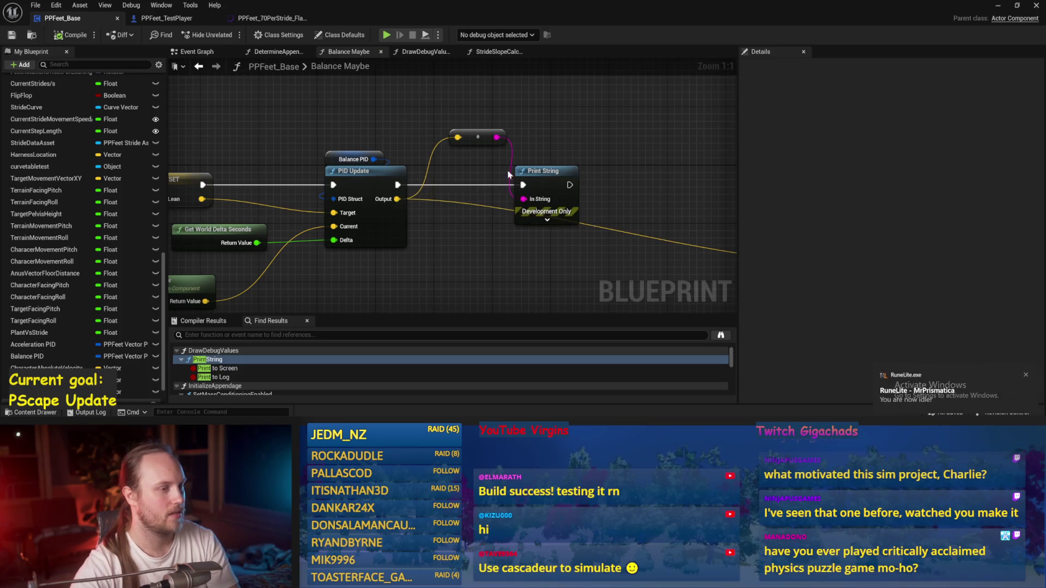
scroll(548, 175, "down", 1)
scroll(426, 108, "up", 1)
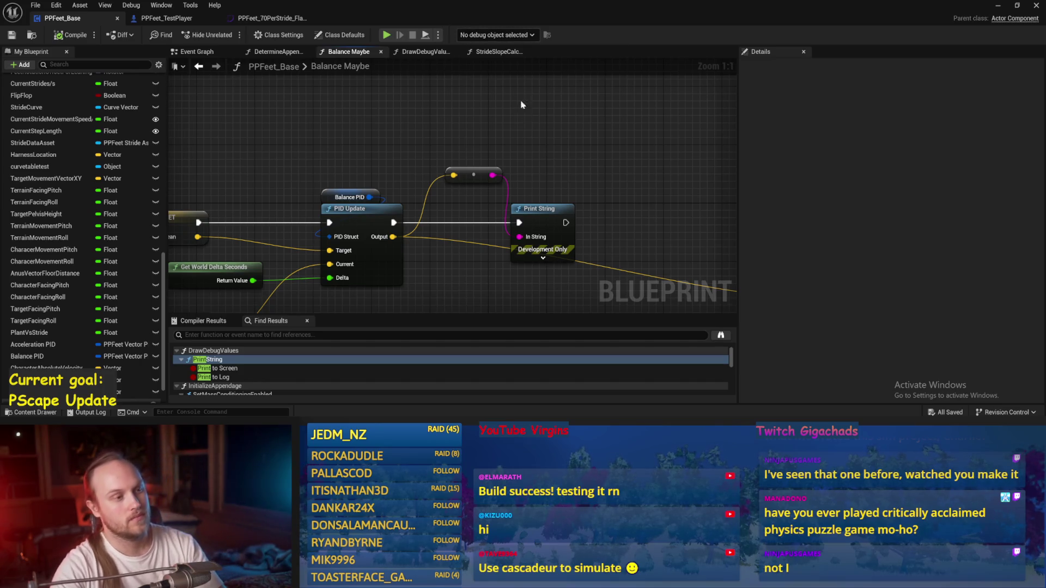
mouse_move(548, 218)
left_mouse_down()
mouse_move(594, 221)
mouse_move(583, 218)
left_mouse_up()
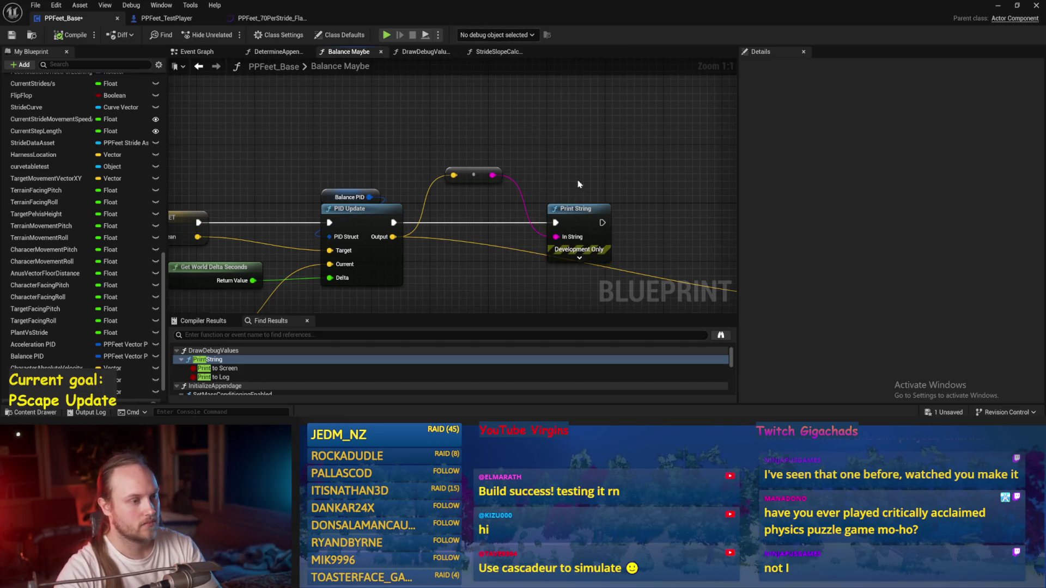
key("ctrl+s")
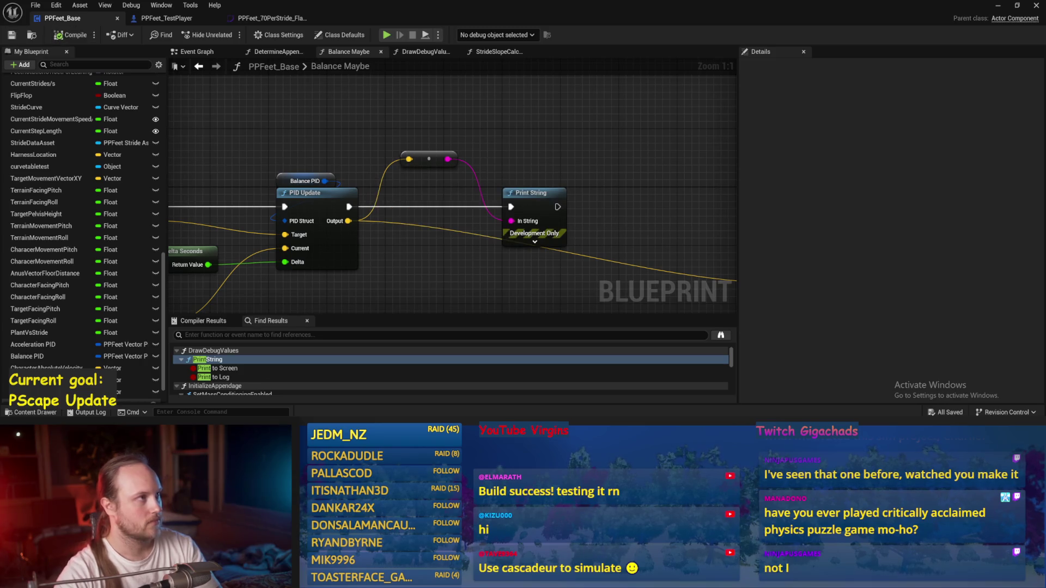
key("ctrl+s")
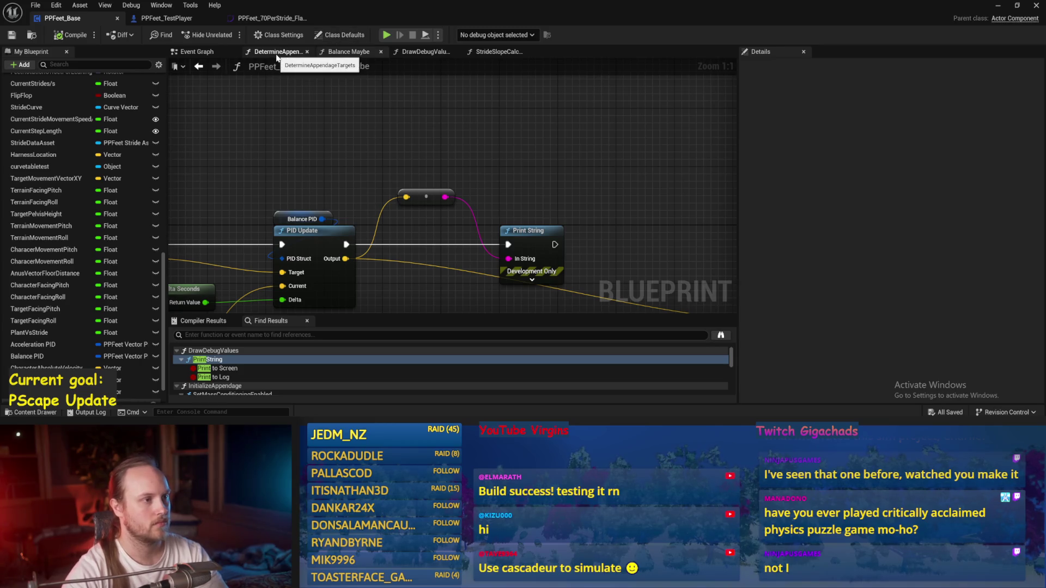
Open StrideSlopeCalculations, select the Smoothed Target Vel XY node and save the Blueprint.
left_click(507, 51)
mouse_move(318, 245)
left_mouse_down()
mouse_move(380, 177)
mouse_move(306, 196)
mouse_move(289, 232)
left_mouse_up()
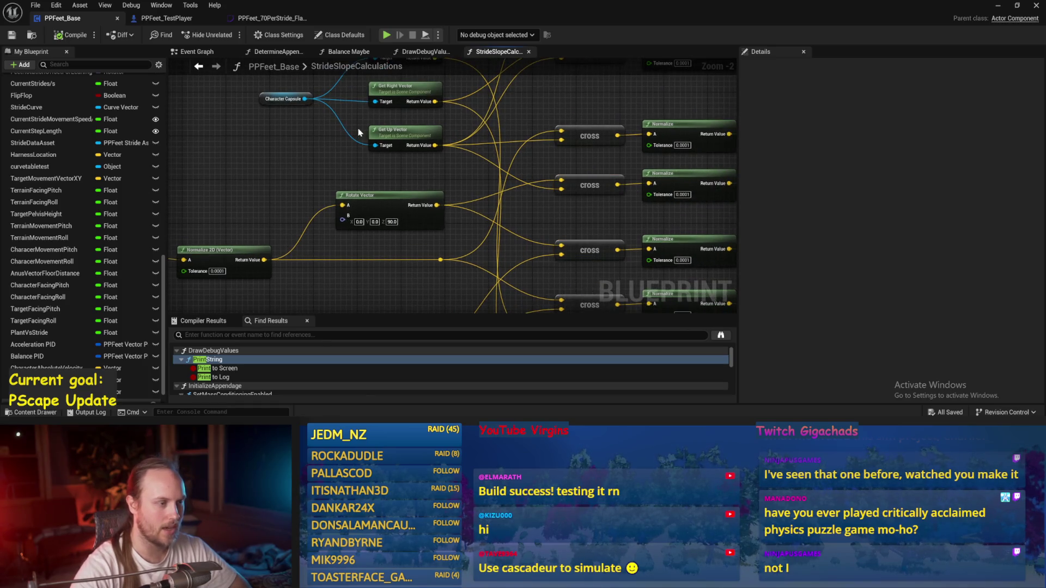
mouse_move(418, 180)
left_mouse_down()
mouse_move(245, 237)
mouse_move(367, 190)
left_mouse_up()
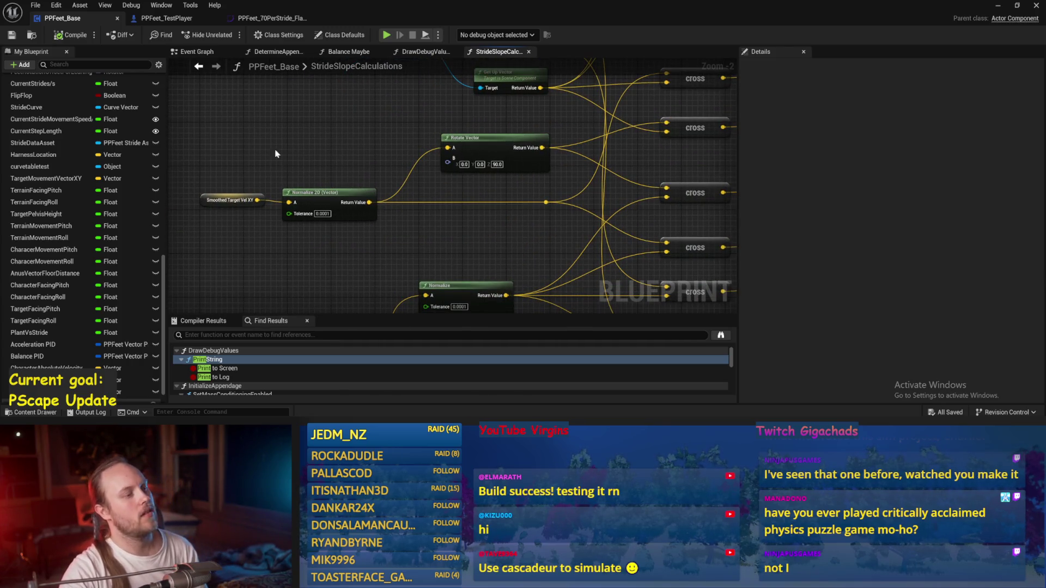
left_click(232, 200)
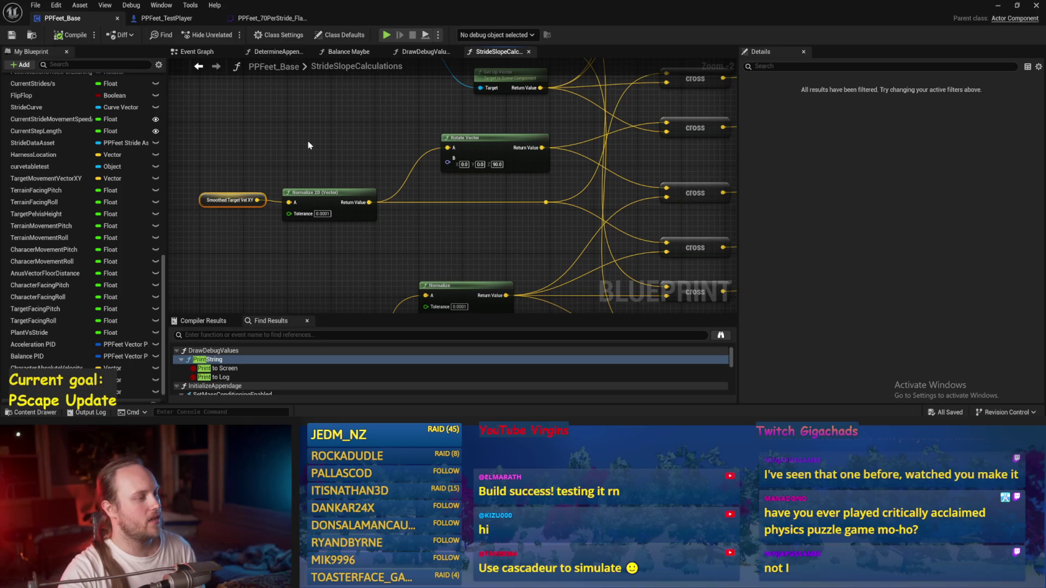
left_click_drag(314, 176, 278, 215)
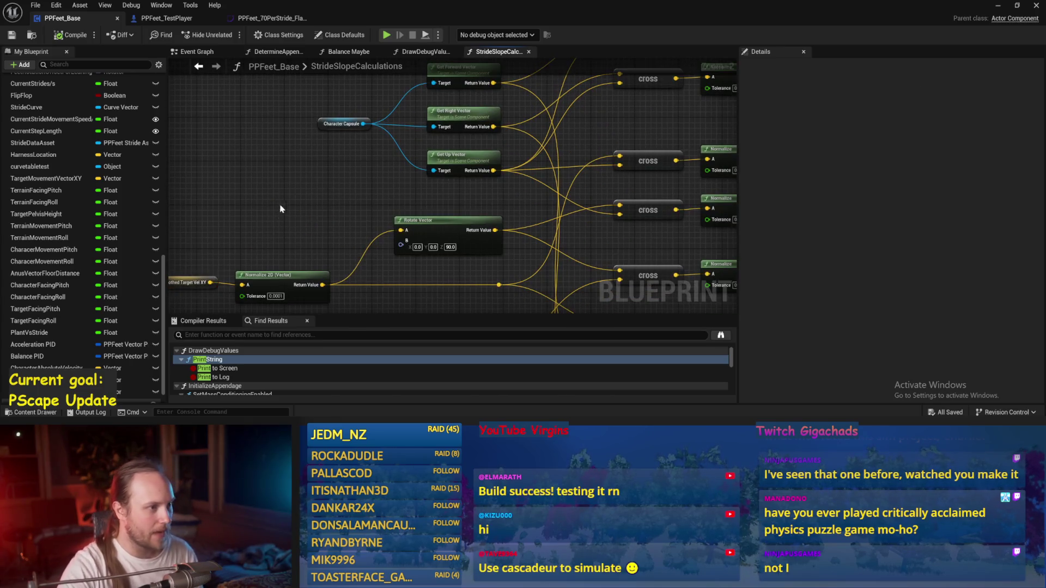
left_click(11, 38)
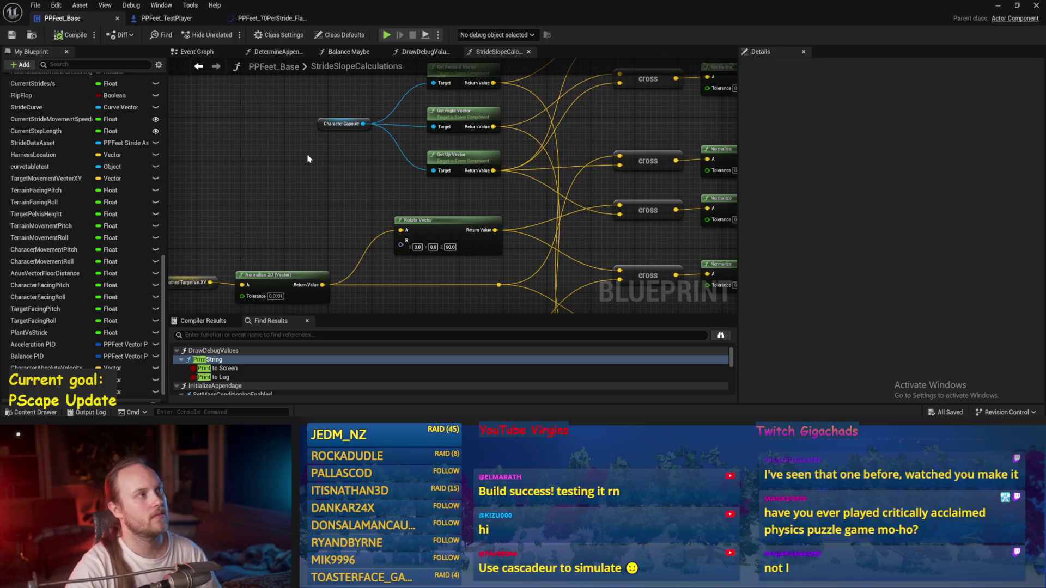
Inspect the Rotate Vector, Normalize, Break Vector and ASINd nodes, then return to the Event Graph.
mouse_move(299, 161)
left_mouse_down()
mouse_move(272, 225)
mouse_move(349, 125)
left_mouse_up()
left_click_drag(478, 202, 667, 147)
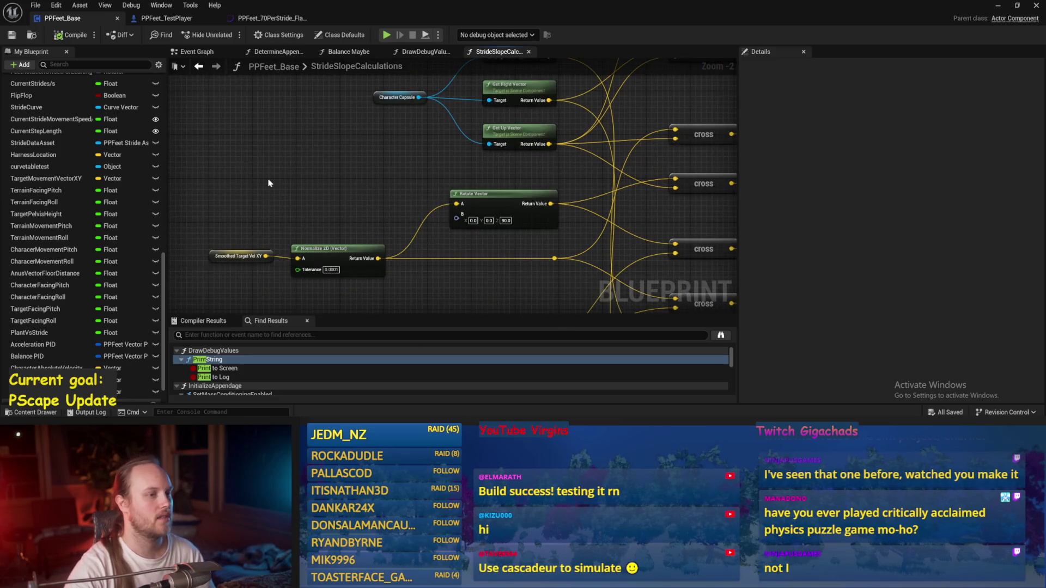
left_click_drag(268, 183, 205, 208)
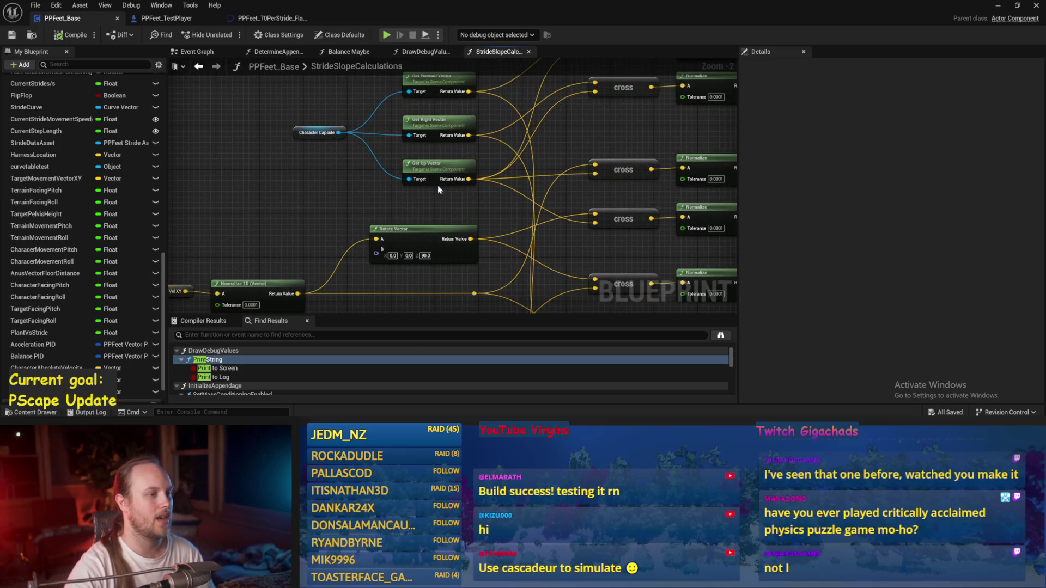
mouse_move(557, 152)
left_mouse_down()
mouse_move(450, 137)
mouse_move(494, 96)
mouse_move(210, 257)
left_mouse_up()
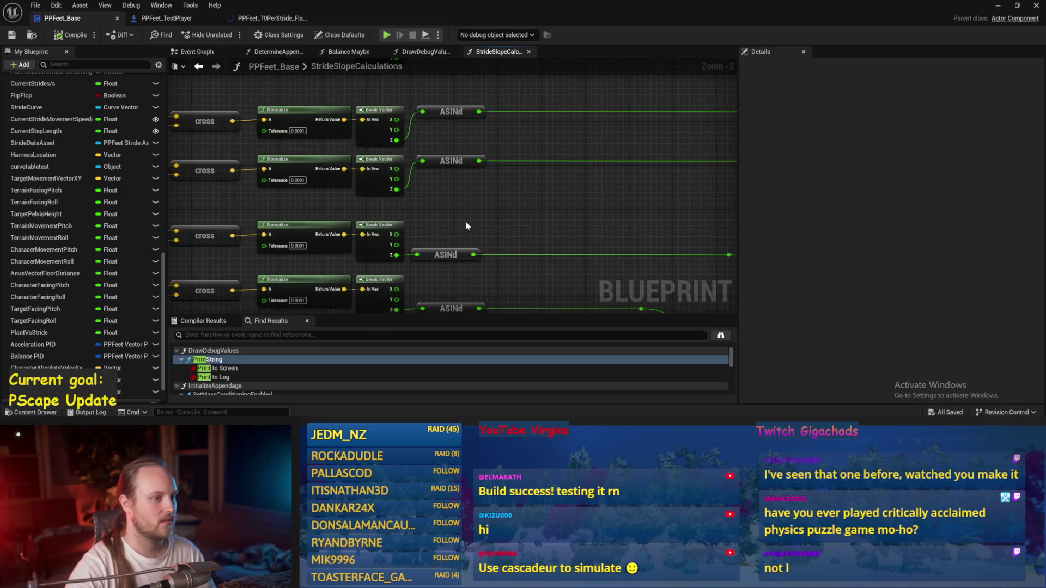
left_click_drag(474, 213, 306, 228)
scroll(490, 218, "down", 1)
mouse_move(276, 101)
left_mouse_down()
mouse_move(408, 206)
mouse_move(338, 128)
mouse_move(411, 221)
mouse_move(411, 195)
mouse_move(437, 180)
mouse_move(423, 219)
left_mouse_up()
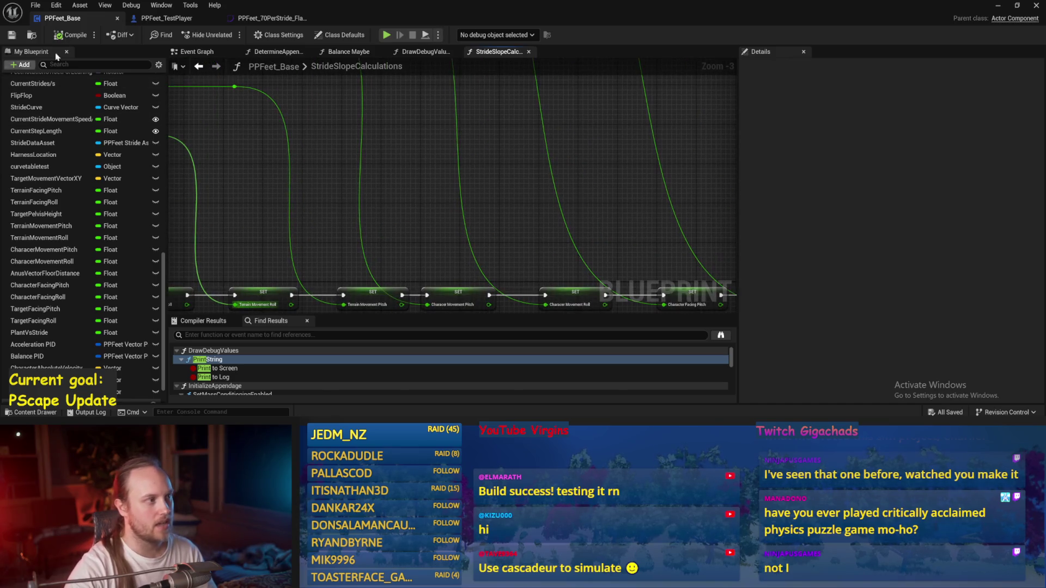
left_click(209, 52)
scroll(444, 145, "up", 2)
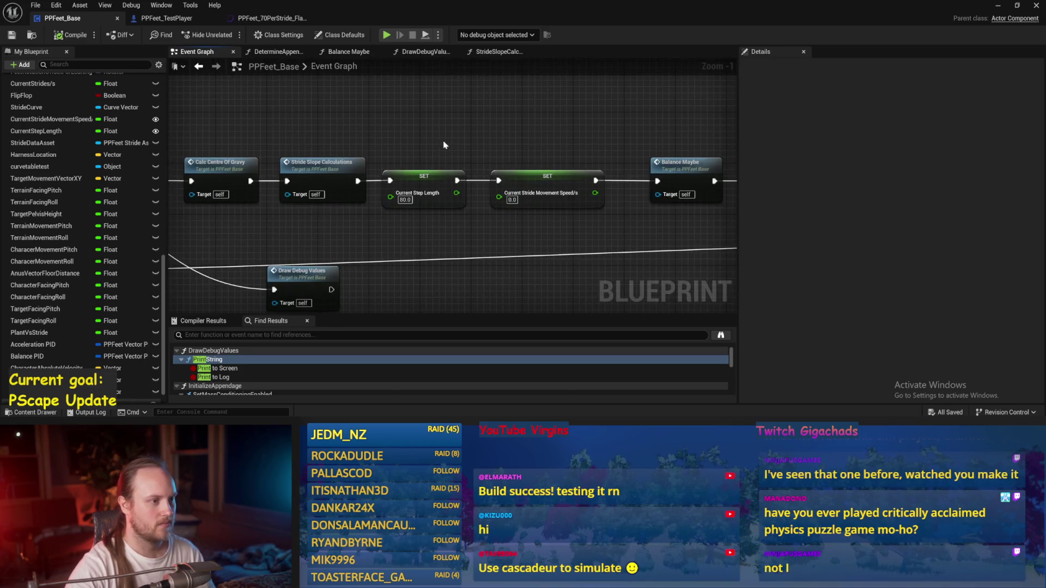
left_click(996, 7)
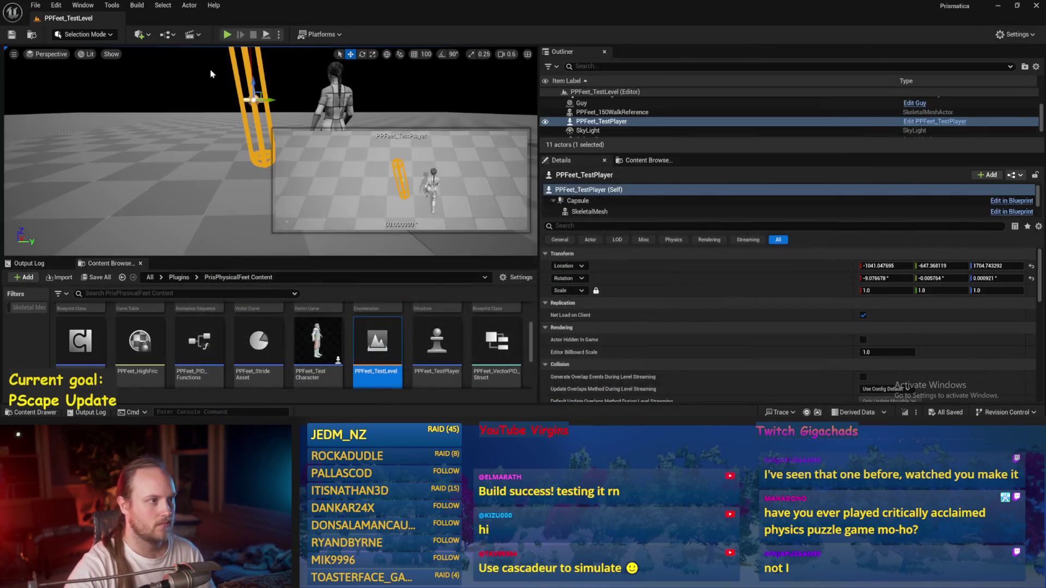
left_click(267, 34)
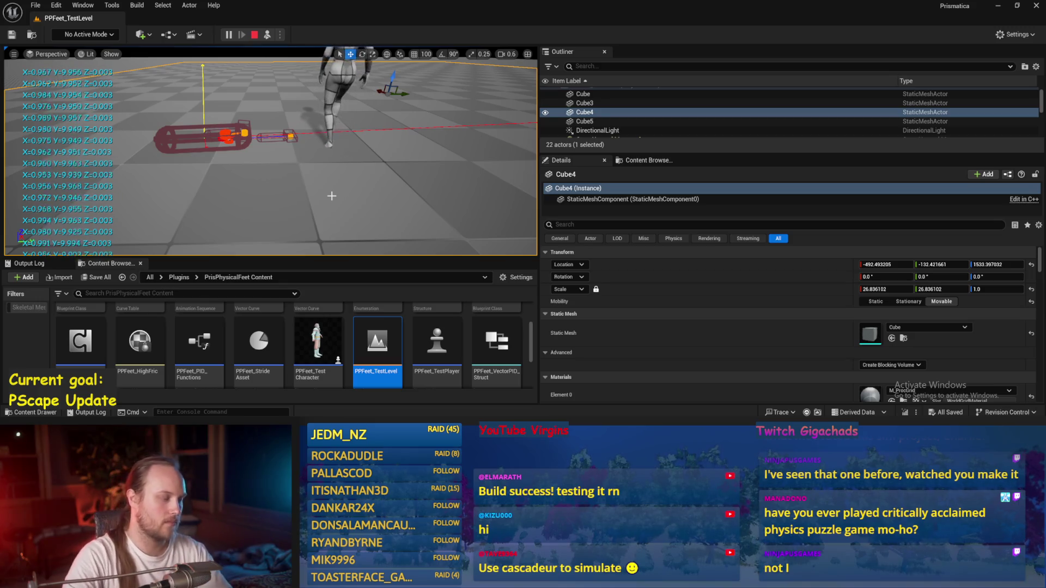
key("Escape")
key("ctrl+s")
key("alt+Tab")
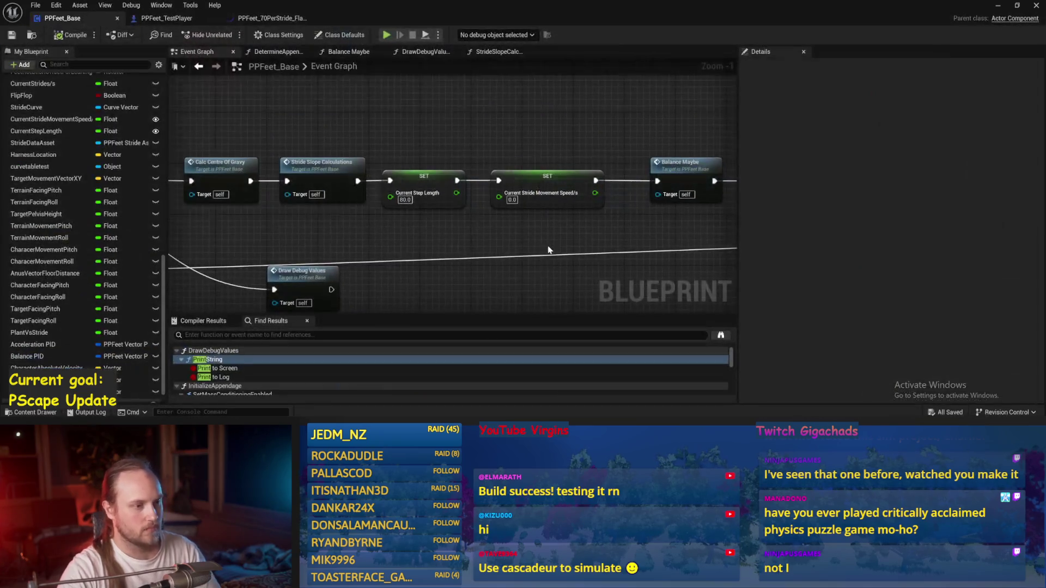
Peek into Balance Maybe, then open DetermineAppendageTargets and frame its stabilize-upright section.
left_click_drag(491, 114, 313, 120)
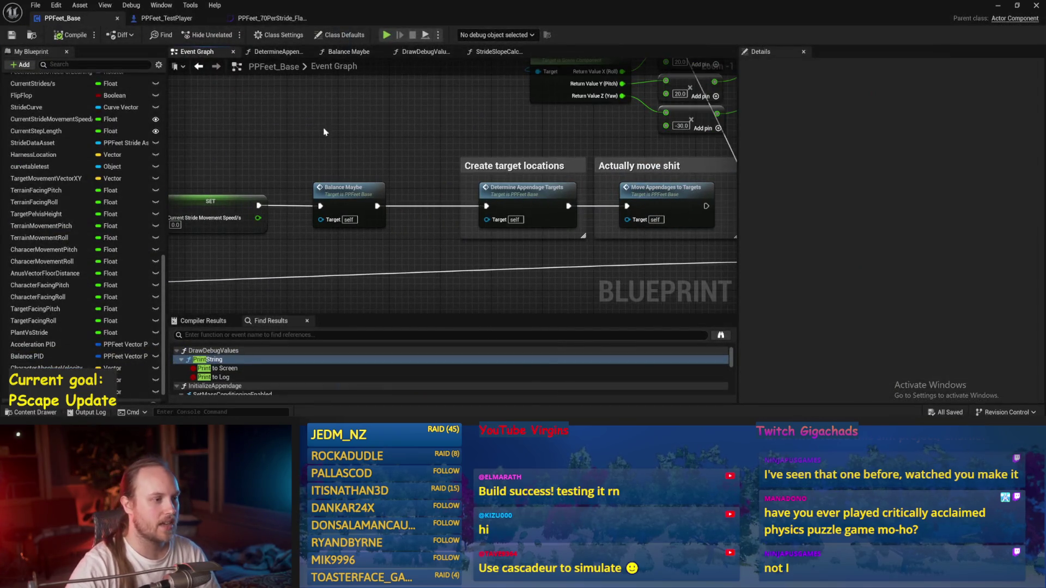
double_click(343, 191)
left_click(197, 55)
mouse_move(466, 134)
left_mouse_down()
mouse_move(341, 135)
mouse_move(394, 140)
left_mouse_up()
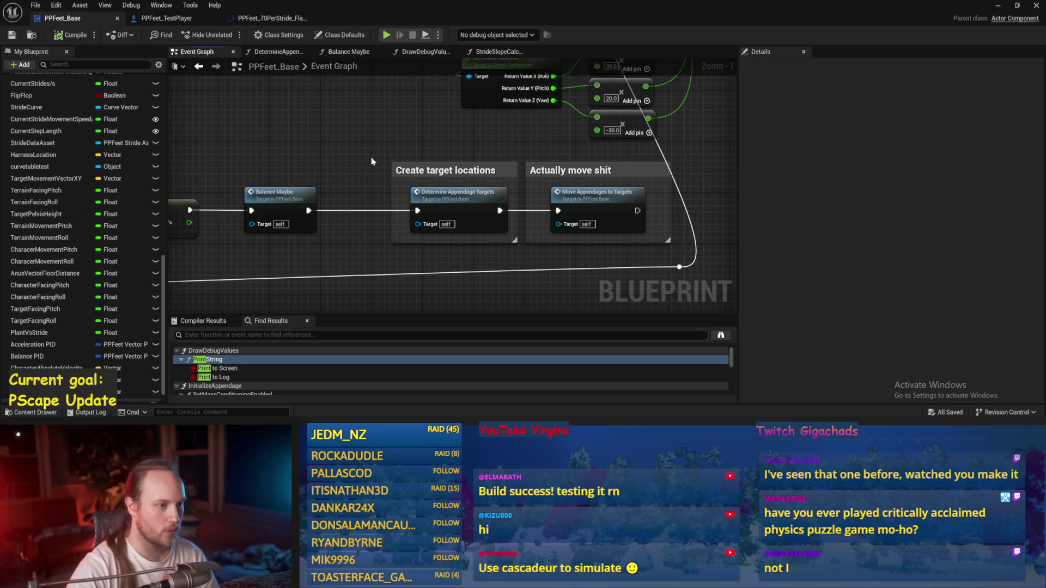
left_click_drag(421, 147, 356, 152)
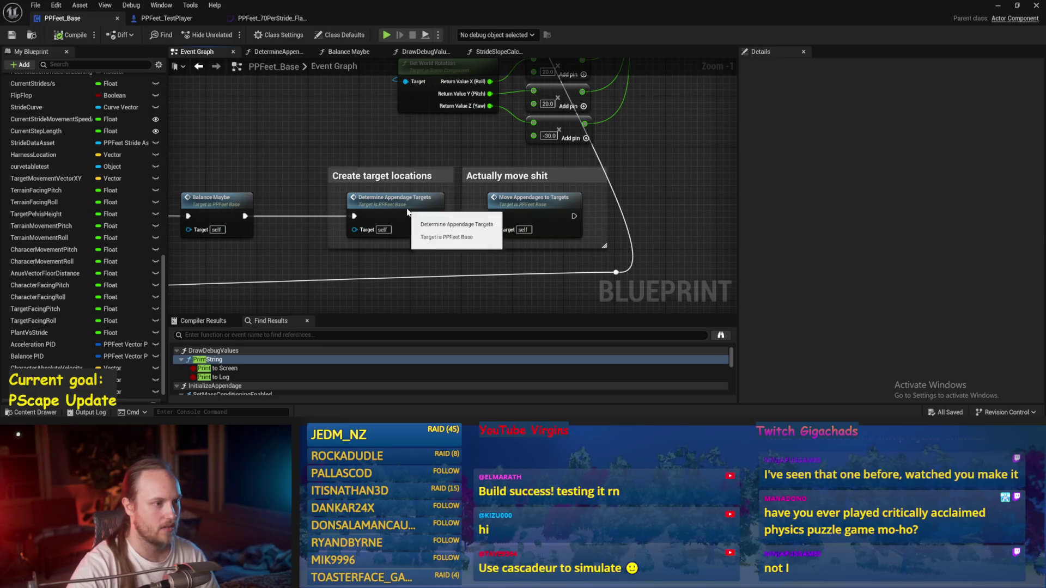
double_click(397, 202)
scroll(489, 204, "down", 4)
left_click_drag(489, 203, 419, 217)
scroll(419, 217, "up", 3)
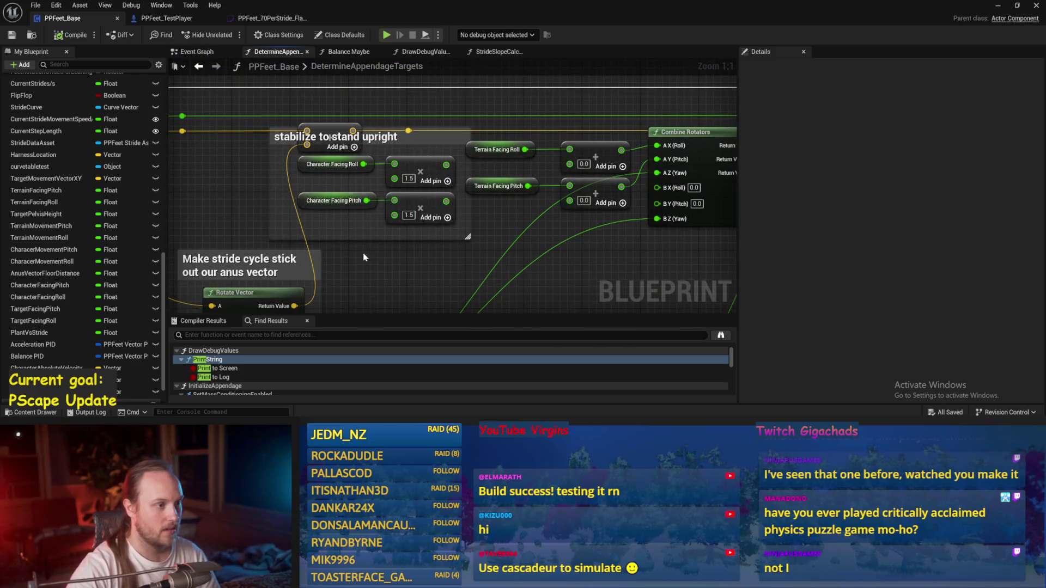
Wire the 1.5× Character Facing Roll and Pitch multiplies into the Terrain Facing add nodes.
left_click_drag(447, 165, 569, 163)
left_click_drag(446, 202, 570, 202)
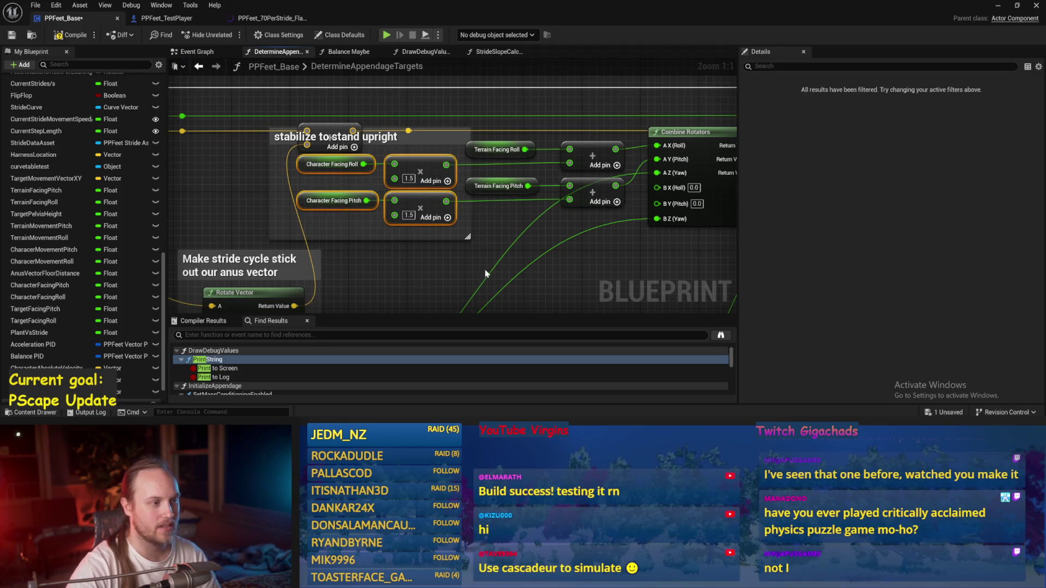
scroll(482, 192, "down", 2)
mouse_move(430, 265)
left_mouse_down()
mouse_move(479, 147)
mouse_move(500, 208)
mouse_move(608, 207)
left_mouse_up()
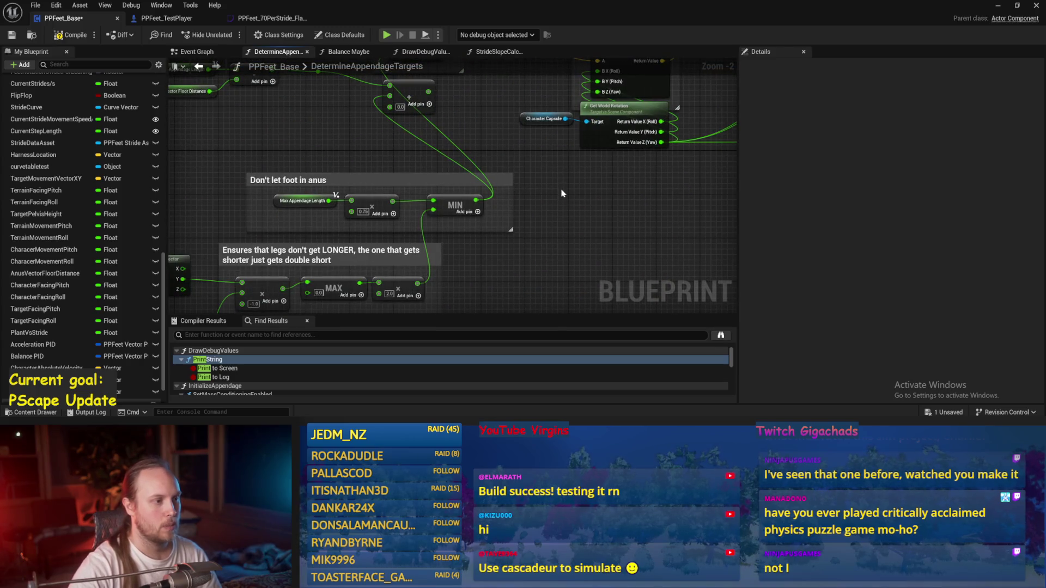
left_click_drag(556, 186, 435, 249)
mouse_move(425, 199)
left_mouse_down()
mouse_move(616, 144)
mouse_move(516, 181)
mouse_move(730, 60)
left_mouse_up()
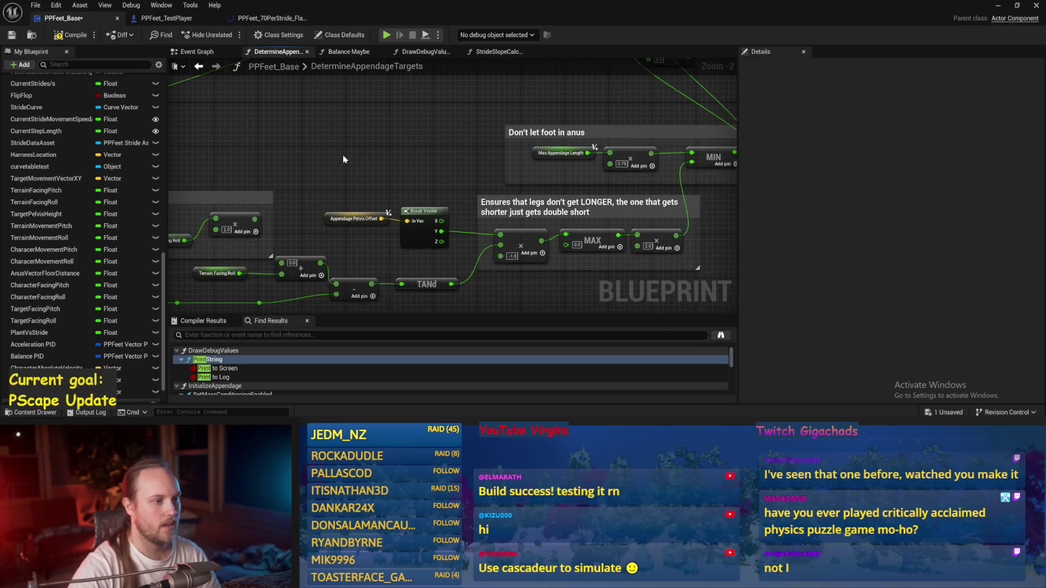
scroll(344, 159, "up", 2)
left_click_drag(416, 180, 479, 190)
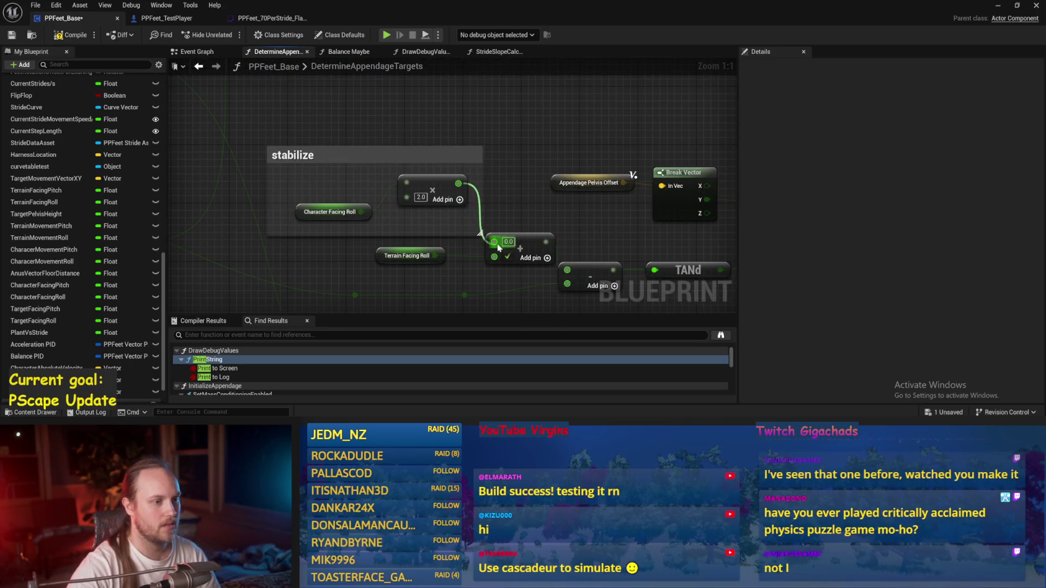
Save PPFeet_Base and minimise the Blueprint editor to reach the level.
scroll(461, 185, "down", 4)
left_click(13, 39)
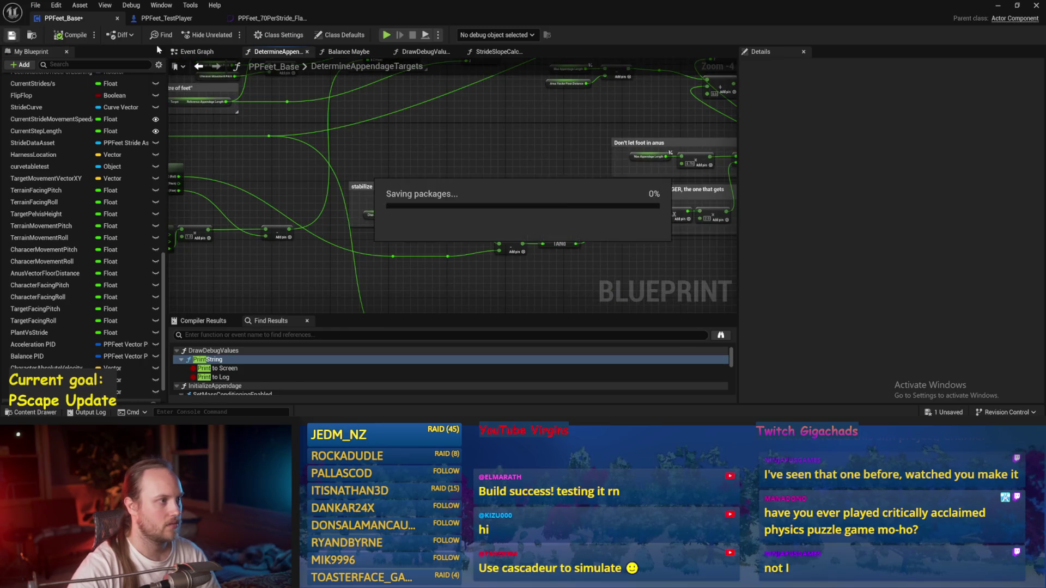
scroll(427, 210, "up", 2)
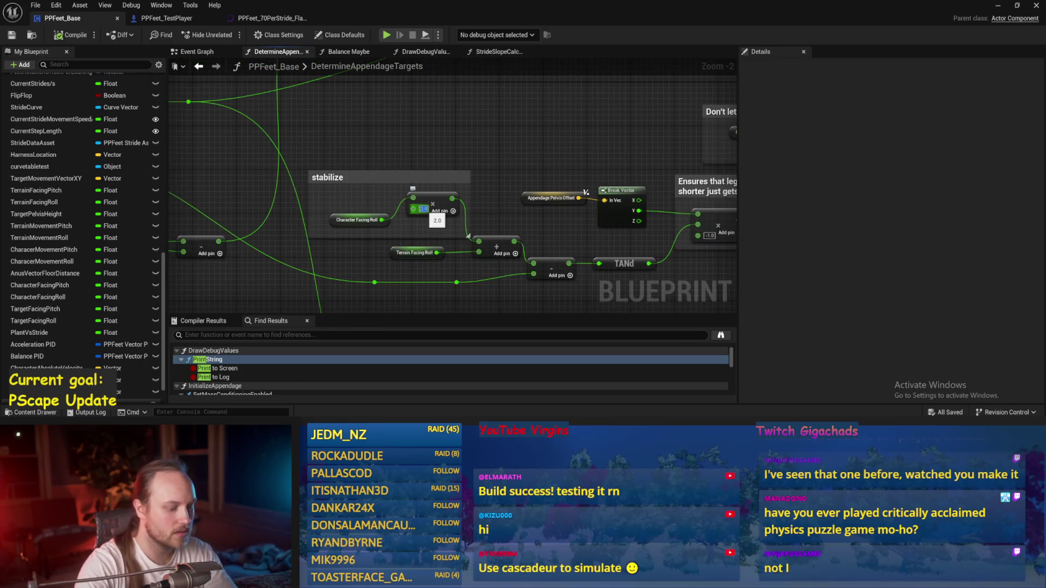
left_click_drag(541, 130, 491, 159)
key("ctrl+s")
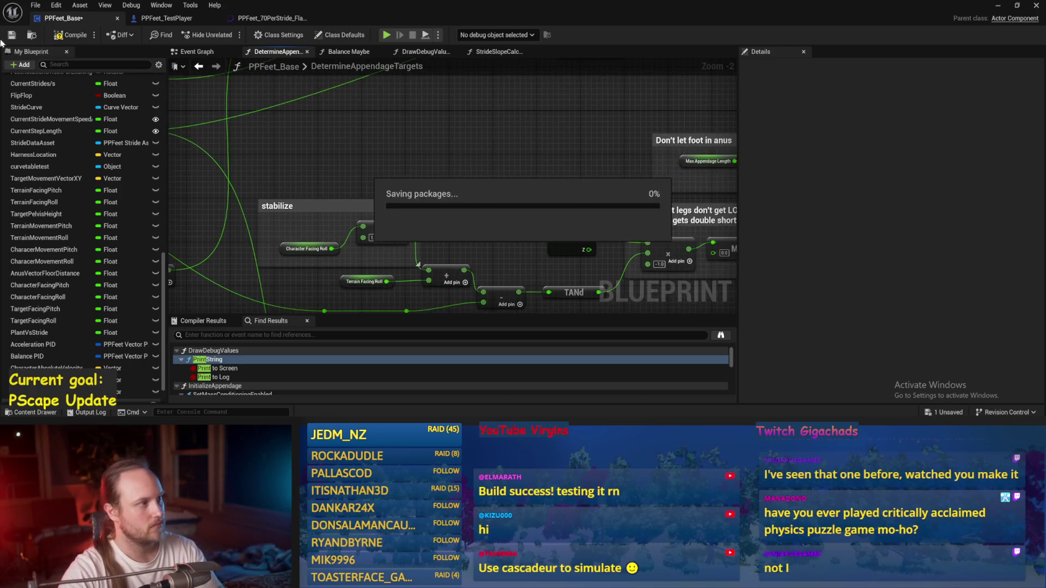
left_click(999, 7)
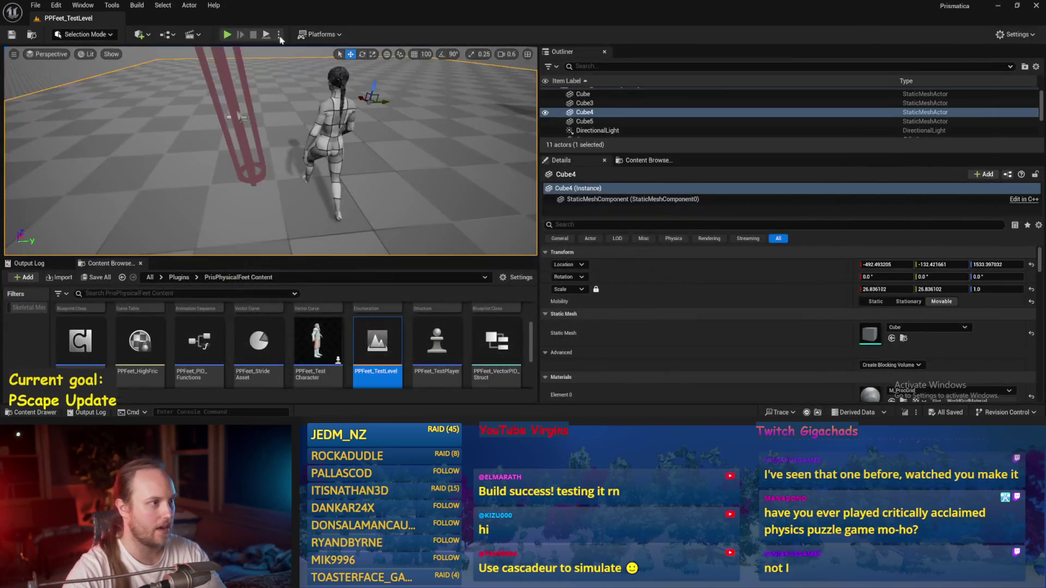
left_click(228, 34)
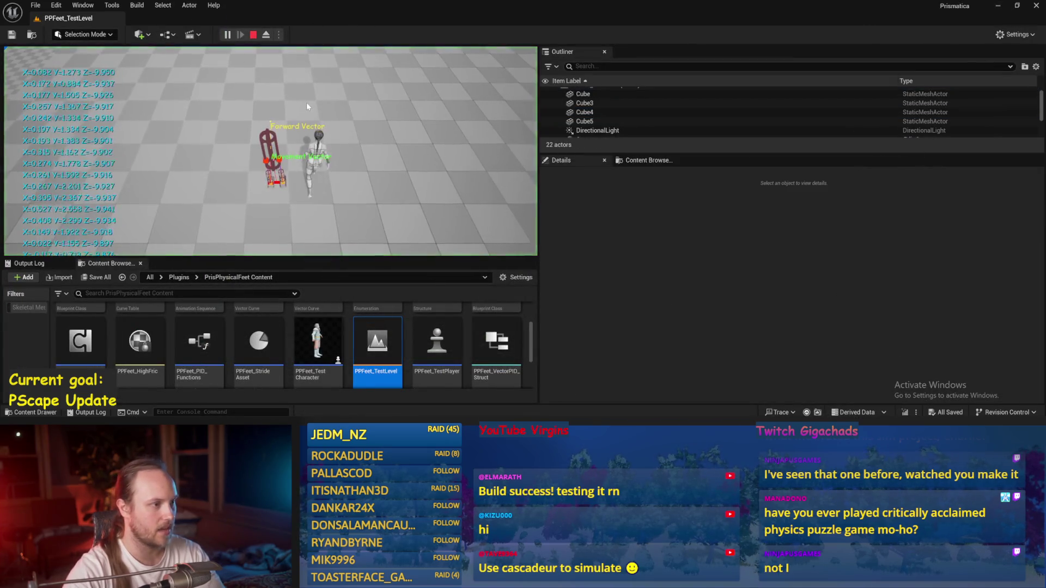
key("F8")
left_click(295, 185)
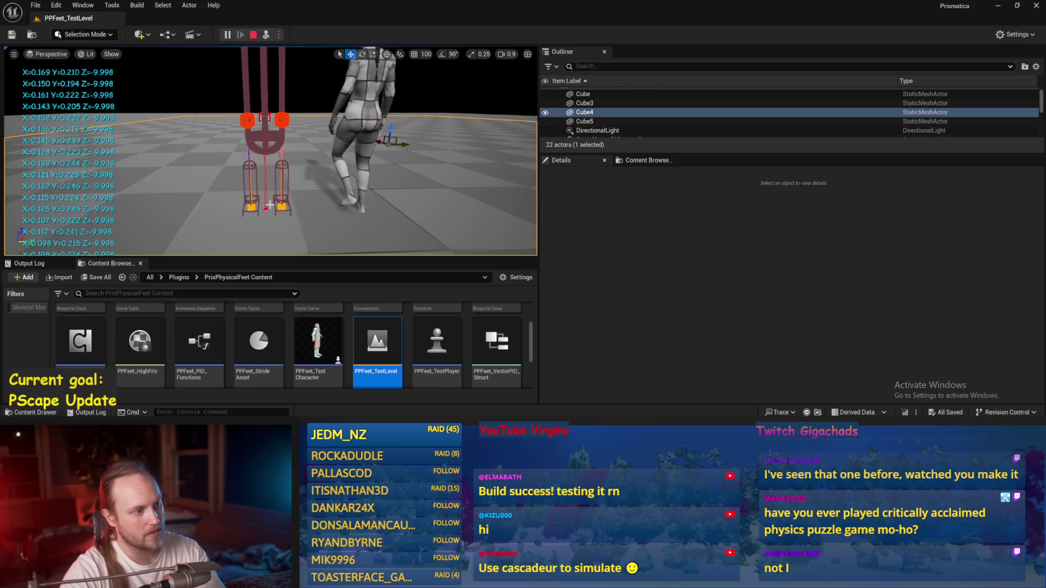
left_click_drag(305, 205, 360, 201)
left_click(266, 109)
key("e")
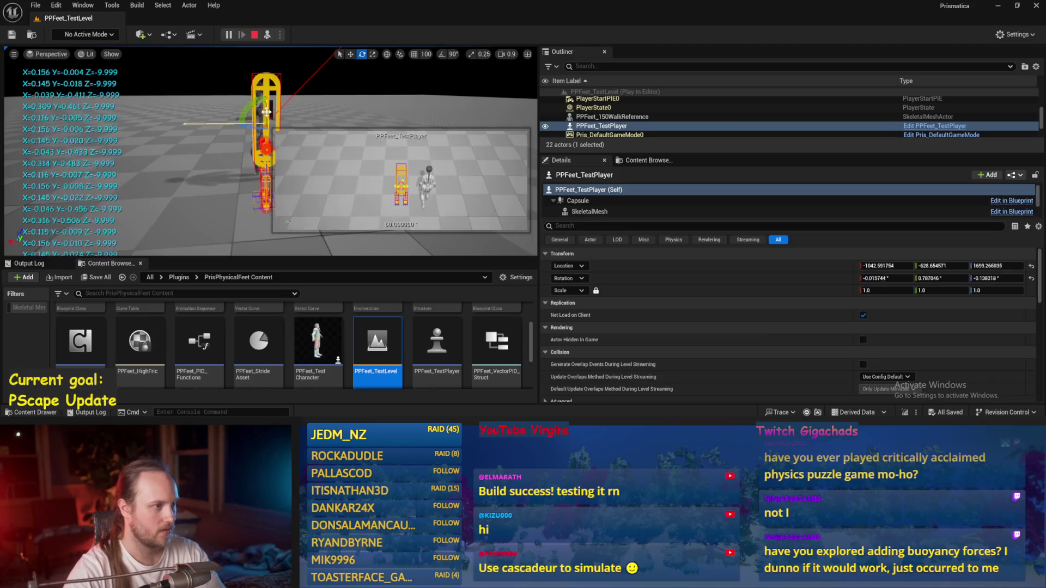
left_click_drag(238, 124, 218, 108)
left_click(158, 172)
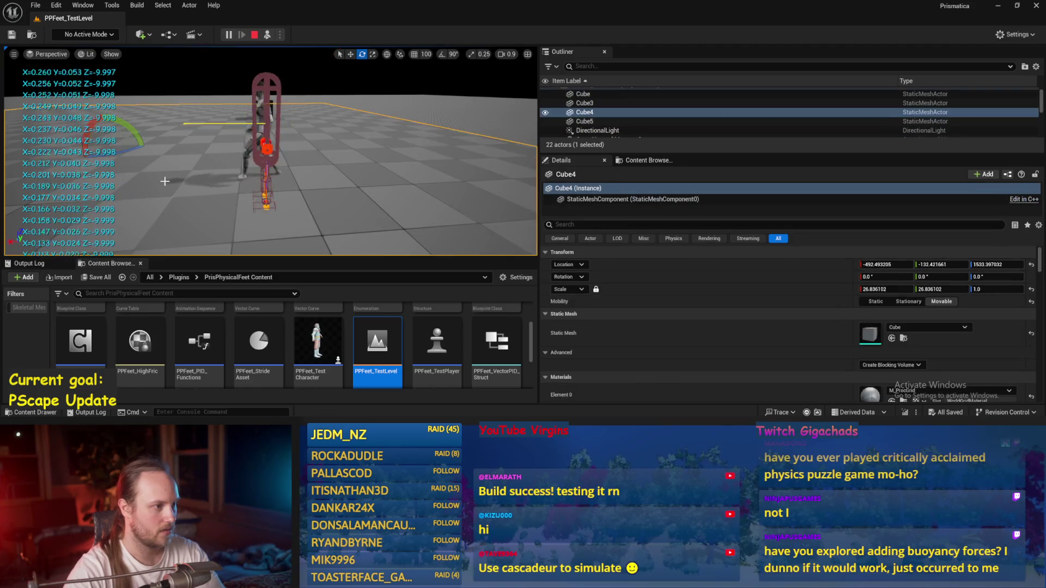
left_click(286, 115)
key("w")
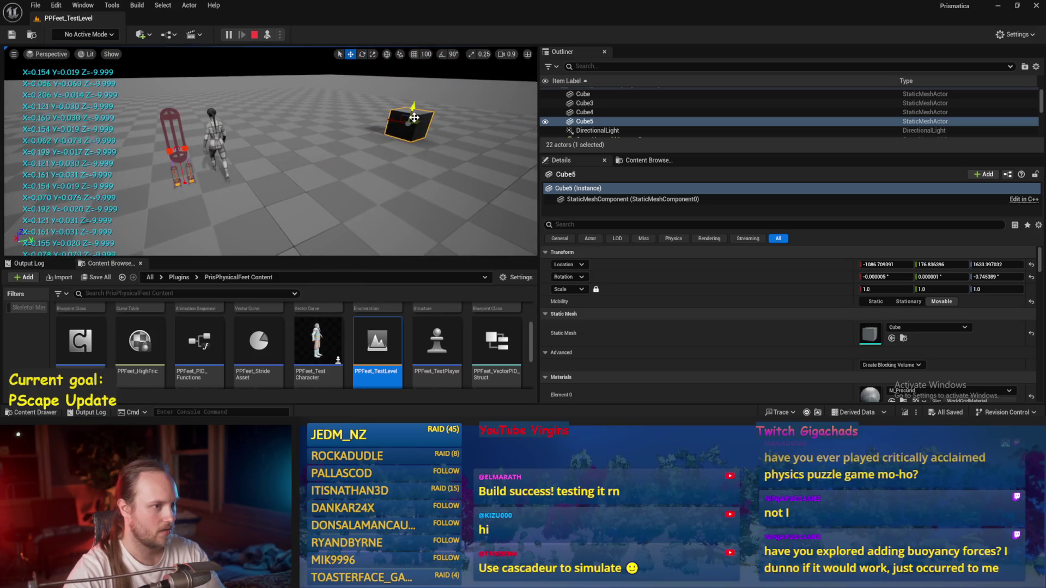
left_click_drag(345, 63, 244, 48)
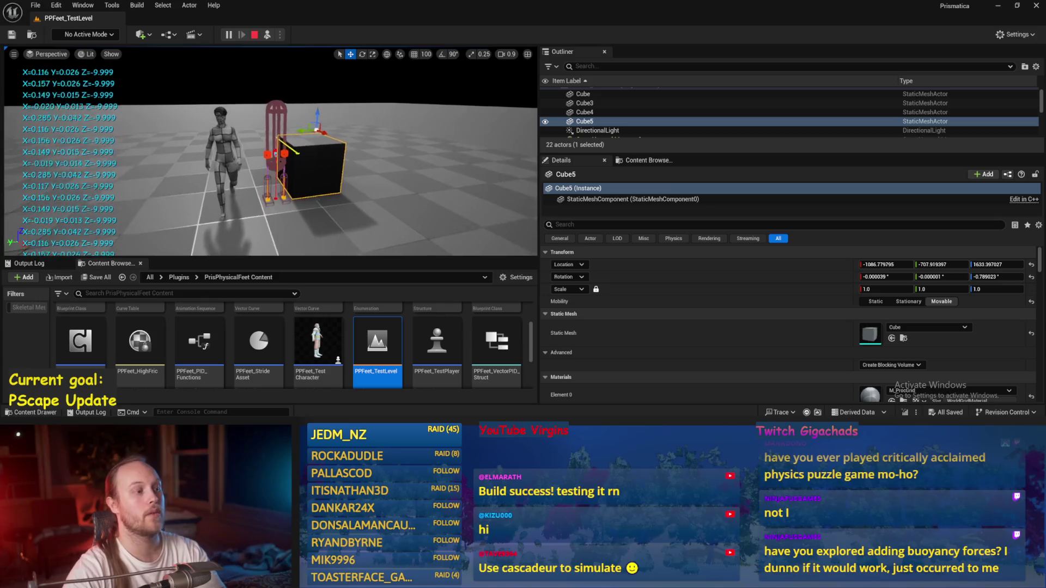
mouse_move(321, 137)
left_mouse_down()
mouse_move(295, 158)
mouse_move(344, 158)
left_mouse_up()
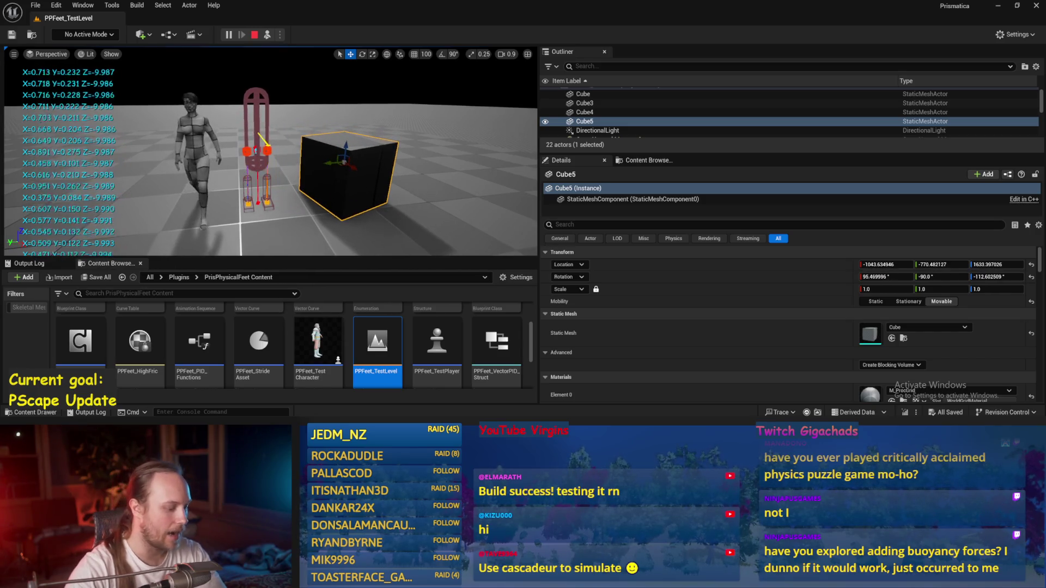
right_click(270, 106)
left_click(292, 159)
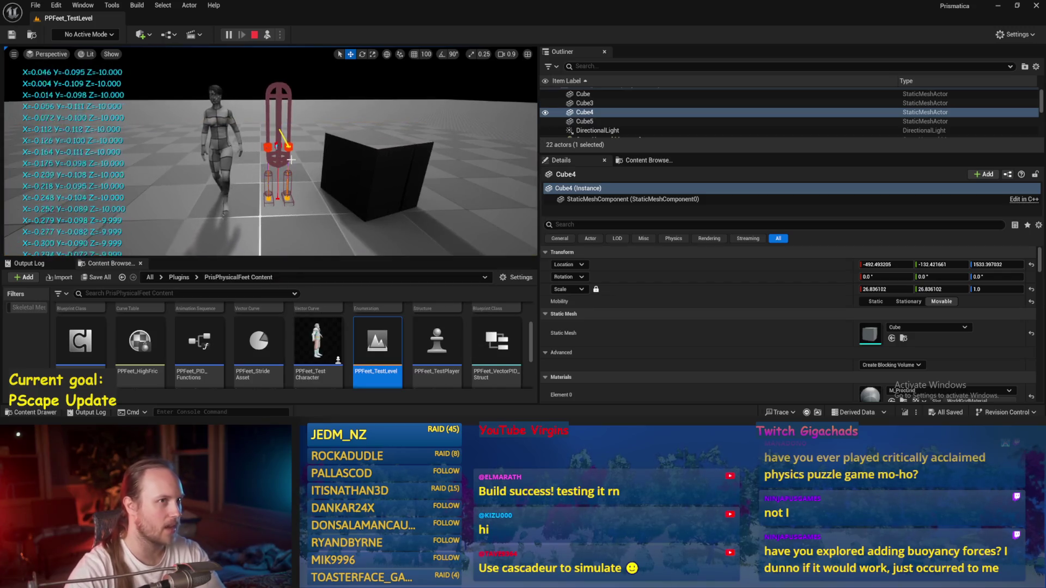
left_click(357, 176)
mouse_move(354, 167)
left_mouse_down()
mouse_move(315, 111)
mouse_move(299, 148)
mouse_move(305, 128)
mouse_move(351, 165)
left_mouse_up()
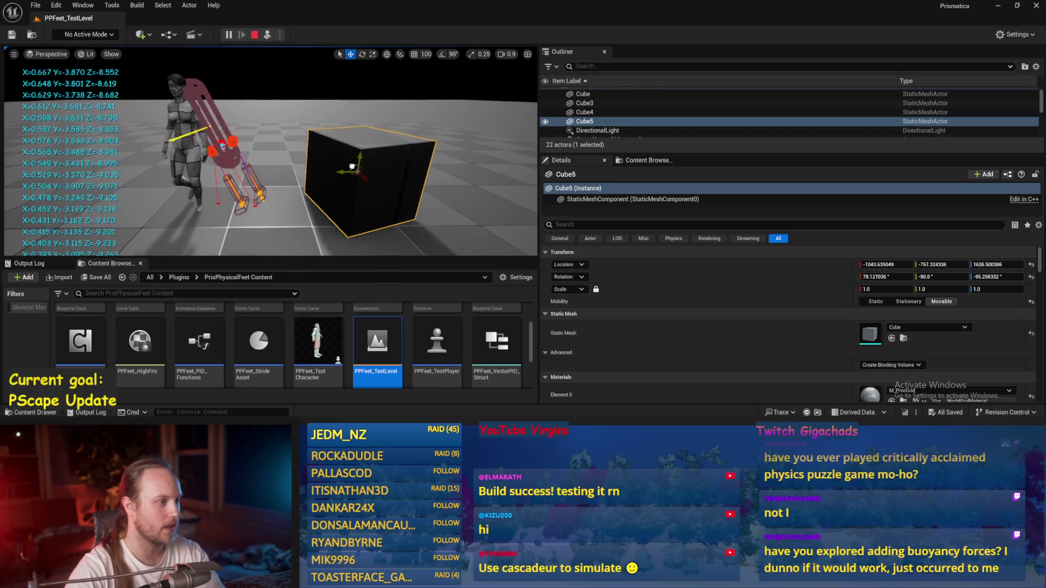
key("Escape")
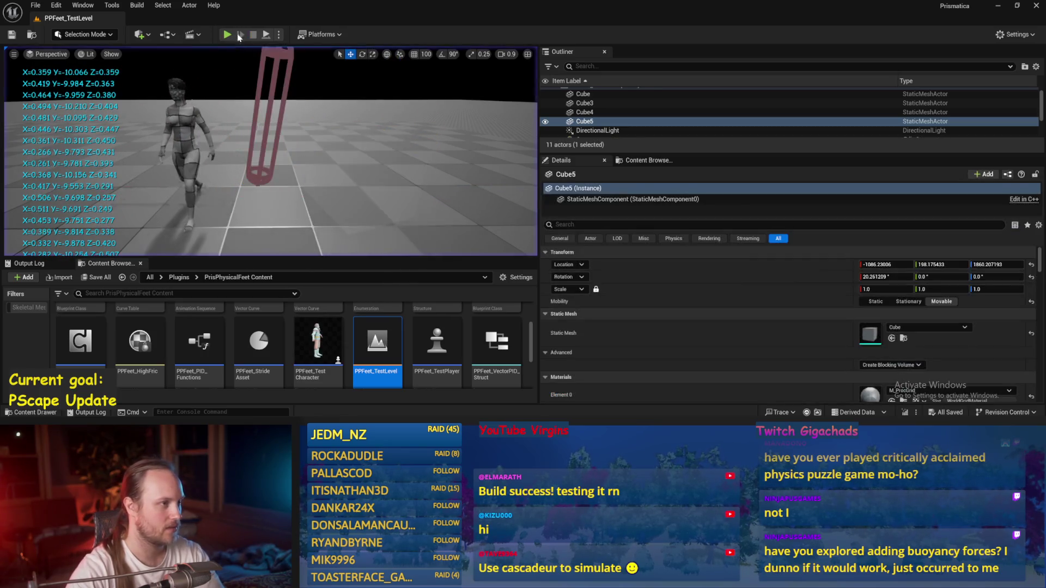
Slide Cube5 along Y near the character, duplicate it as Cube6, and save the level.
mouse_move(164, 127)
left_mouse_down()
mouse_move(234, 125)
mouse_move(371, 166)
mouse_move(387, 156)
mouse_move(384, 132)
left_mouse_up()
mouse_move(319, 123)
left_mouse_down()
mouse_move(233, 168)
mouse_move(262, 170)
mouse_move(251, 168)
left_mouse_up()
key("ctrl+s")
scroll(288, 159, "up", 4)
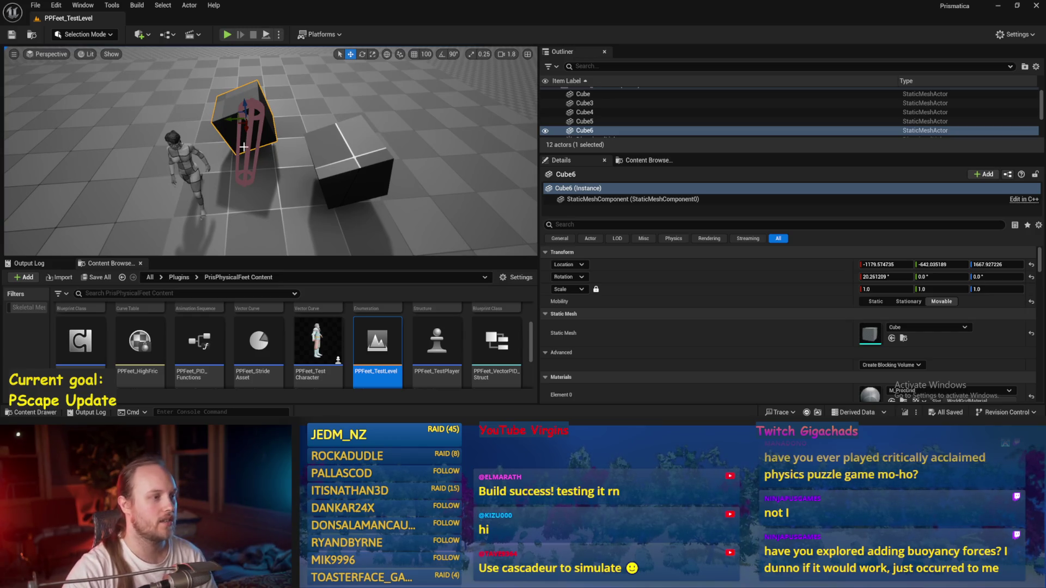
Reduce the test capsule's tilt from about -9 to -3 degrees, save, and play-test the level.
left_click(248, 147)
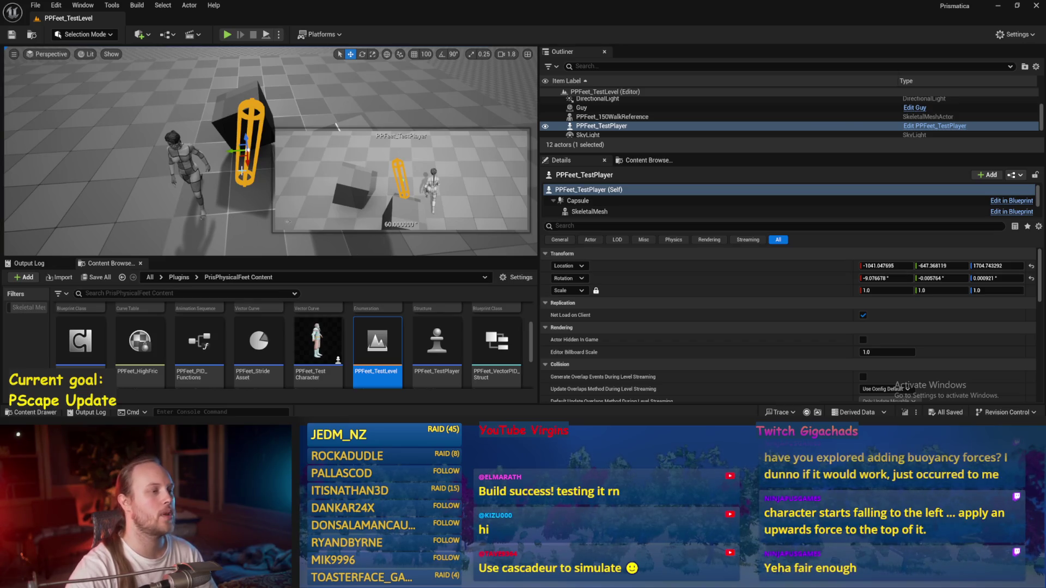
left_click(216, 163)
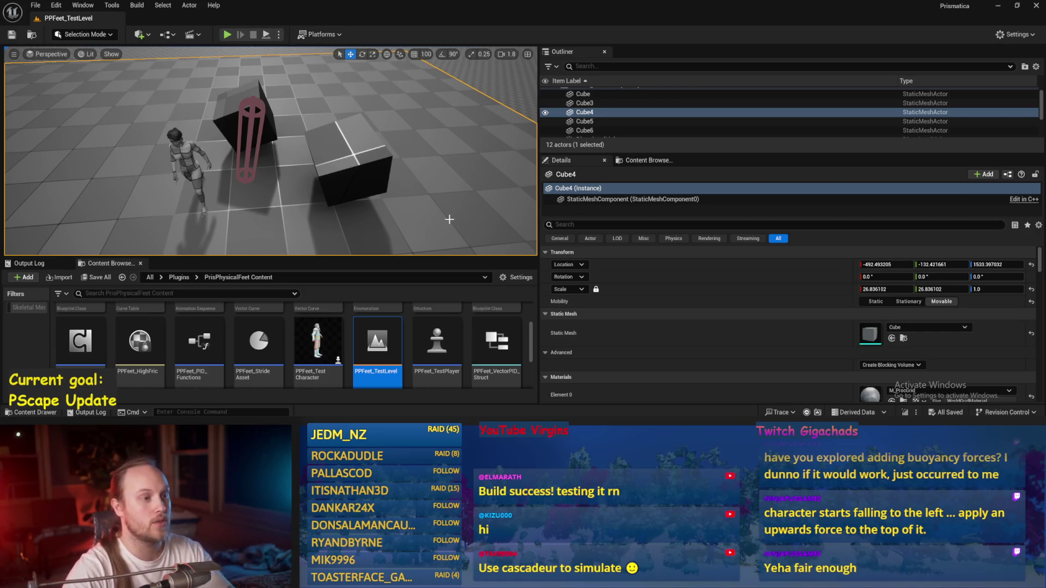
left_click_drag(441, 208, 289, 135)
scroll(318, 149, "down", 3)
left_click(289, 134)
key("e")
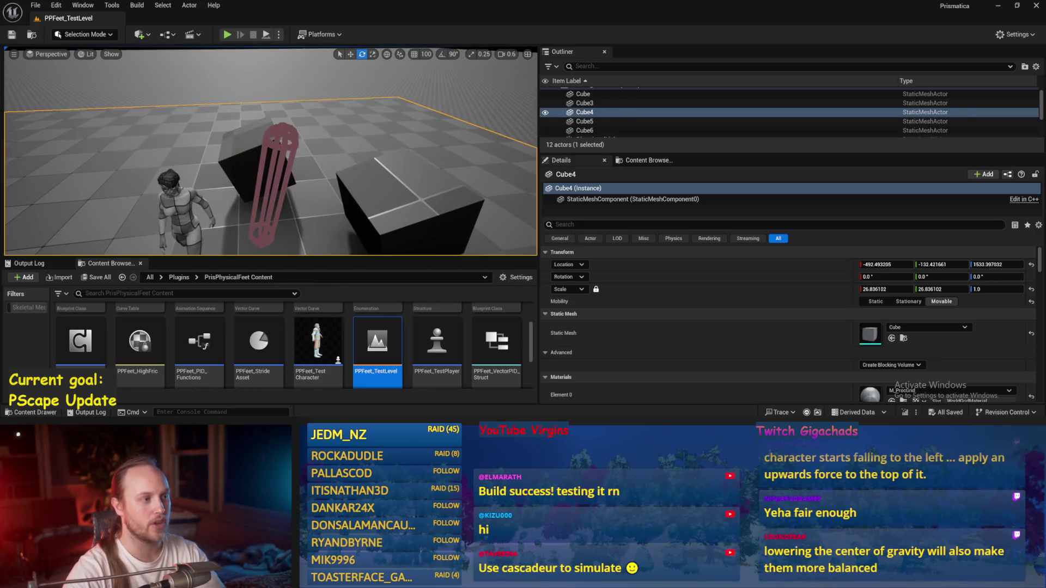
left_click_drag(257, 184, 261, 186)
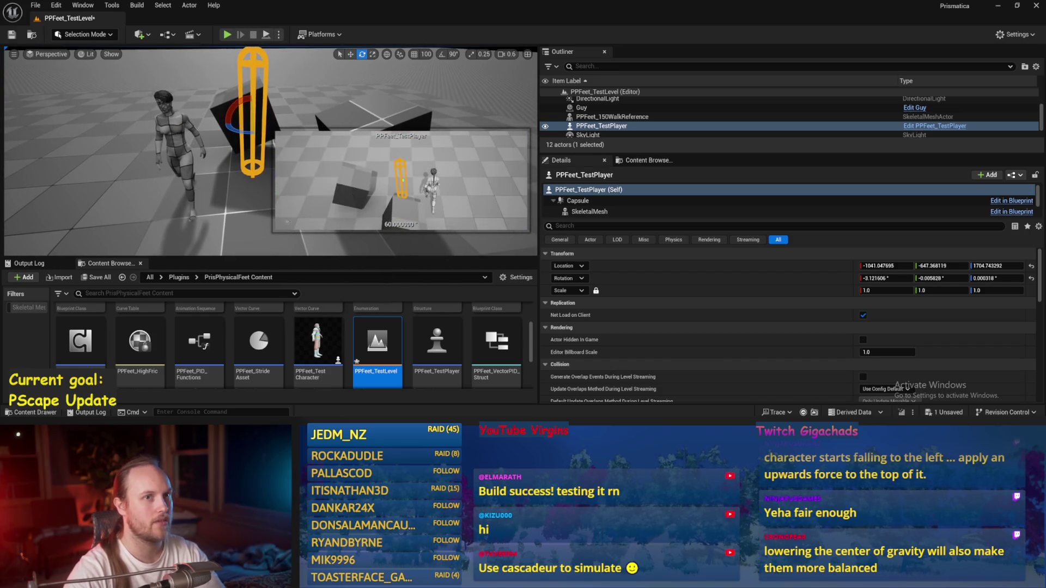
left_click(91, 202)
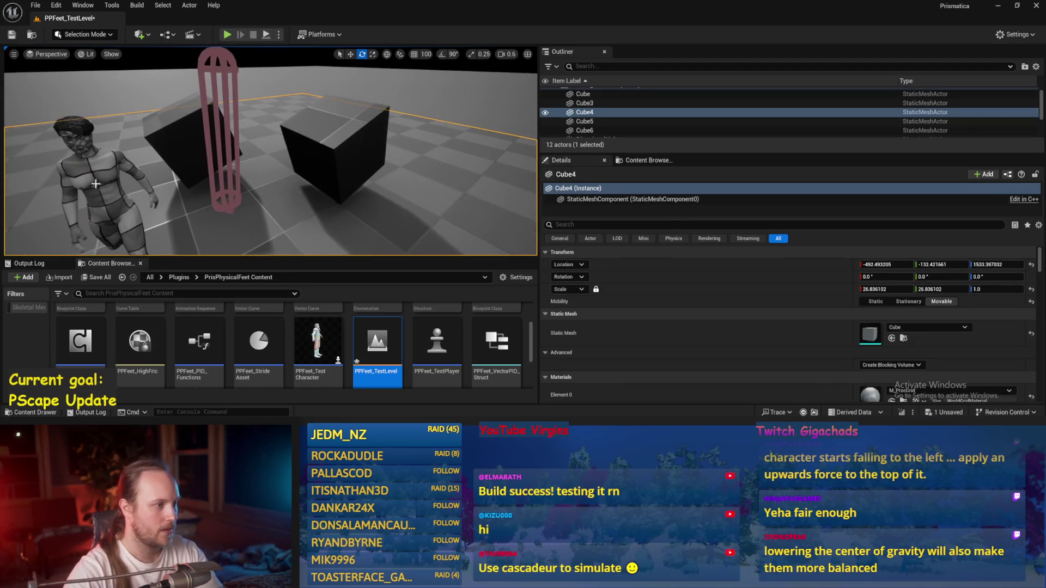
key("ctrl+s")
key("alt+p")
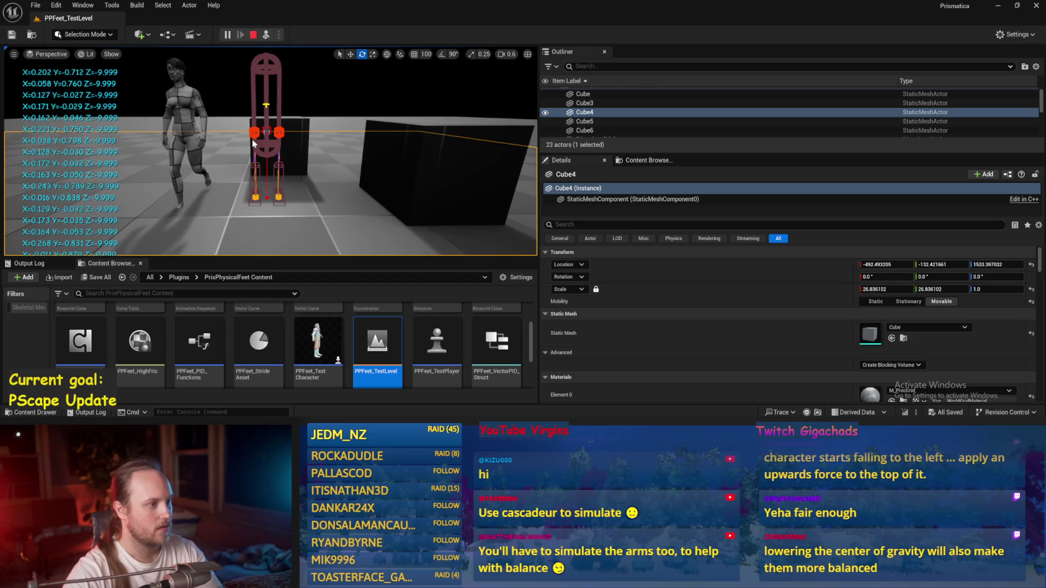
key("Escape")
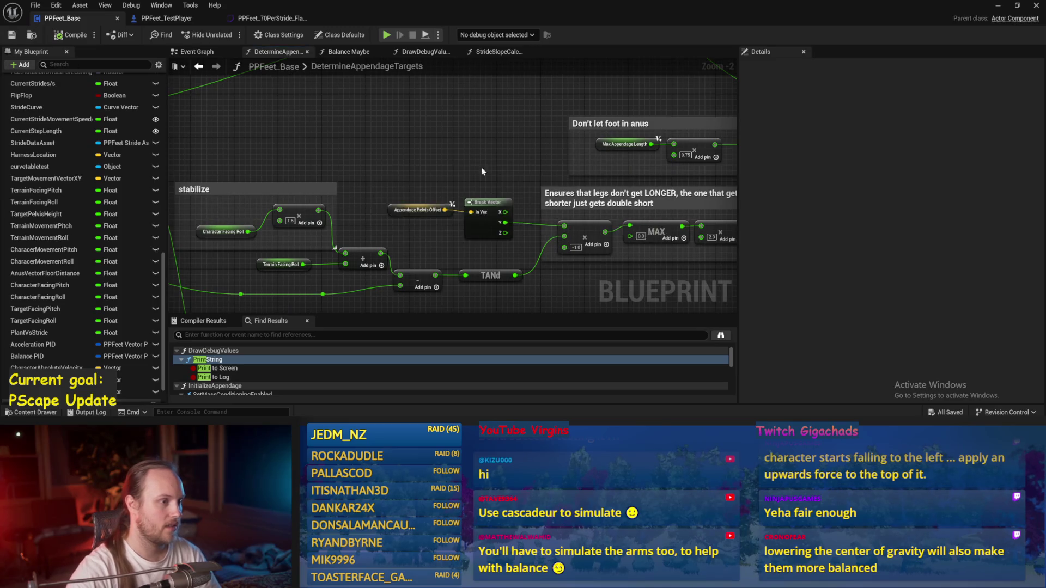
Nudge the add node and pull a connection off MIN while framing the leg-length comment.
scroll(397, 168, "down", 1)
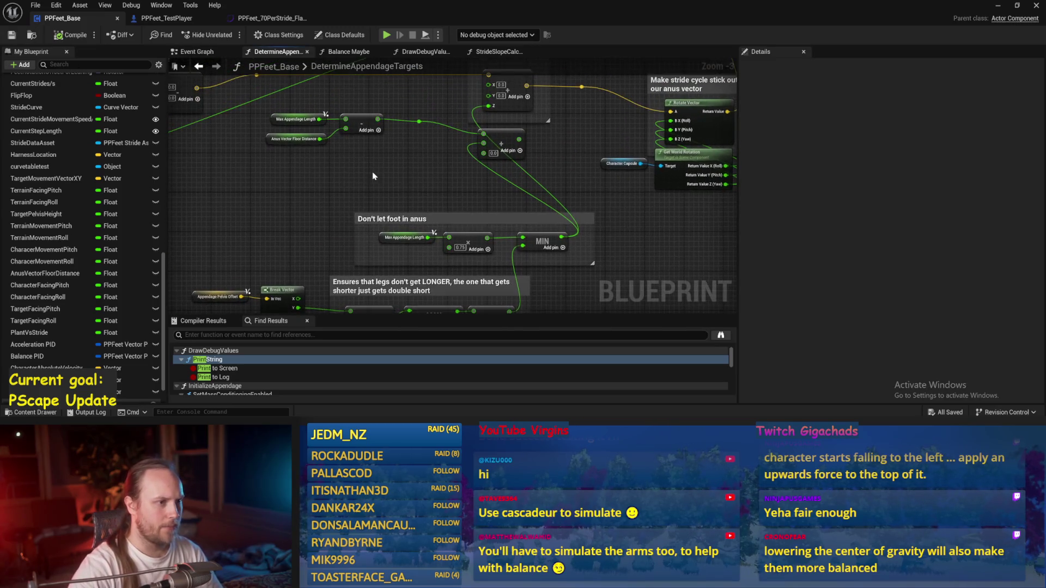
scroll(407, 205, "up", 1)
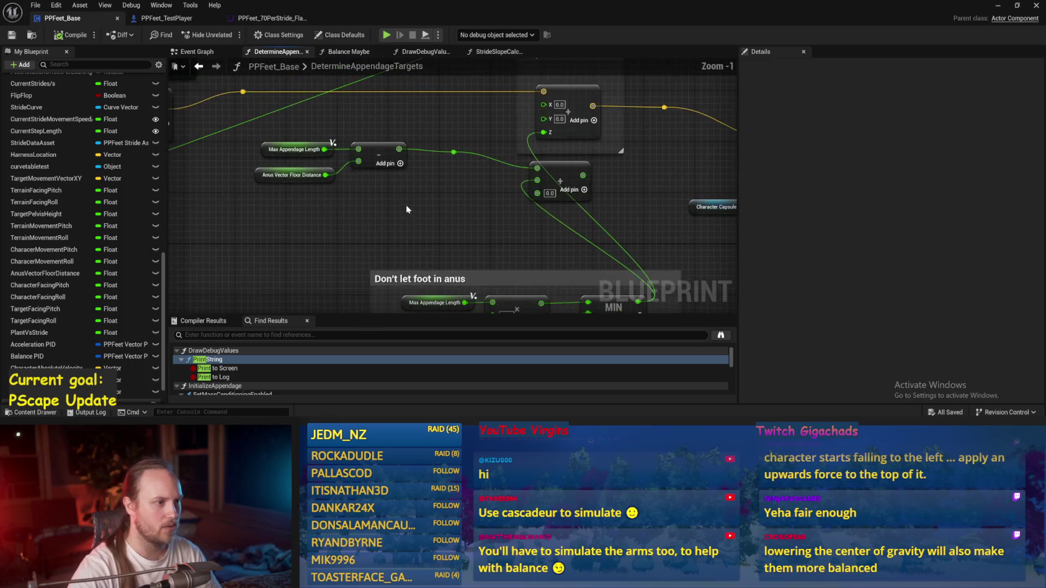
scroll(405, 223, "up", 1)
mouse_move(449, 209)
left_mouse_down()
mouse_move(327, 226)
mouse_move(397, 220)
mouse_move(406, 201)
left_mouse_up()
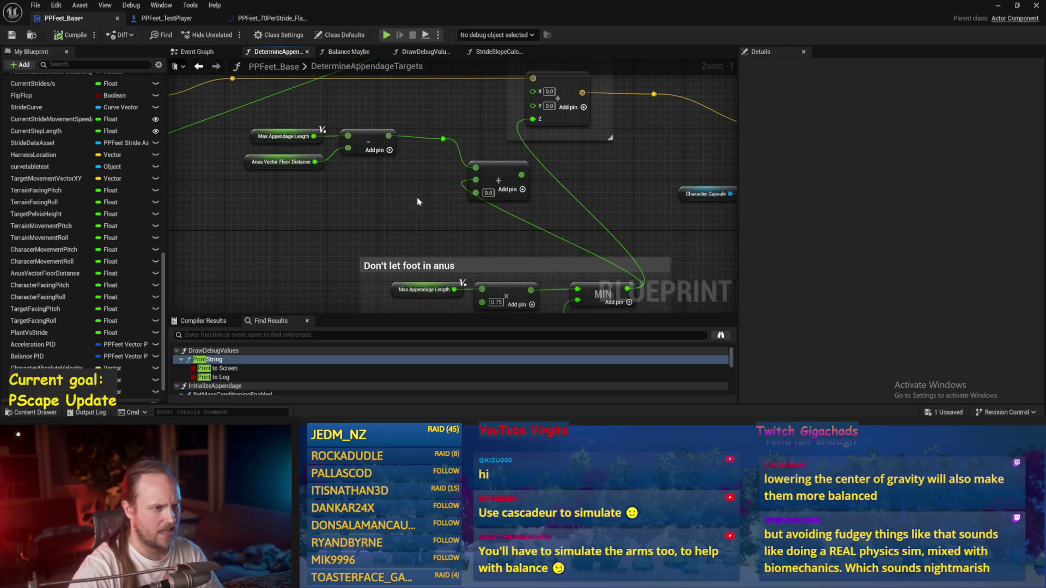
mouse_move(595, 211)
left_mouse_down()
mouse_move(581, 262)
mouse_move(554, 196)
left_mouse_up()
left_click_drag(434, 239, 394, 129)
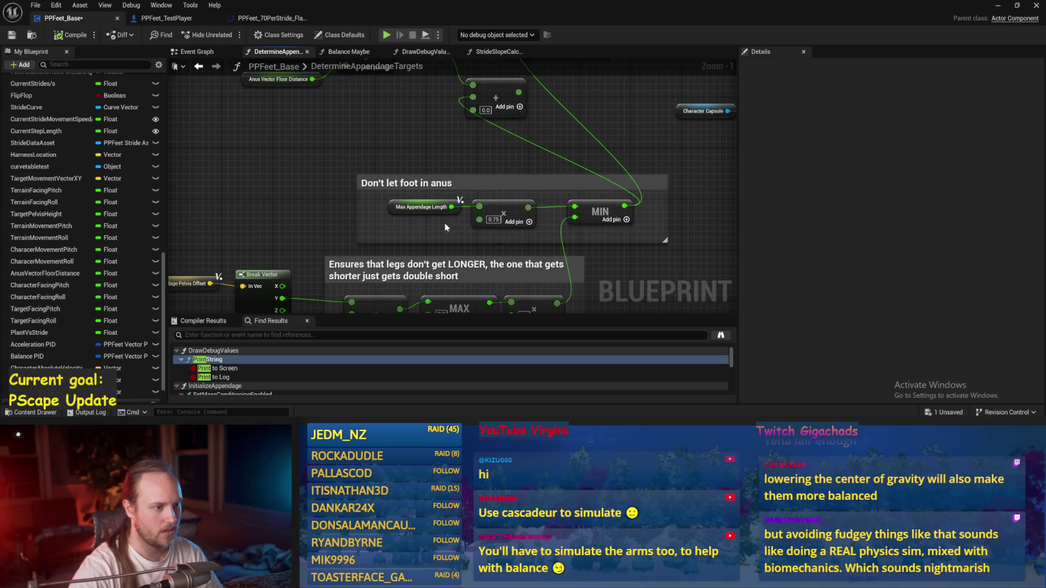
scroll(458, 229, "down", 1)
mouse_move(458, 229)
left_mouse_down()
mouse_move(461, 196)
mouse_move(527, 216)
mouse_move(522, 206)
left_mouse_up()
scroll(518, 213, "up", 2)
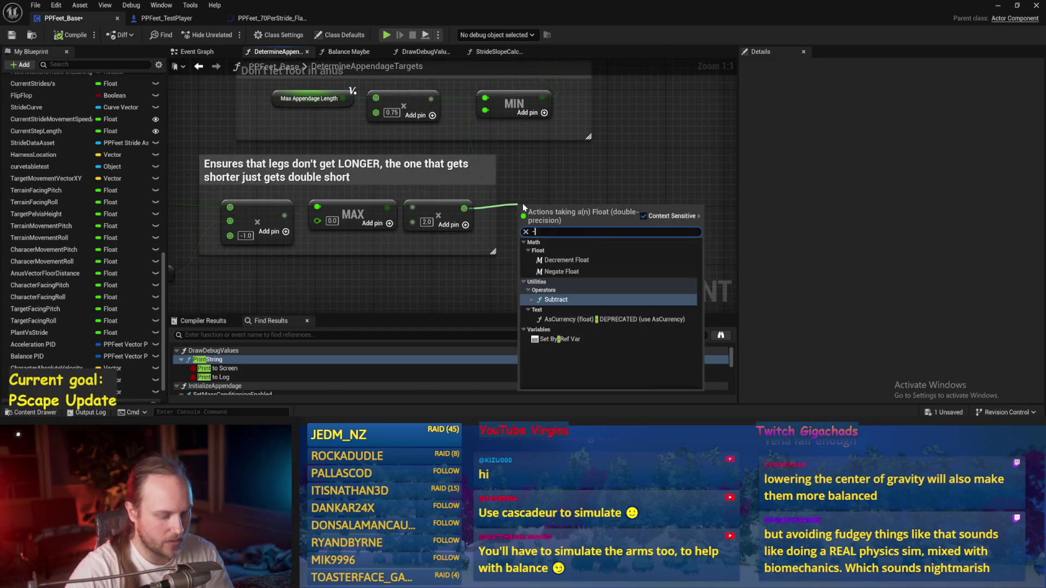
Add a subtract-30 node after the ×2.0 multiply, wire it into MIN, compile and save.
type("-")
key("Return")
left_click(533, 222)
type("30")
key("Return")
mouse_move(577, 208)
left_mouse_down()
mouse_move(545, 119)
mouse_move(484, 110)
left_mouse_up()
left_click(58, 35)
left_click(12, 35)
Play-test the level, then change the subtract constant to -30.0, compile, save and minimise the Blueprint.
left_click(998, 6)
left_click(234, 35)
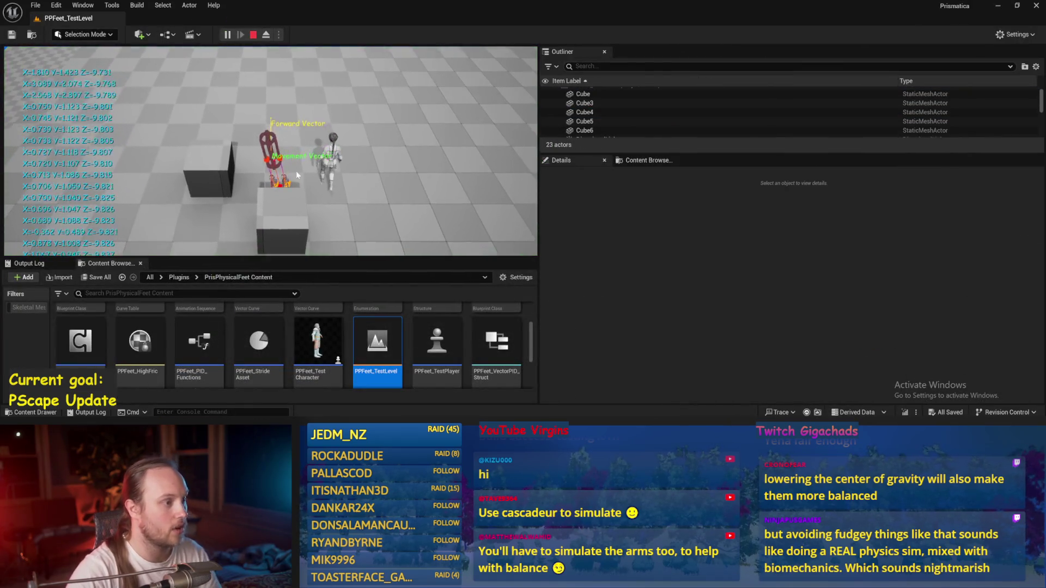
key("Escape")
key("alt+Tab")
left_click(539, 222)
type("-30")
key("Return")
left_click(80, 40)
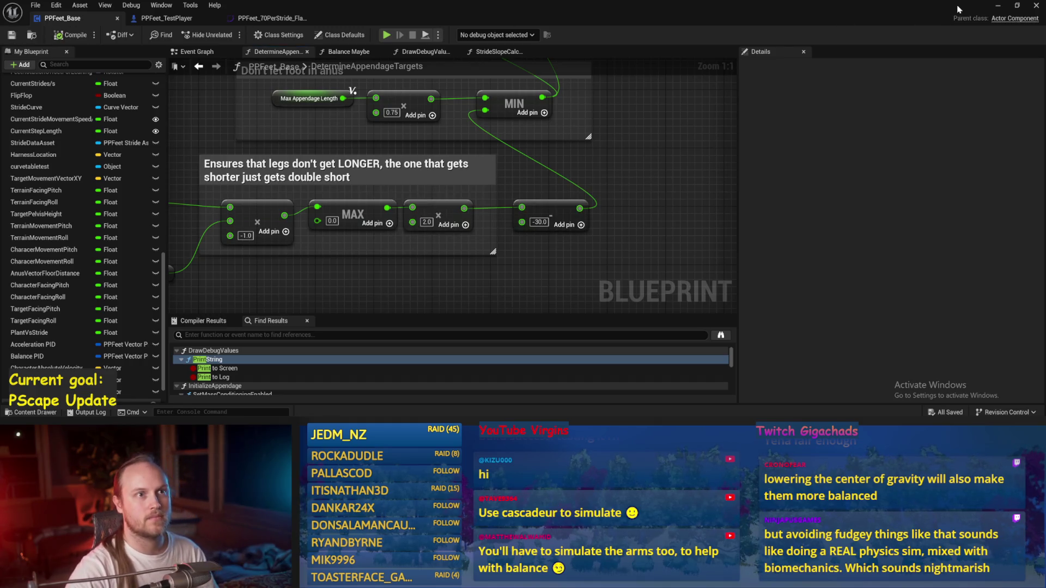
left_click(998, 5)
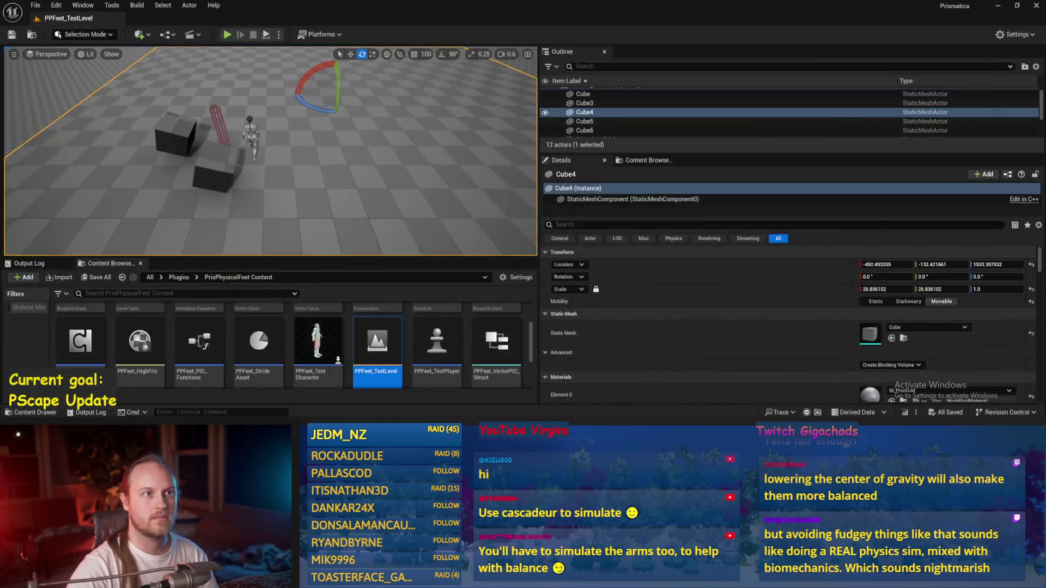
Frame the test capsule among the cubes in immersive view, save the level and simulate it.
left_click_drag(388, 125, 264, 117)
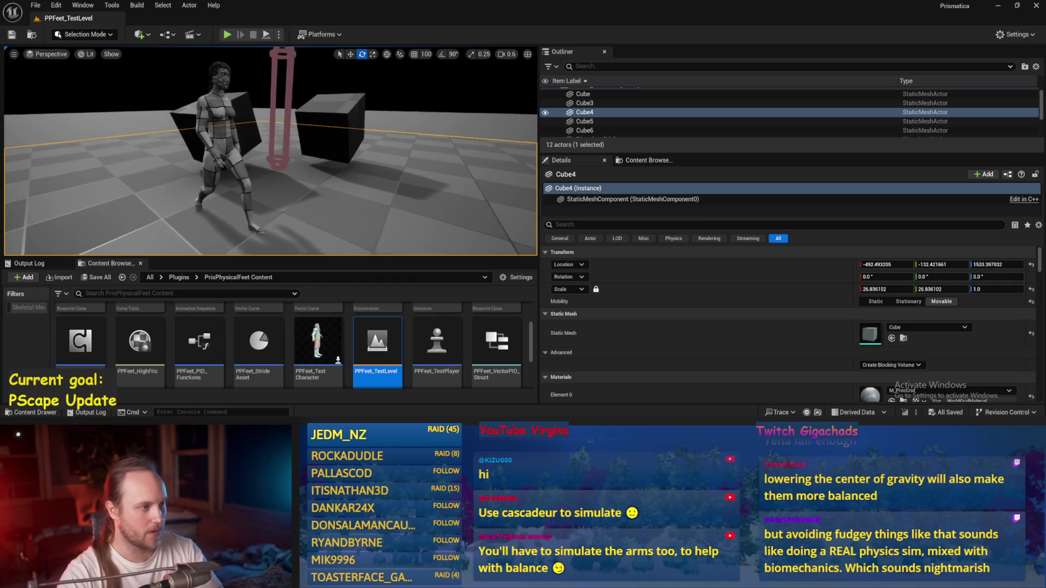
key("F11")
key("w")
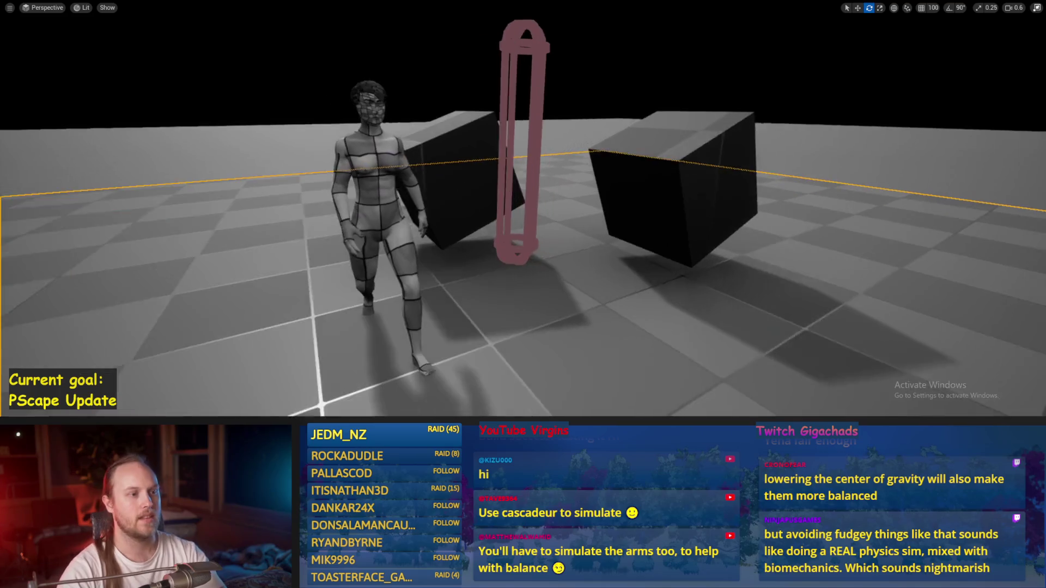
left_click(490, 148)
left_click_drag(492, 149, 545, 163)
key("ctrl+s")
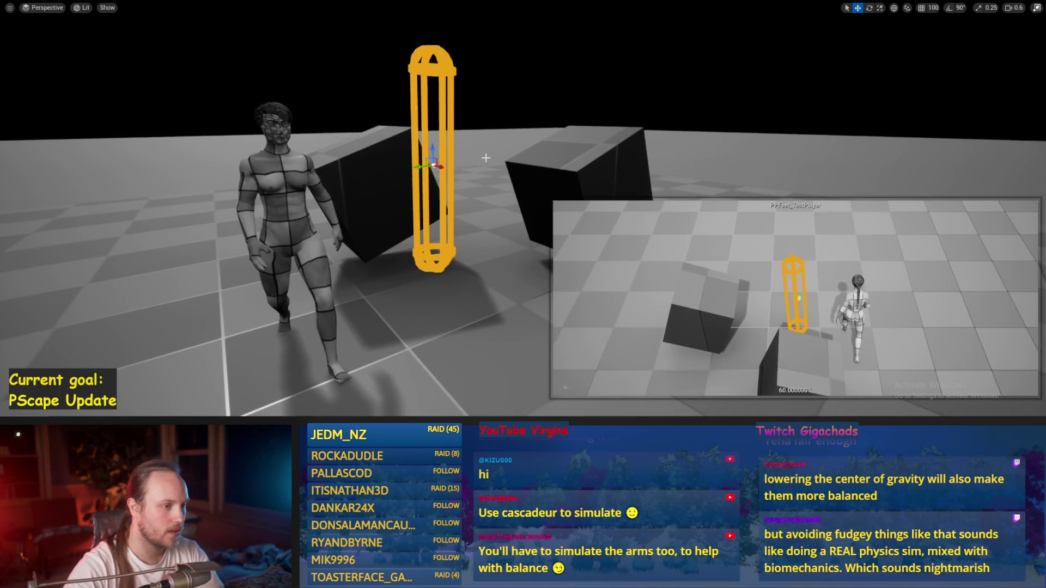
key("alt+s")
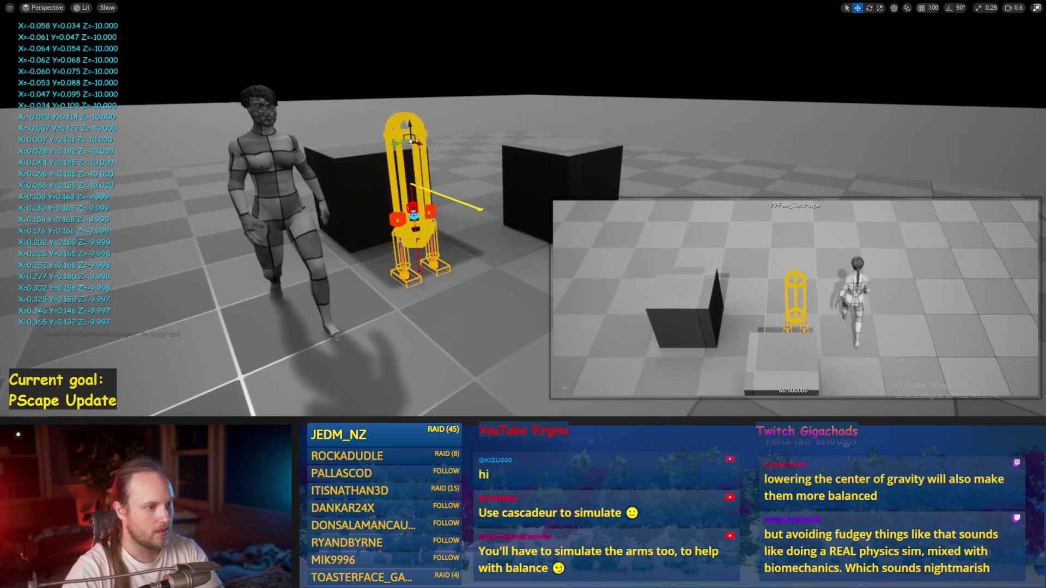
key("Escape")
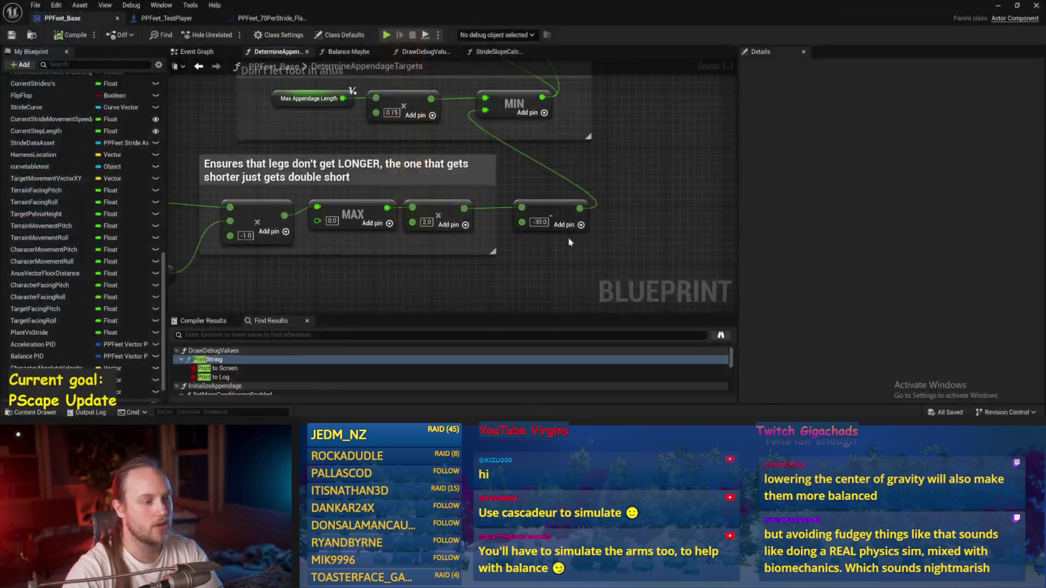
left_click(561, 269)
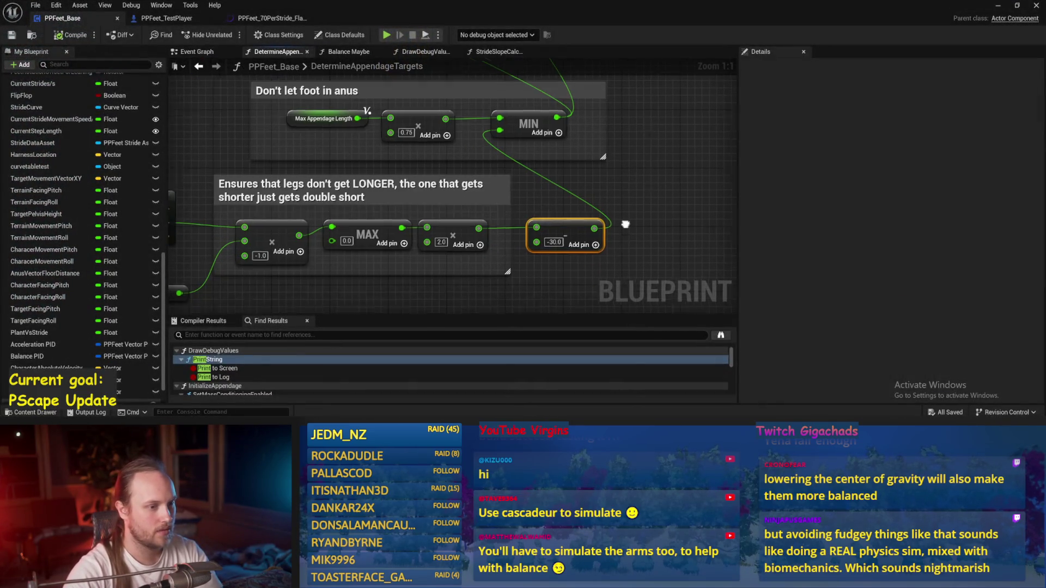
Promote the -30.0 input to a variable named AppendageCrouchOffset, then compile and save.
right_click(481, 172)
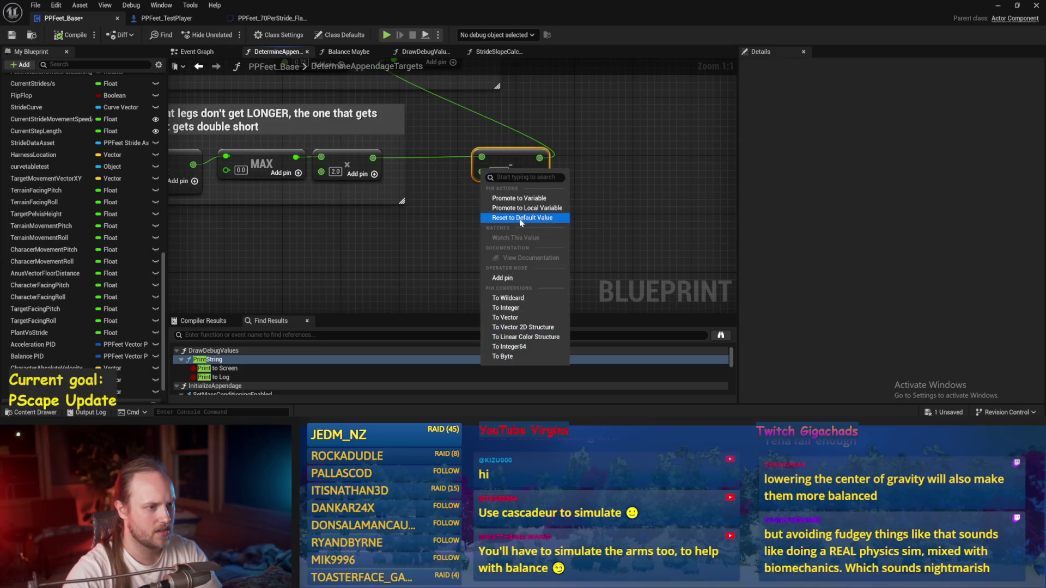
left_click(517, 208)
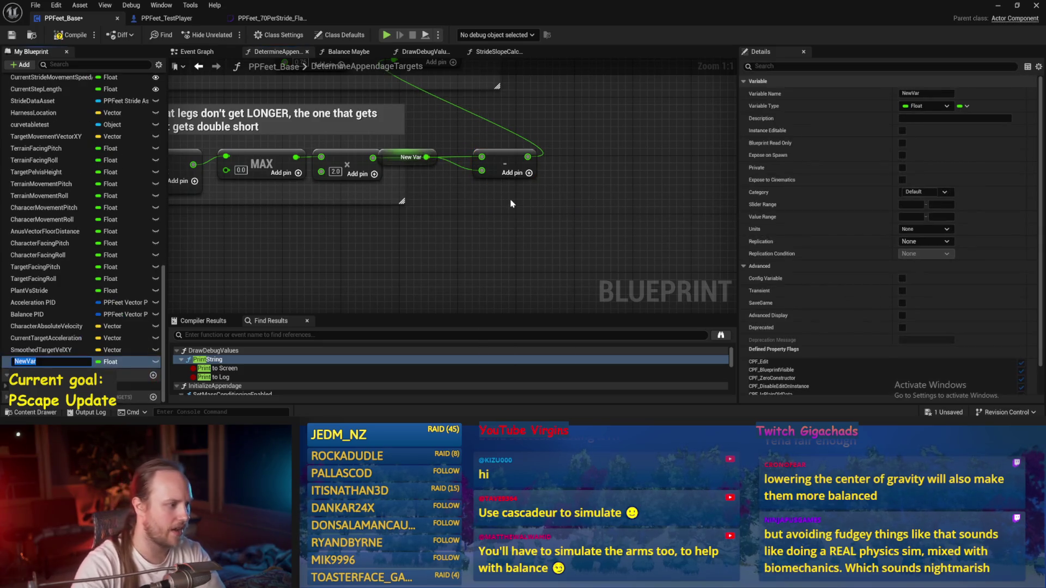
type("C")
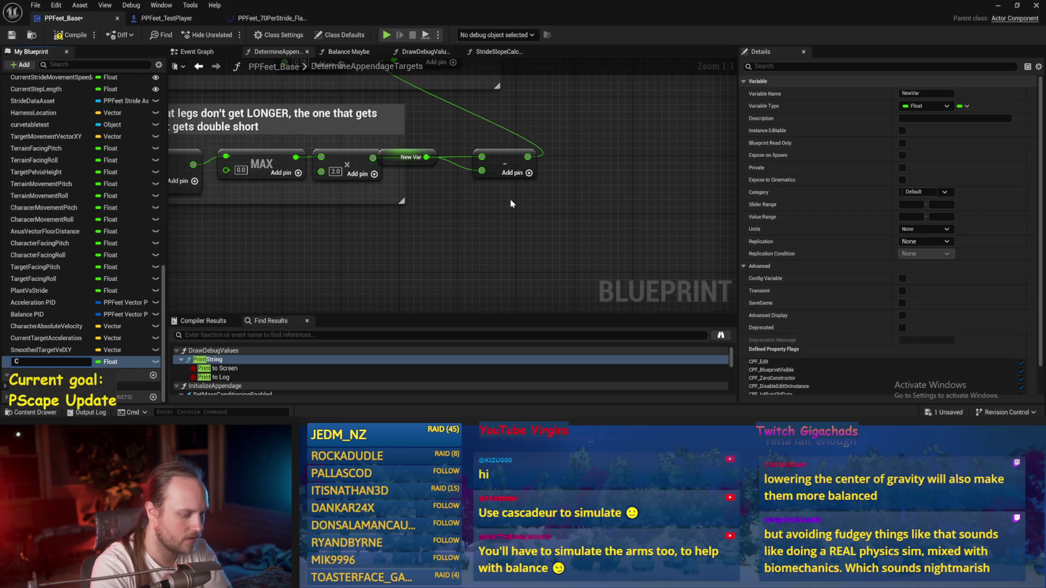
key("BackSpace")
type("AppendageCrouchOffs")
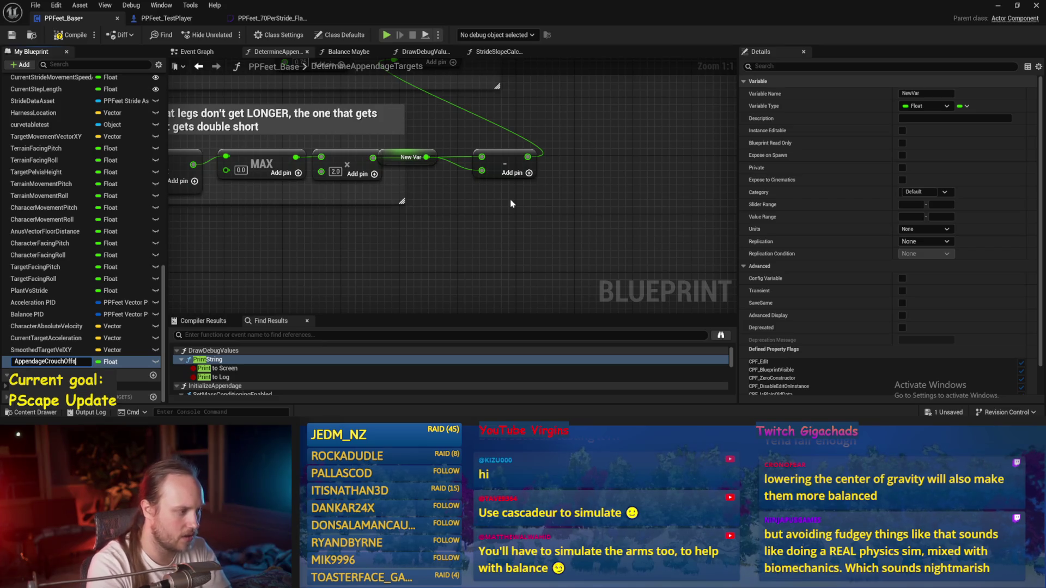
type("et")
key("Return")
mouse_move(511, 204)
left_mouse_down()
mouse_move(381, 149)
mouse_move(462, 186)
mouse_move(446, 230)
left_mouse_up()
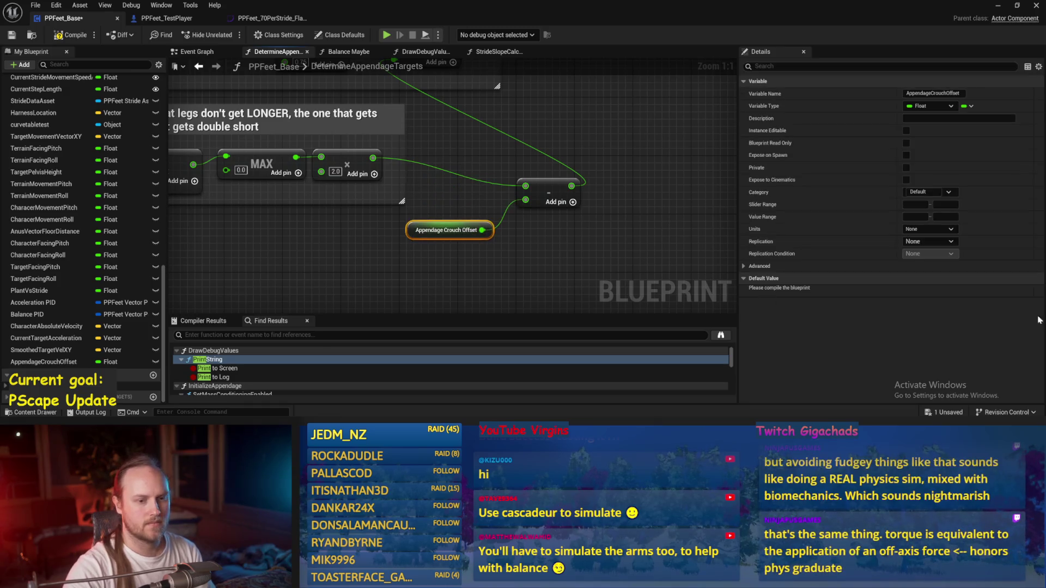
left_click(12, 35)
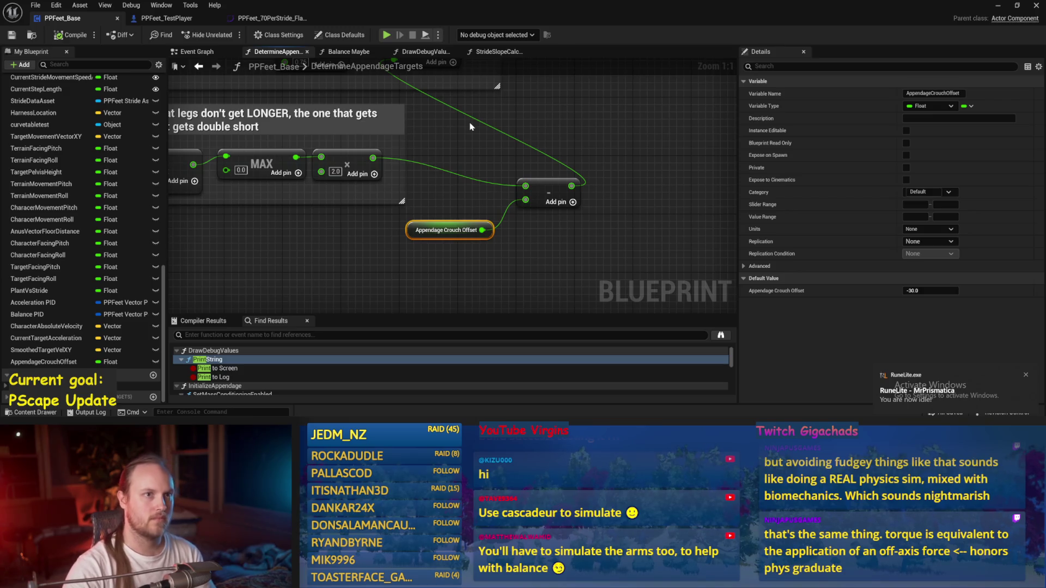
Check Appendage Crouch Offset's default, straighten the subtract node's wire to MIN, and save.
left_click(468, 194)
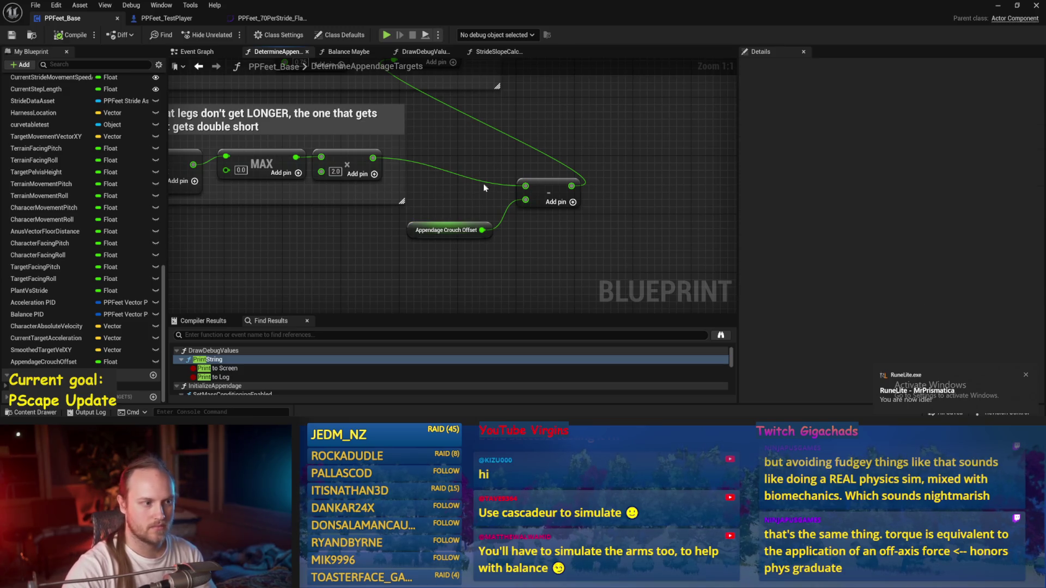
left_click(472, 230)
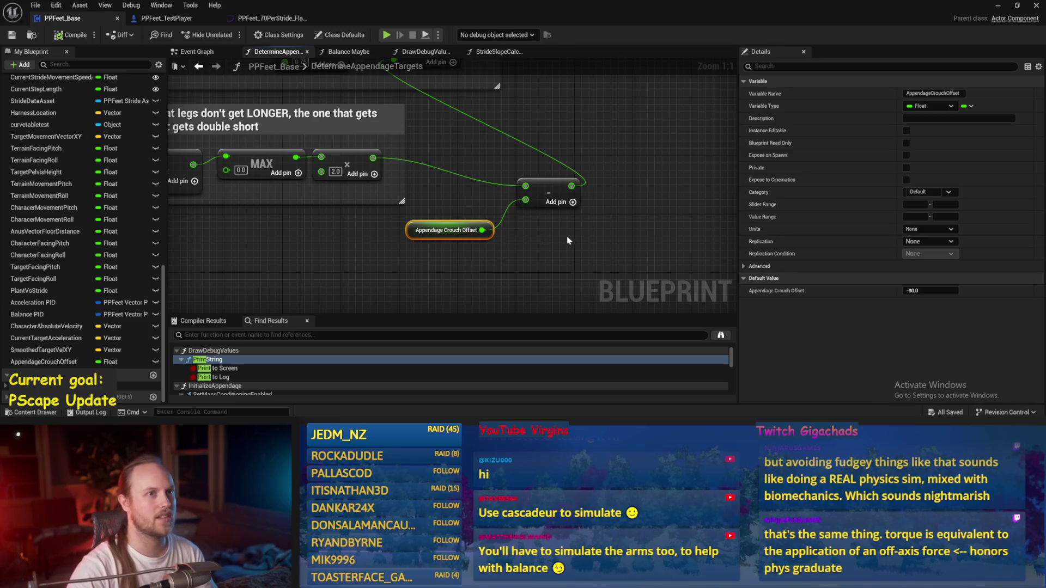
left_click_drag(568, 240, 506, 244)
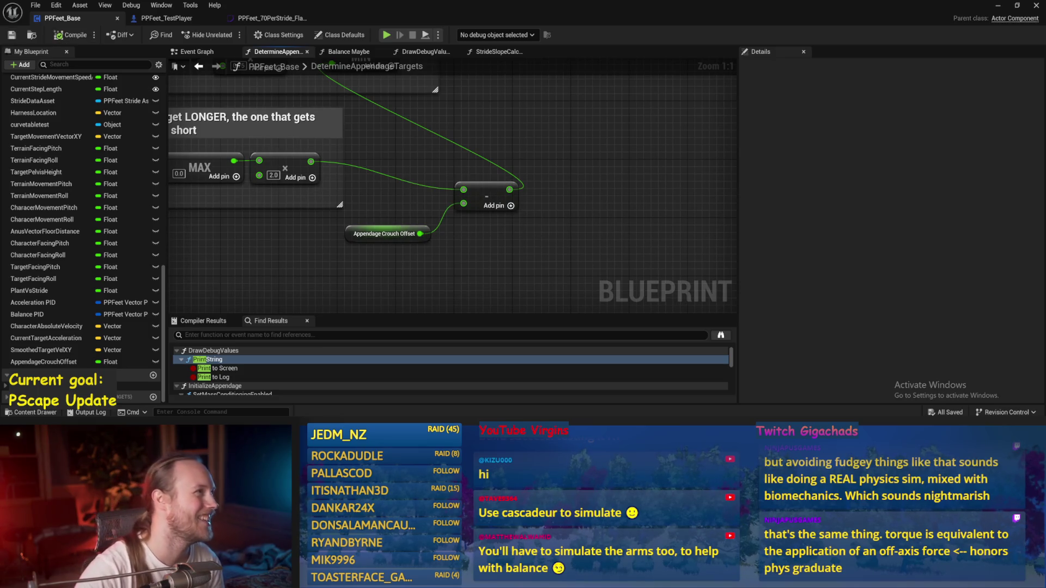
left_click_drag(513, 198, 534, 252)
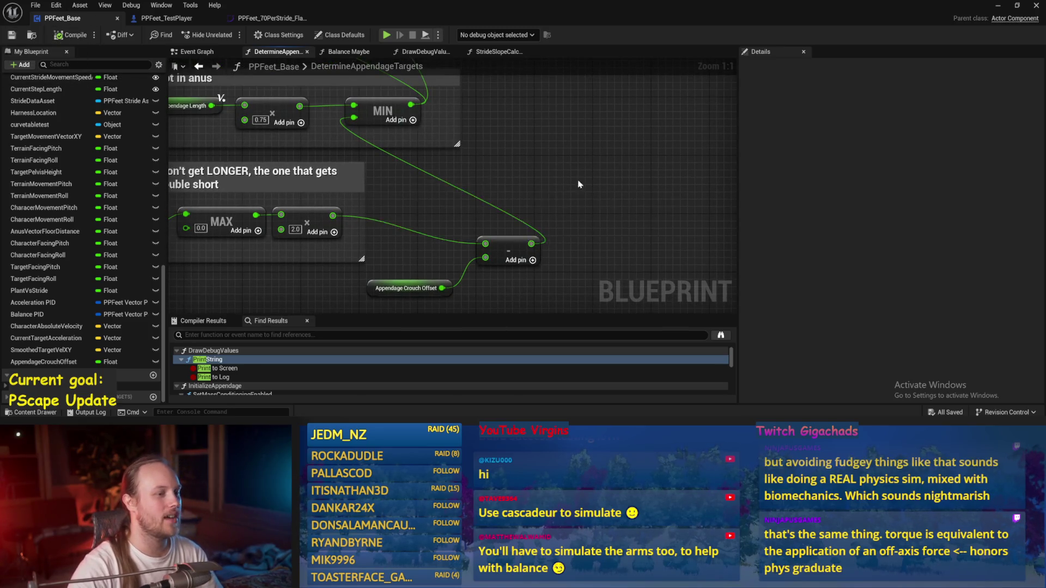
scroll(573, 123, "down", 2)
left_click_drag(516, 171, 530, 157)
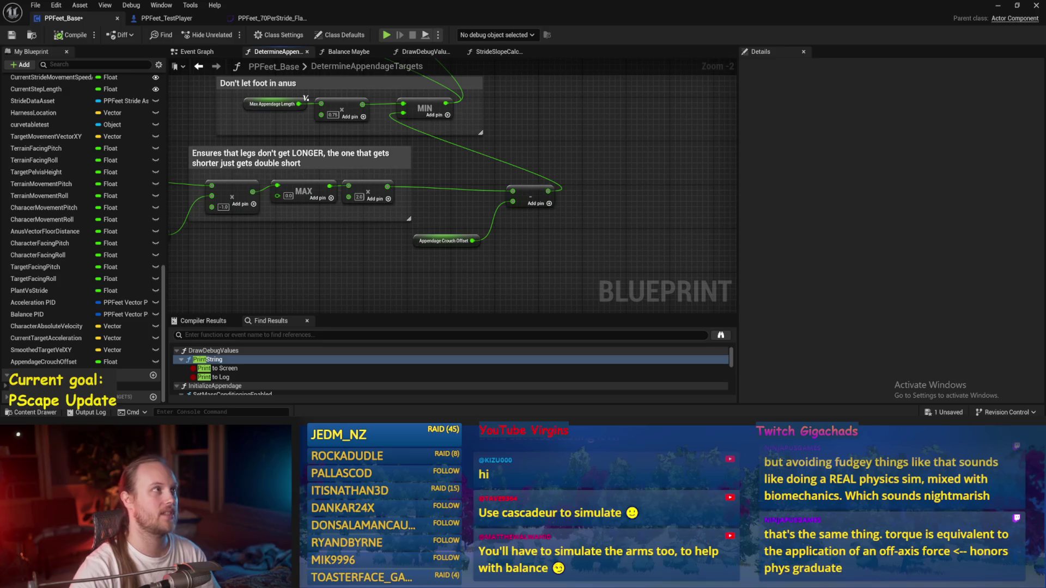
left_click_drag(381, 218, 375, 224)
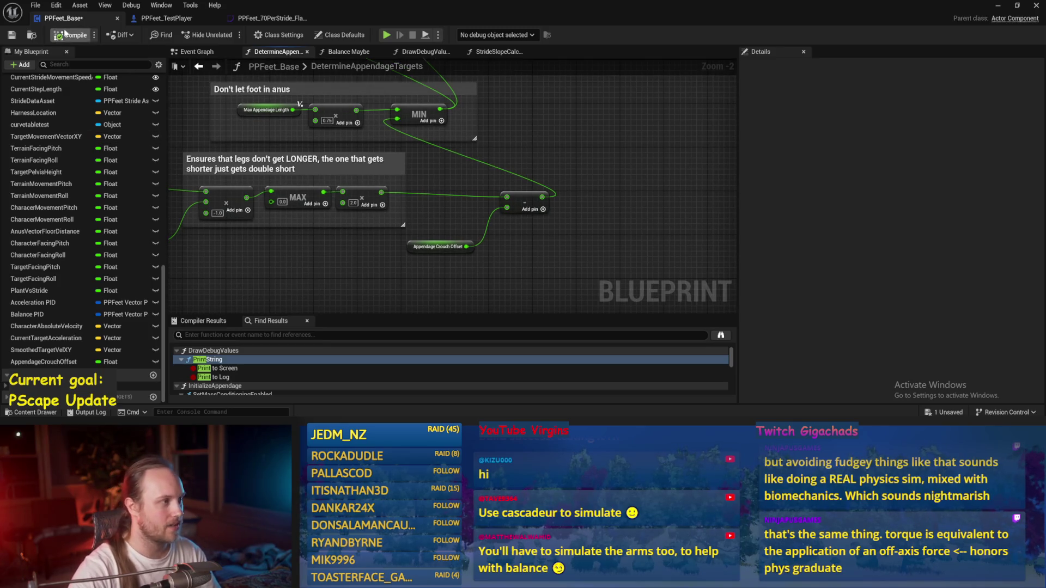
left_click(11, 35)
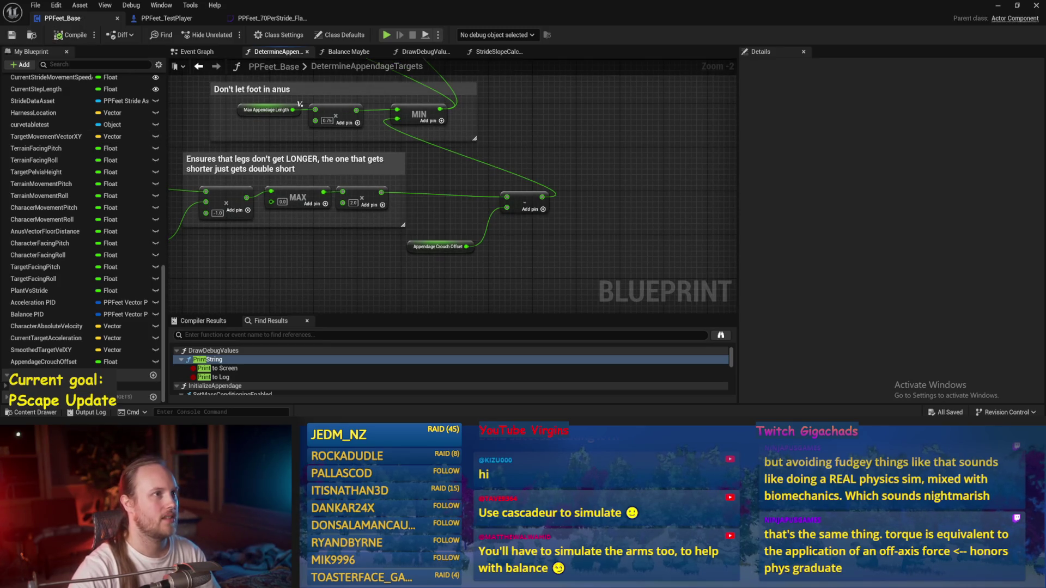
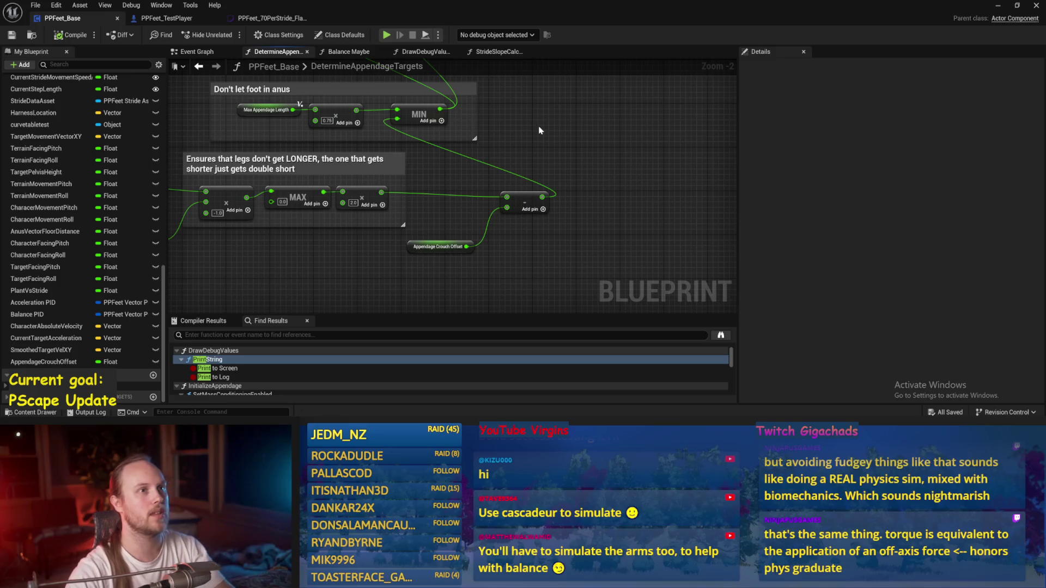
Look over the DetermineAppendageTargets nodes and select the Appendage Crouch Offset node.
left_click_drag(538, 156, 546, 179)
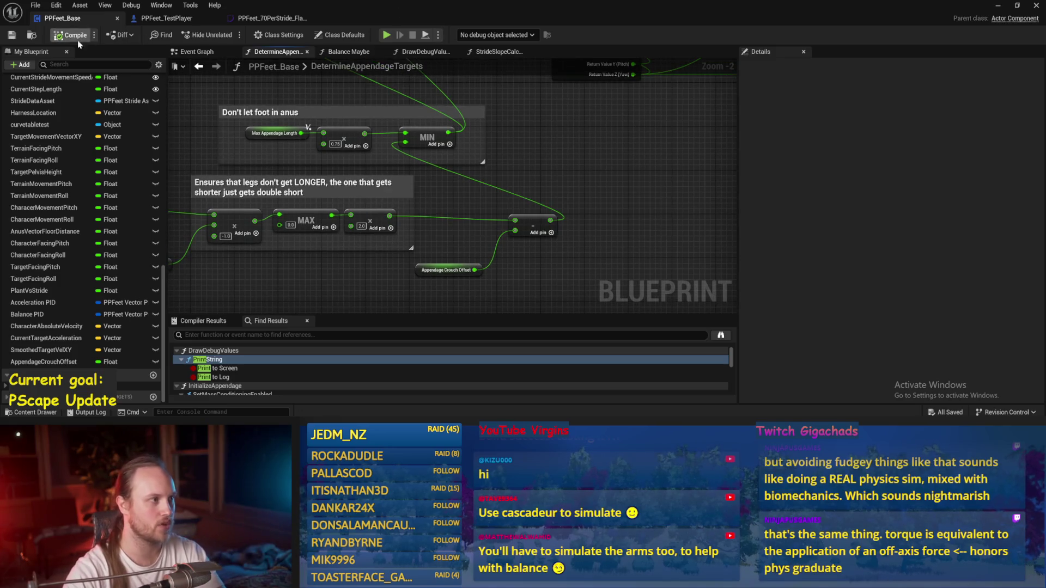
mouse_move(511, 143)
left_mouse_down()
mouse_move(544, 198)
mouse_move(514, 181)
mouse_move(588, 193)
mouse_move(517, 169)
mouse_move(467, 212)
mouse_move(539, 224)
mouse_move(469, 244)
left_mouse_up()
mouse_move(663, 206)
left_mouse_down()
mouse_move(511, 183)
mouse_move(670, 217)
mouse_move(717, 96)
left_mouse_up()
mouse_move(602, 229)
left_mouse_down()
mouse_move(658, 147)
mouse_move(614, 187)
mouse_move(552, 208)
mouse_move(612, 257)
mouse_move(533, 169)
mouse_move(534, 180)
left_mouse_up()
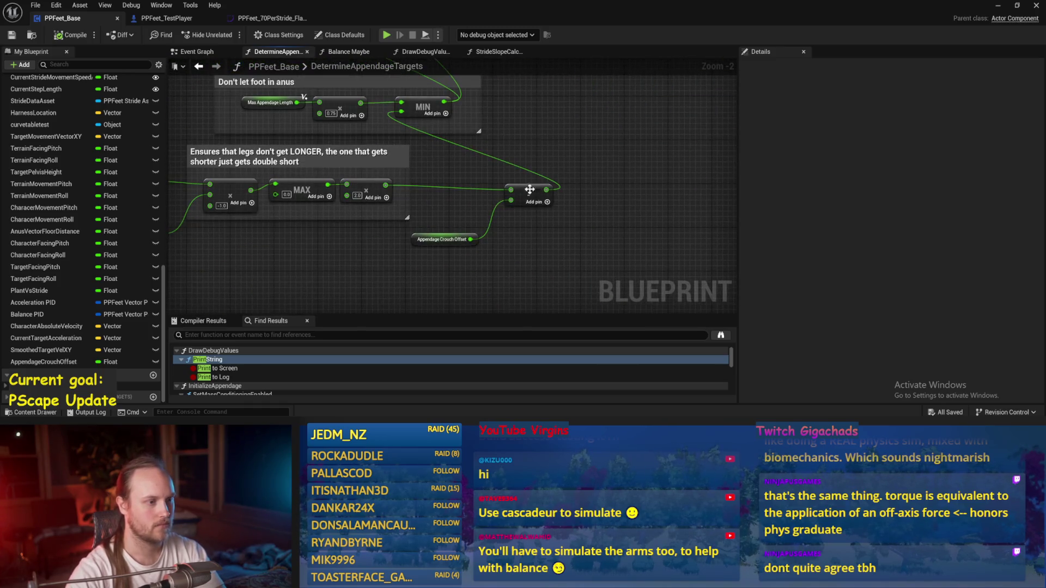
left_click(444, 239)
left_click_drag(452, 238, 472, 281)
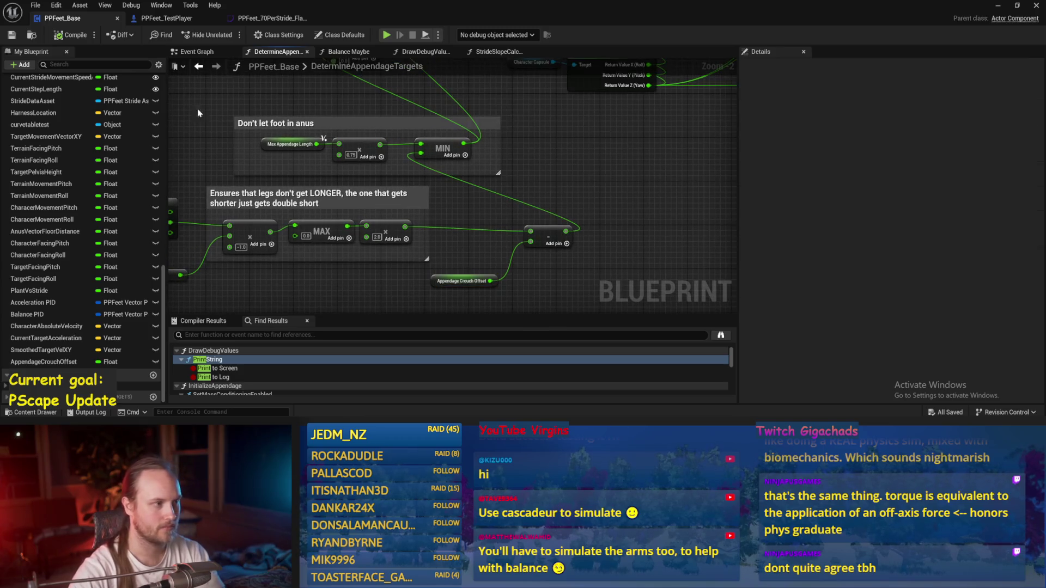
Switch to the Event Graph and centre on Start Walkin and Calc Centre Of Gravy.
left_click(196, 51)
scroll(398, 173, "down", 3)
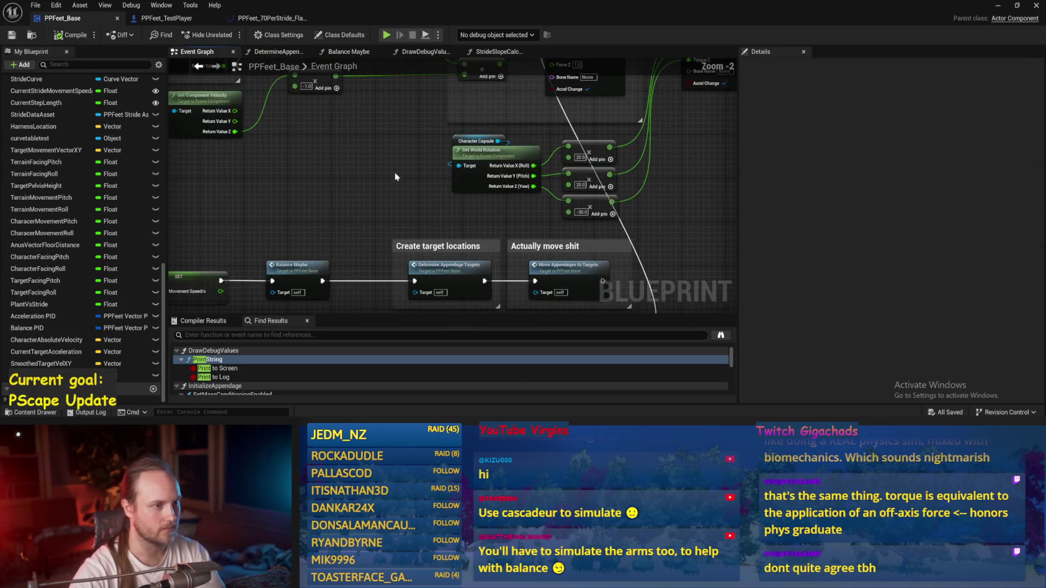
scroll(487, 177, "up", 3)
mouse_move(419, 152)
left_mouse_down()
mouse_move(440, 106)
mouse_move(431, 111)
left_mouse_up()
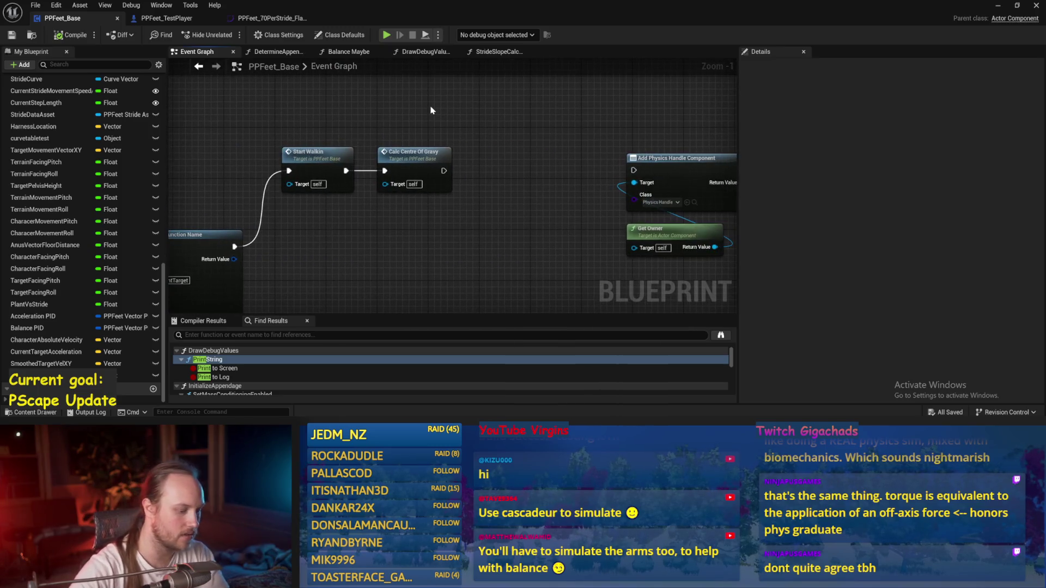
Add a 3-second Delay node wired after Calc Centre Of Gravy.
right_click(532, 119)
type("delay")
key("Return")
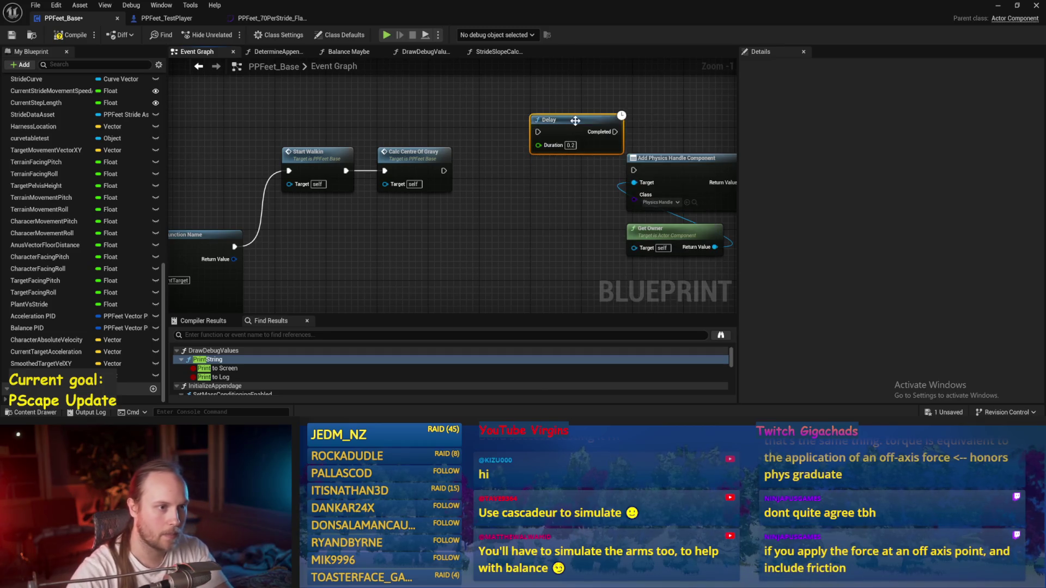
left_click_drag(574, 120, 536, 60)
type("3")
left_click_drag(444, 195, 501, 112)
Set Appendage Crouch Offset to 0.0 after the Delay, compile, and return to the level.
mouse_move(136, 375)
left_mouse_down()
mouse_move(327, 245)
mouse_move(491, 156)
left_mouse_up()
left_click_drag(424, 155, 451, 148)
left_click(70, 35)
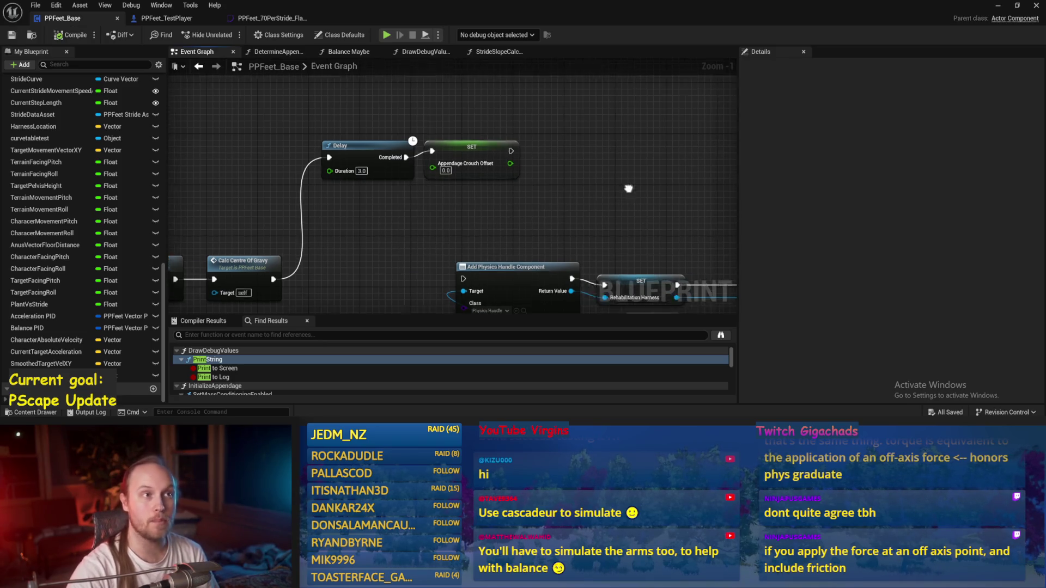
scroll(627, 188, "up", 1)
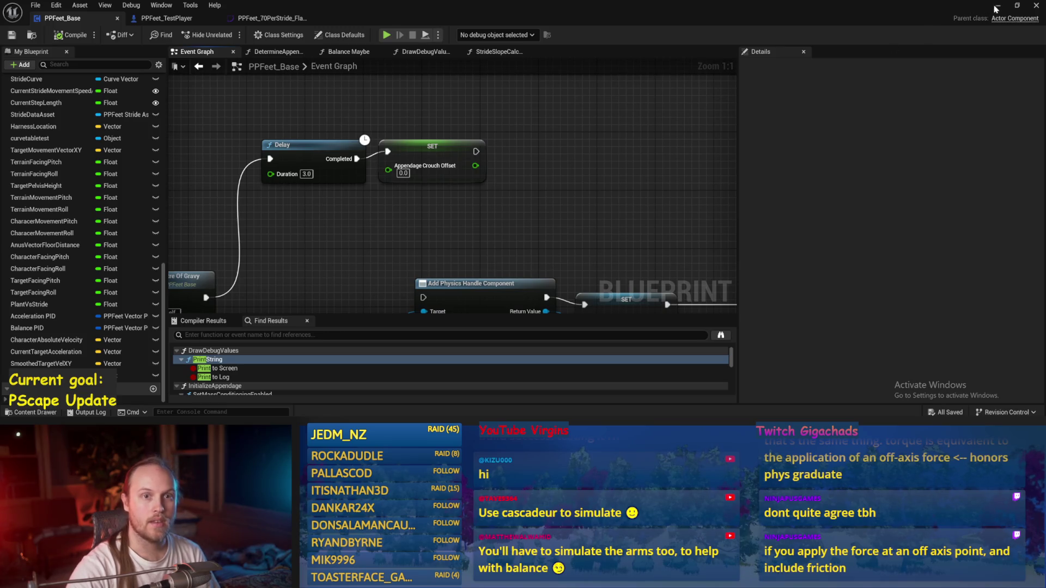
left_click(995, 8)
left_click(364, 304)
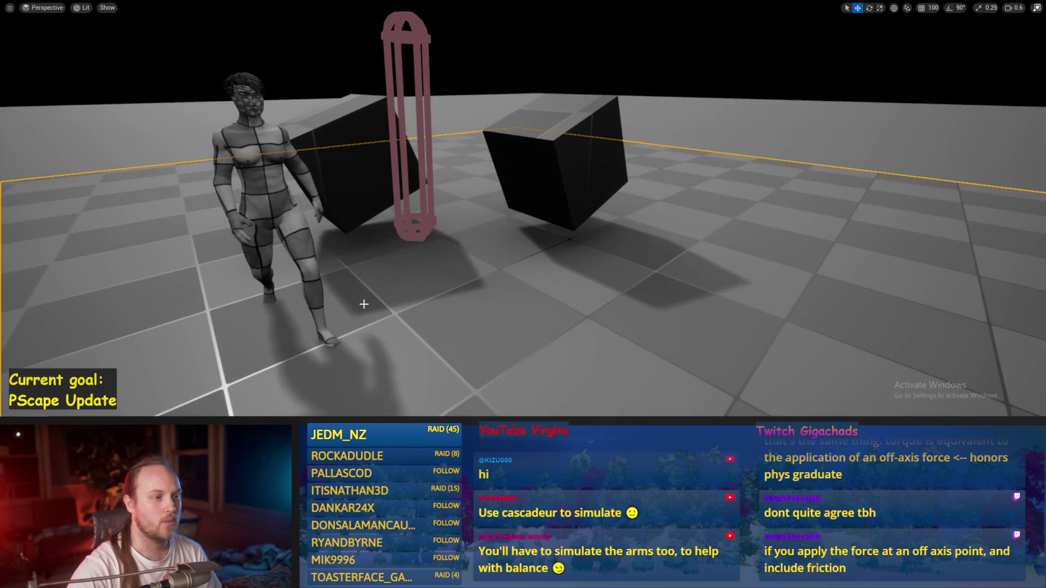
Rotate the right-hand cube upright and shrink it into a small pivot block.
left_click_drag(364, 304, 359, 305)
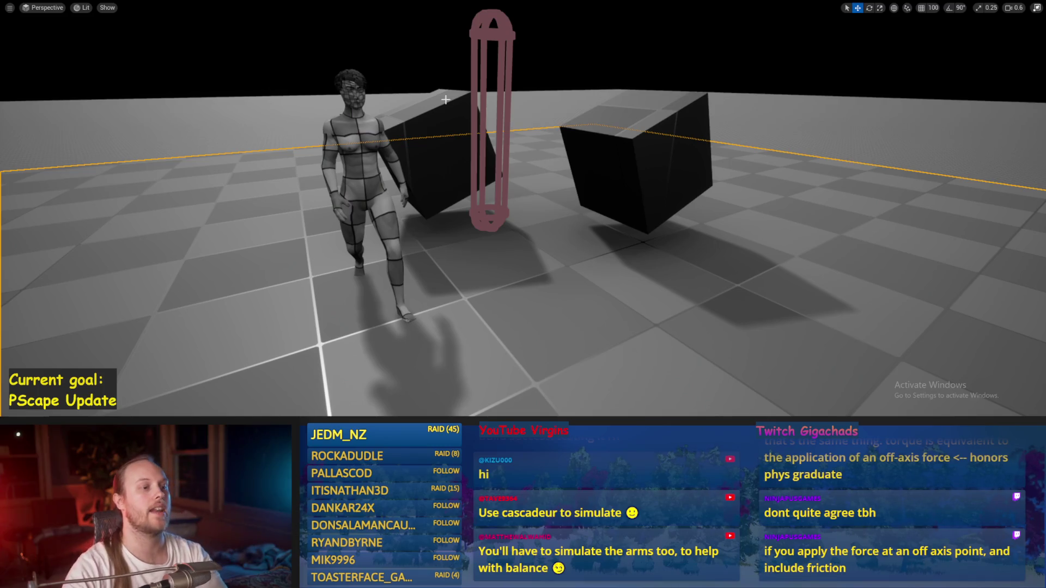
left_click(508, 111)
left_click(659, 139)
key("e")
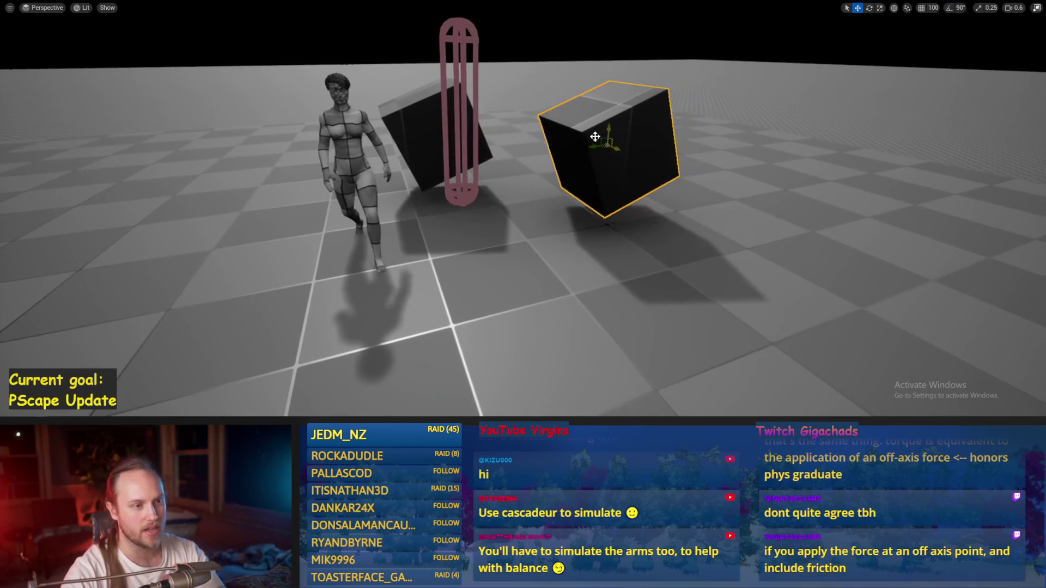
left_click_drag(601, 129, 611, 179)
key("r")
key("w")
Stretch the large box into a long plank lying nearly flat across the block.
left_click(424, 144)
left_click_drag(426, 130, 521, 103)
mouse_move(409, 115)
left_mouse_down()
mouse_move(431, 106)
mouse_move(596, 149)
mouse_move(635, 124)
mouse_move(603, 140)
mouse_move(616, 103)
mouse_move(635, 122)
mouse_move(632, 109)
left_mouse_up()
key("r")
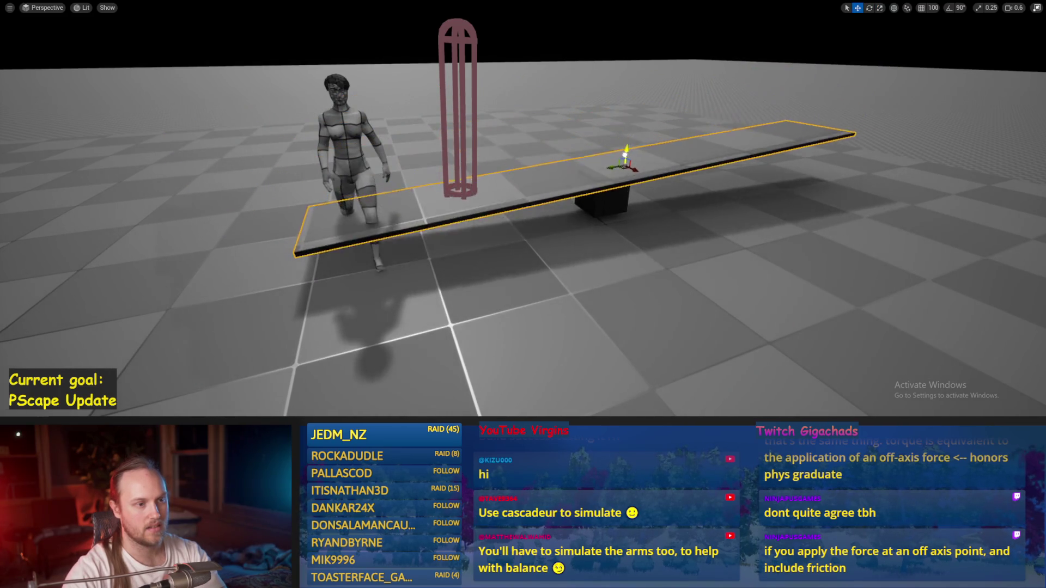
Raise the red capsule rig above the seesaw plank, then deselect it.
left_click(349, 164)
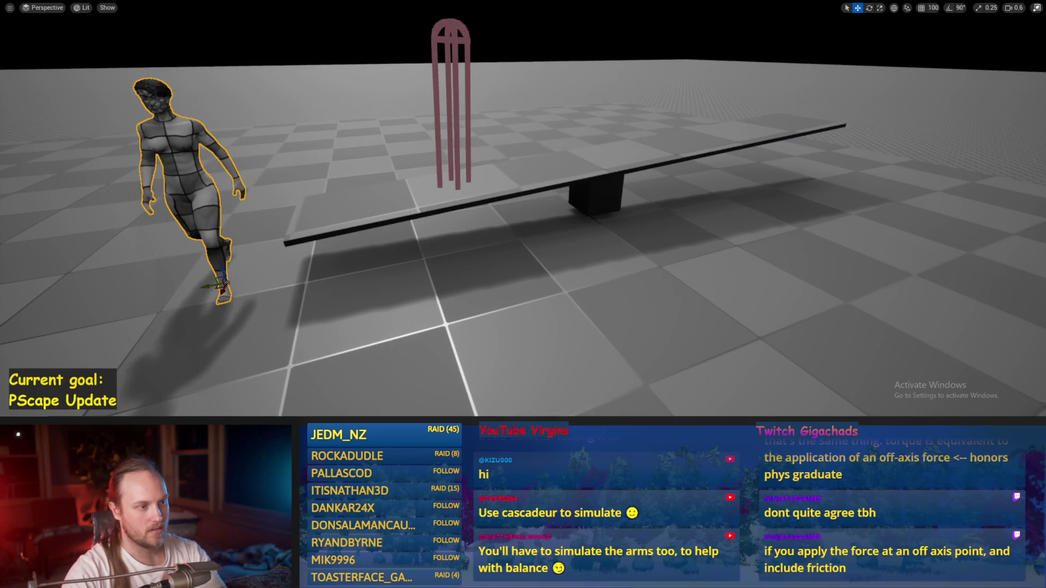
left_click(458, 109)
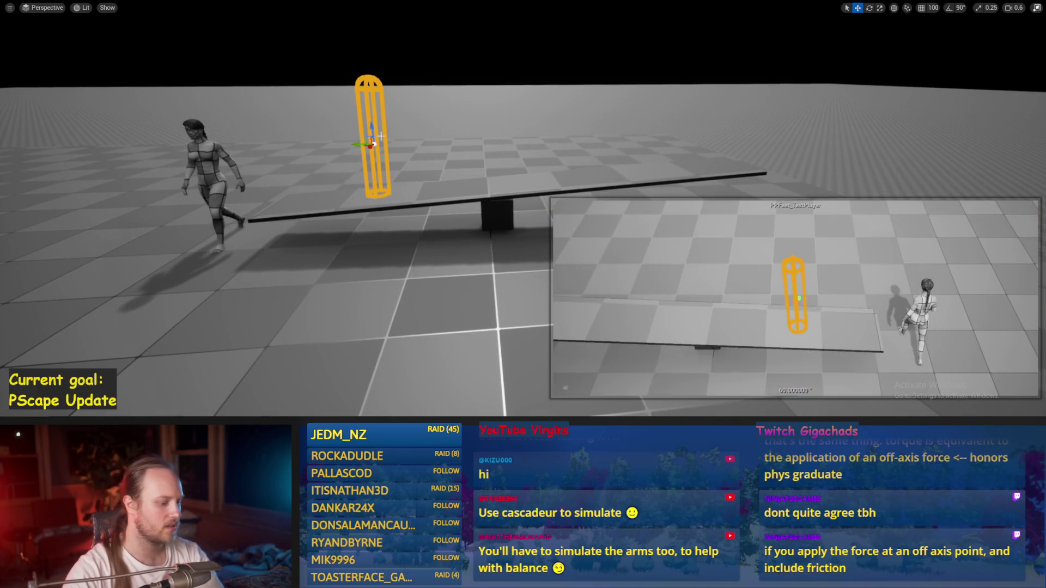
left_click_drag(371, 142, 378, 103)
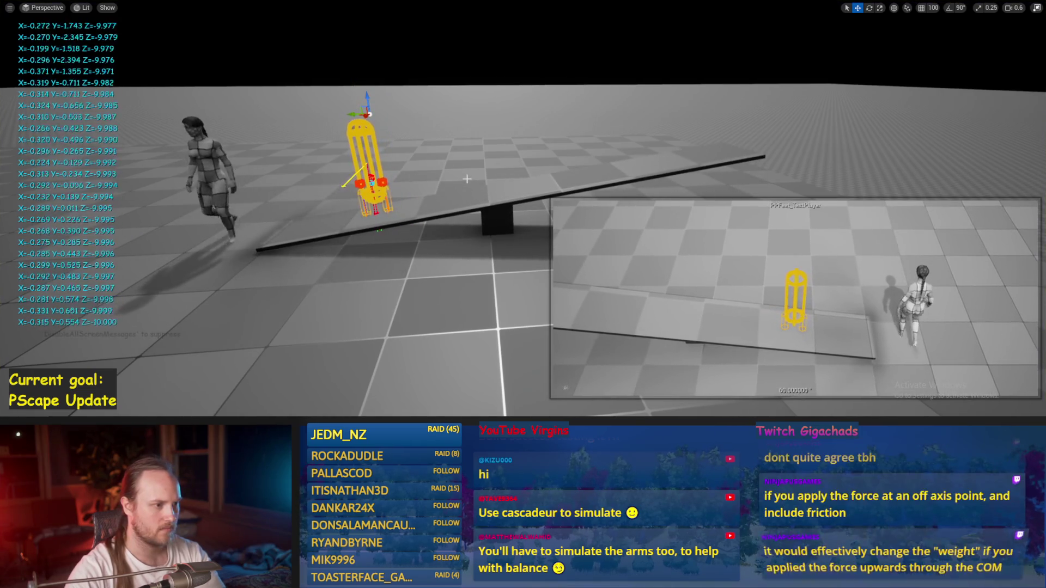
left_click(364, 179)
mouse_move(365, 179)
left_mouse_down()
mouse_move(366, 120)
mouse_move(379, 143)
mouse_move(423, 138)
left_mouse_up()
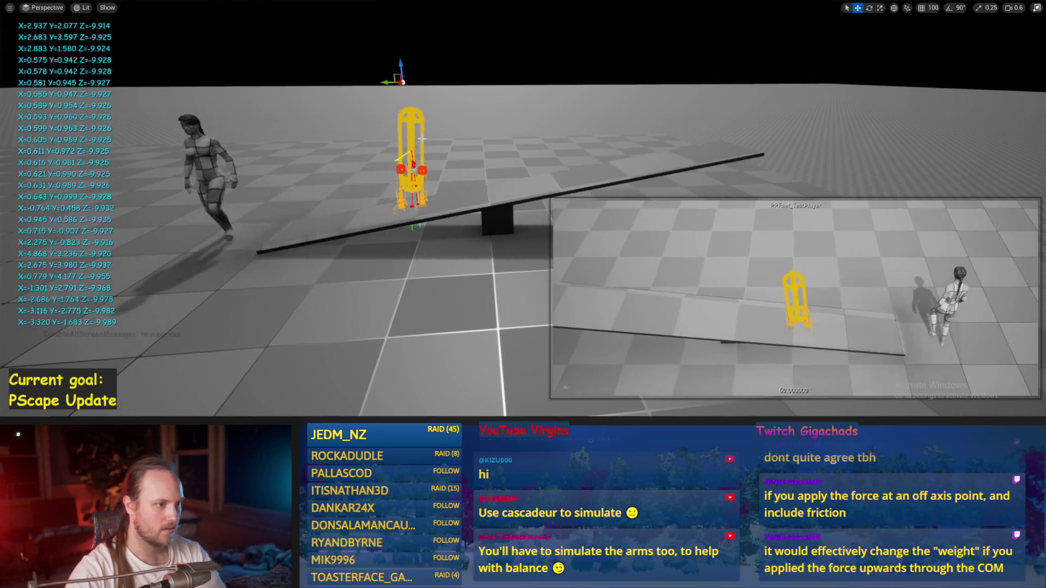
left_click(435, 245)
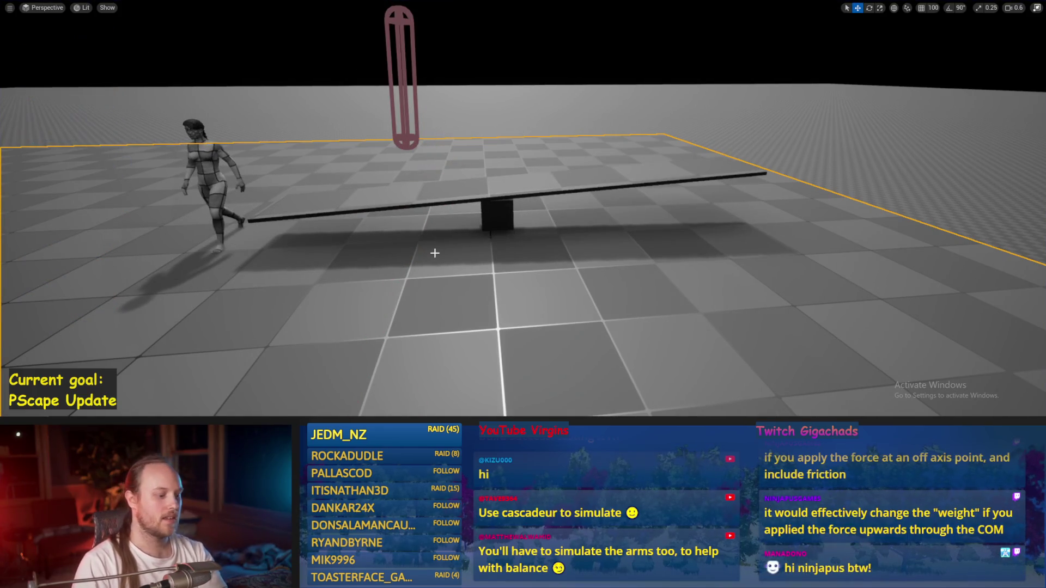
Play-test the rig on the seesaw plank, then stop the session.
left_click_drag(502, 245, 377, 94)
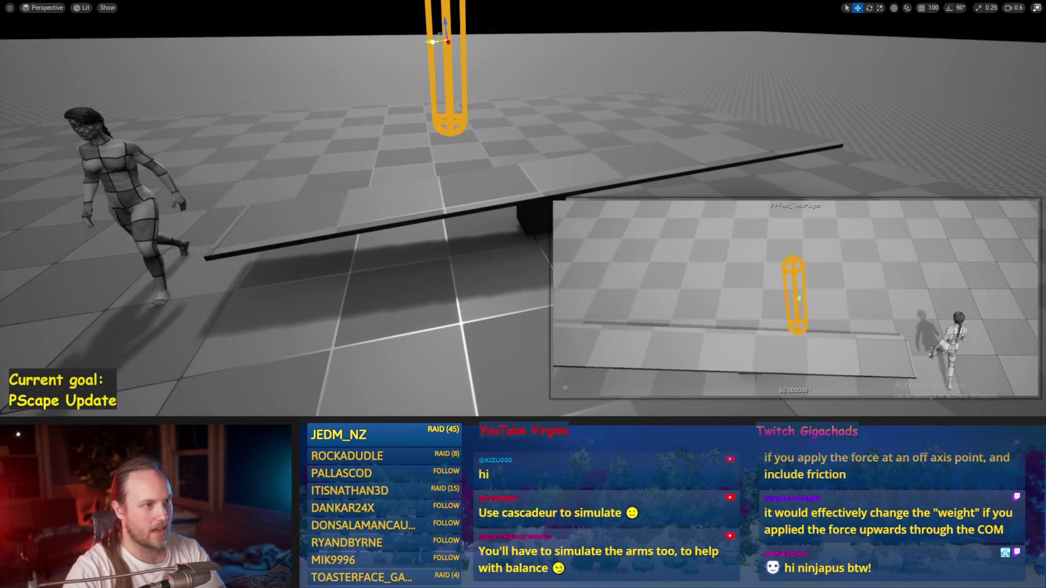
key("alt+p")
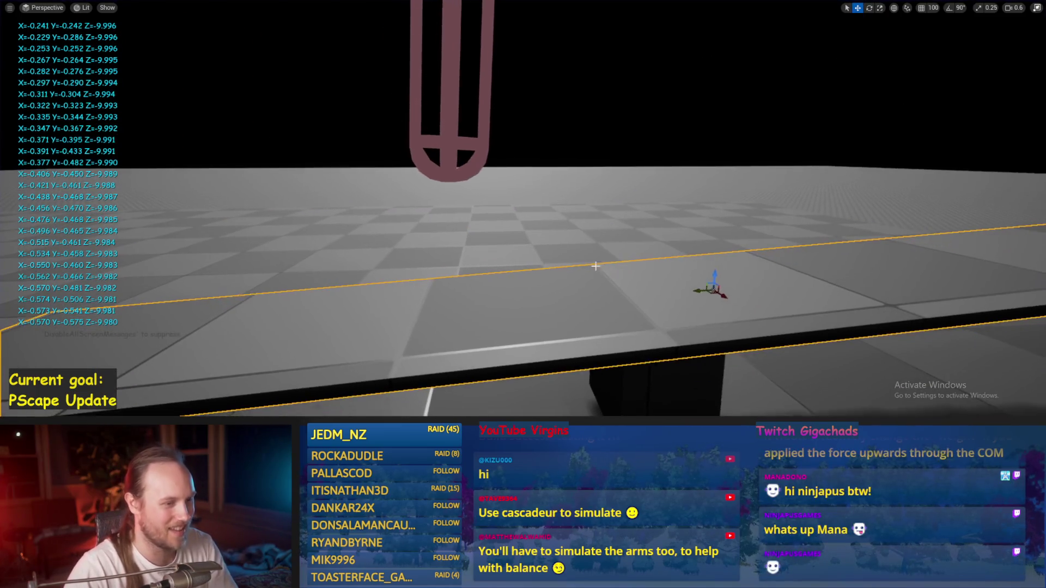
key("e")
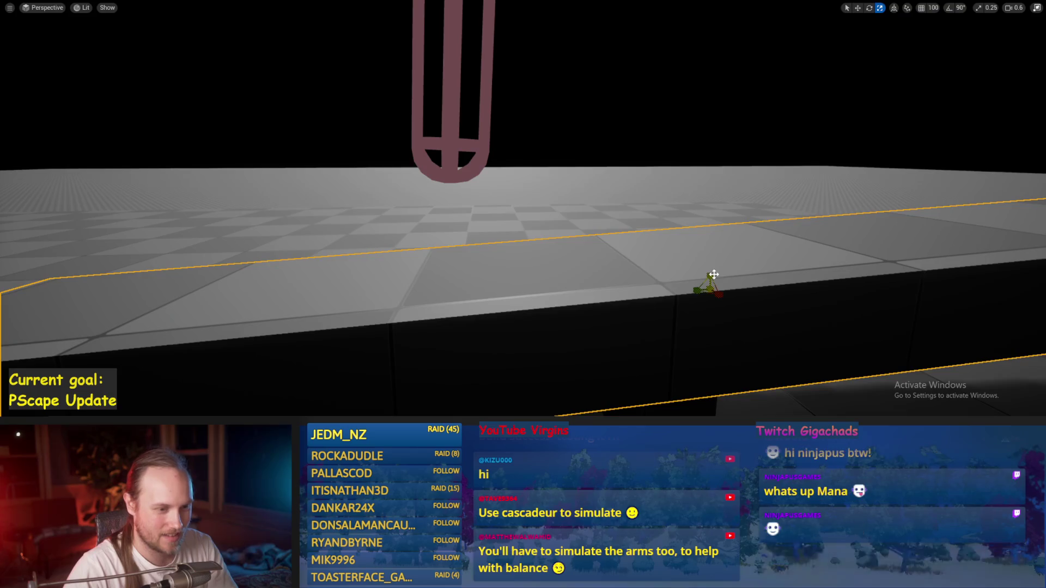
key("w")
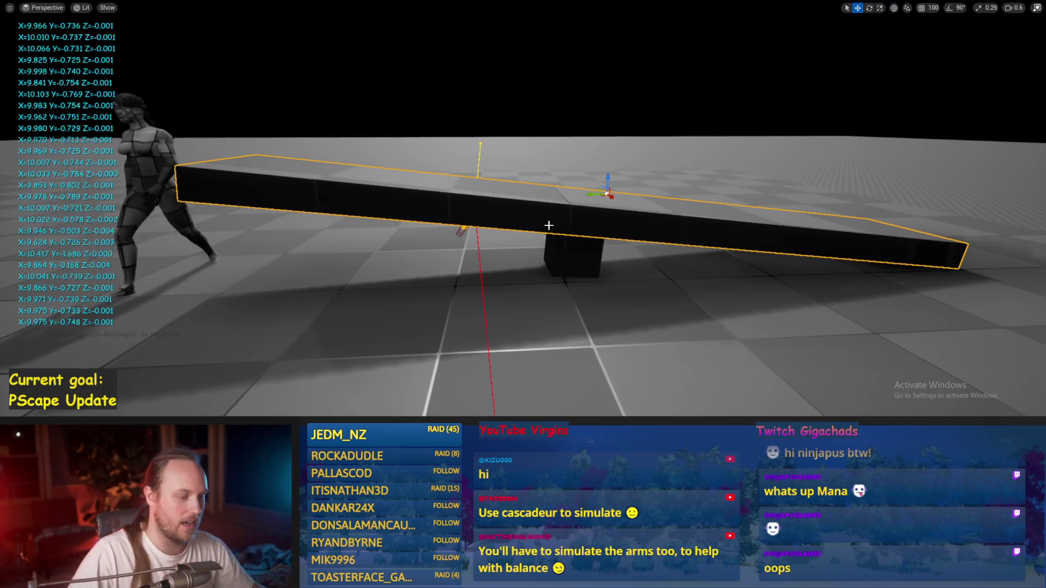
key("Escape")
Save the level with Ctrl+S while framing the plank.
key("ctrl+s")
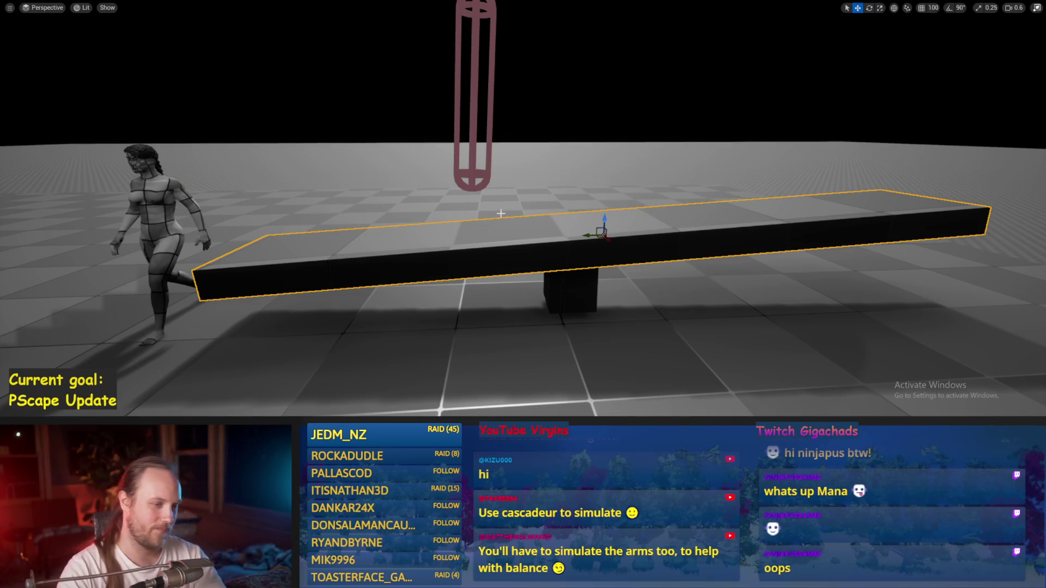
left_click_drag(555, 263, 549, 232)
key("ctrl+s")
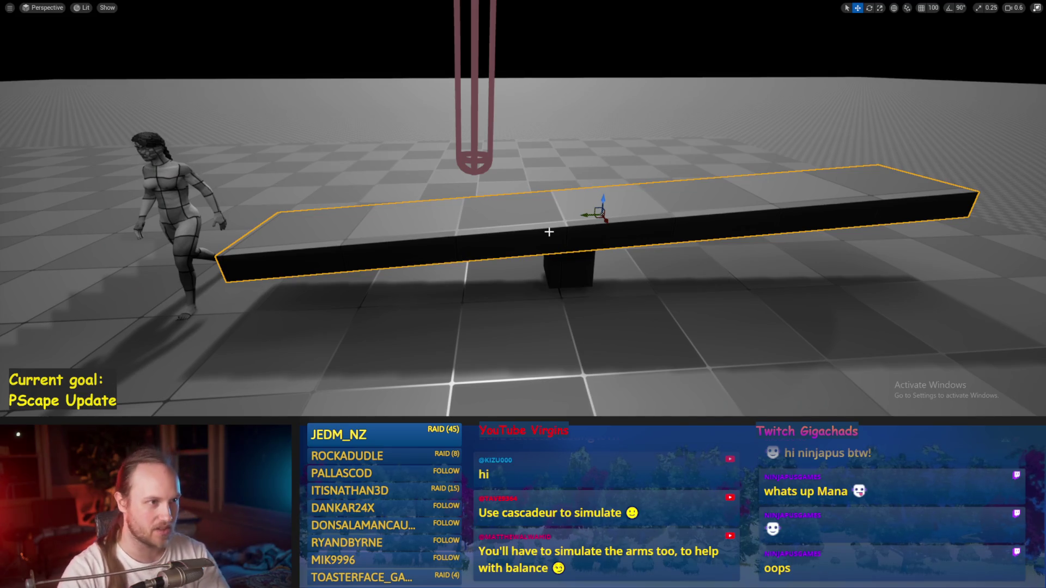
left_click_drag(544, 185, 532, 168)
key("ctrl+s")
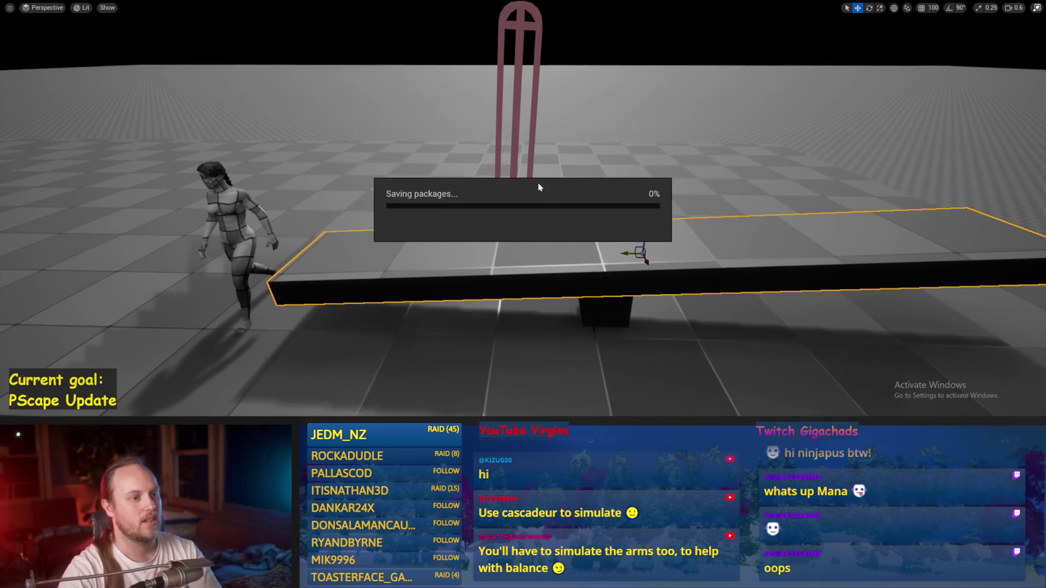
Rotate the capsule rig back to near vertical during play.
left_click(514, 111)
key("ctrl+s")
mouse_move(516, 109)
left_mouse_down()
mouse_move(508, 89)
mouse_move(518, 112)
mouse_move(544, 105)
mouse_move(517, 116)
mouse_move(517, 137)
left_mouse_up()
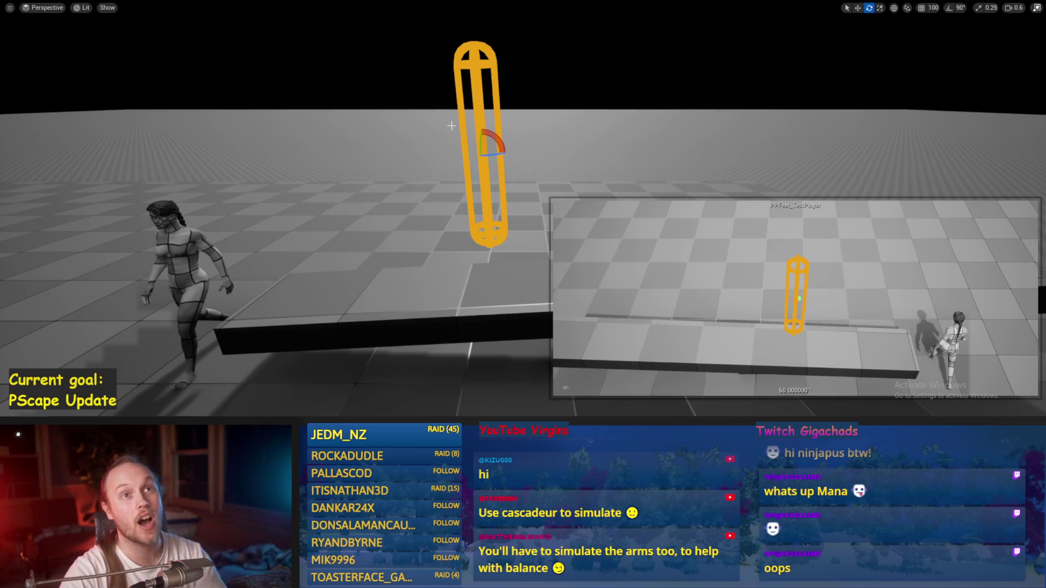
mouse_move(495, 133)
left_mouse_down()
mouse_move(445, 164)
mouse_move(462, 147)
left_mouse_up()
Tip the capsule over to test its balancing, then focus the view on the rig.
key("w")
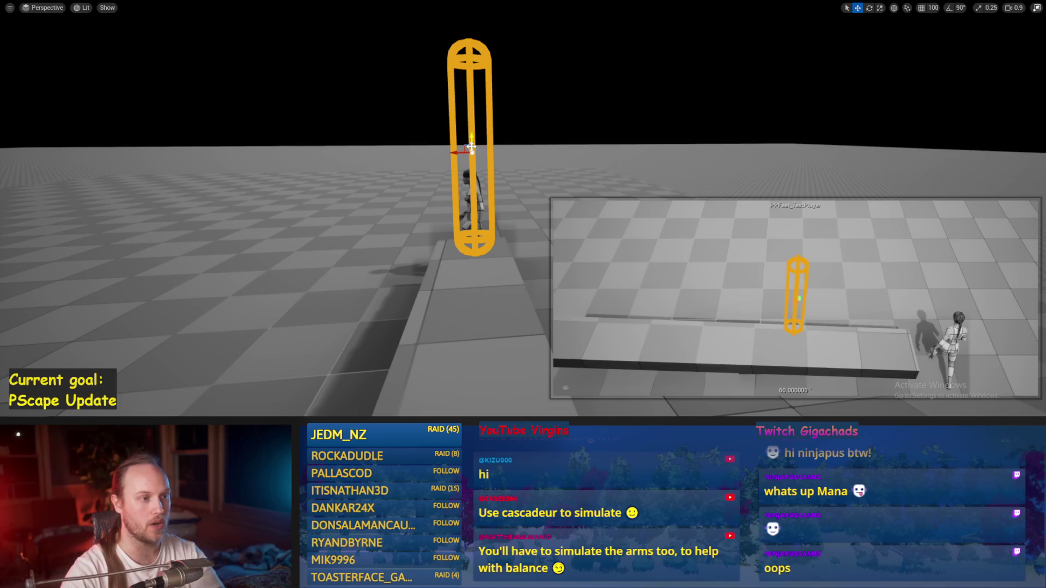
left_click_drag(455, 139, 455, 124)
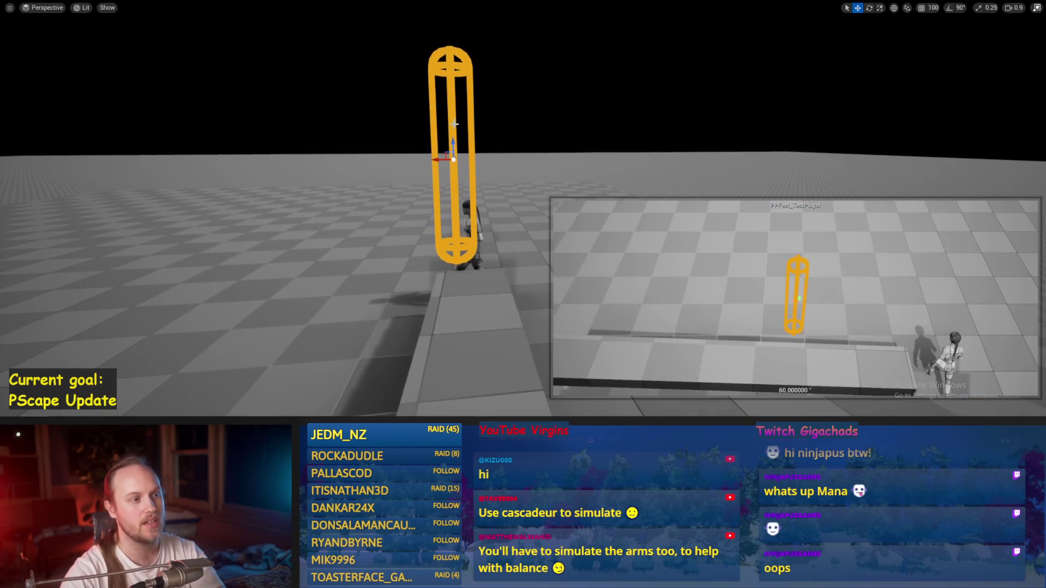
left_click_drag(444, 76, 434, 131)
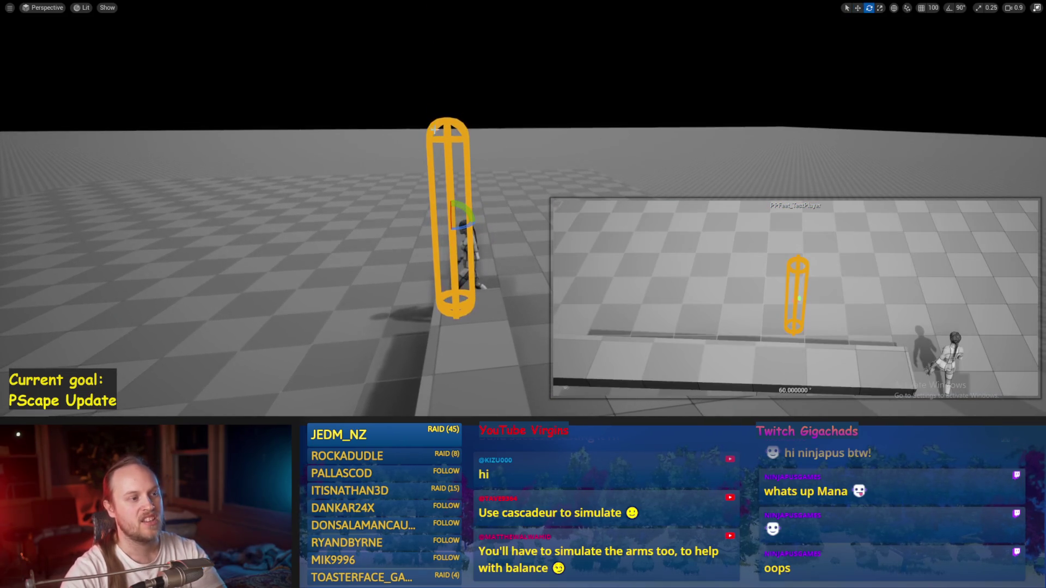
key("e")
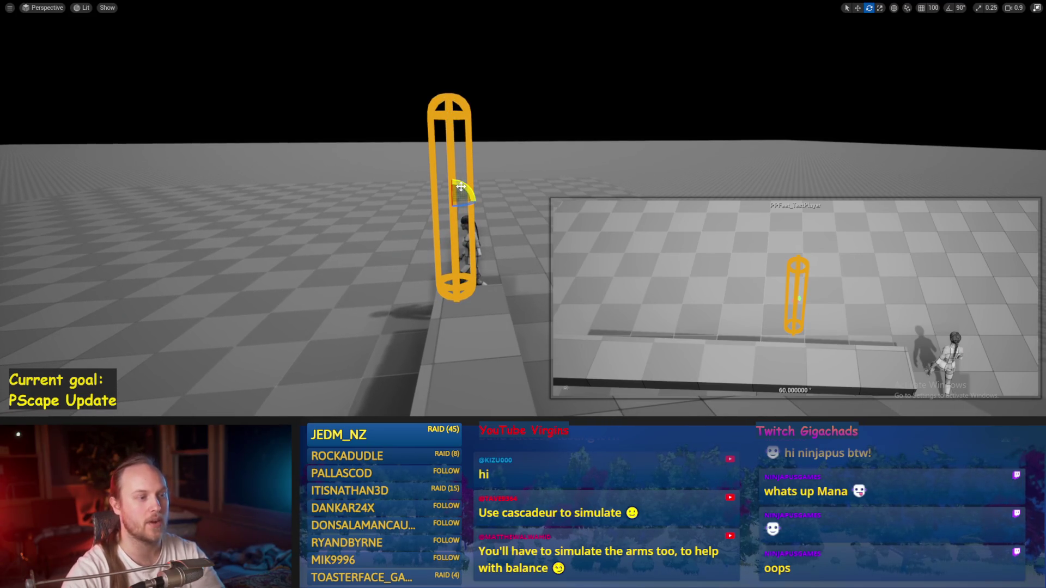
mouse_move(461, 186)
left_mouse_down()
mouse_move(507, 207)
mouse_move(452, 185)
mouse_move(452, 102)
left_mouse_up()
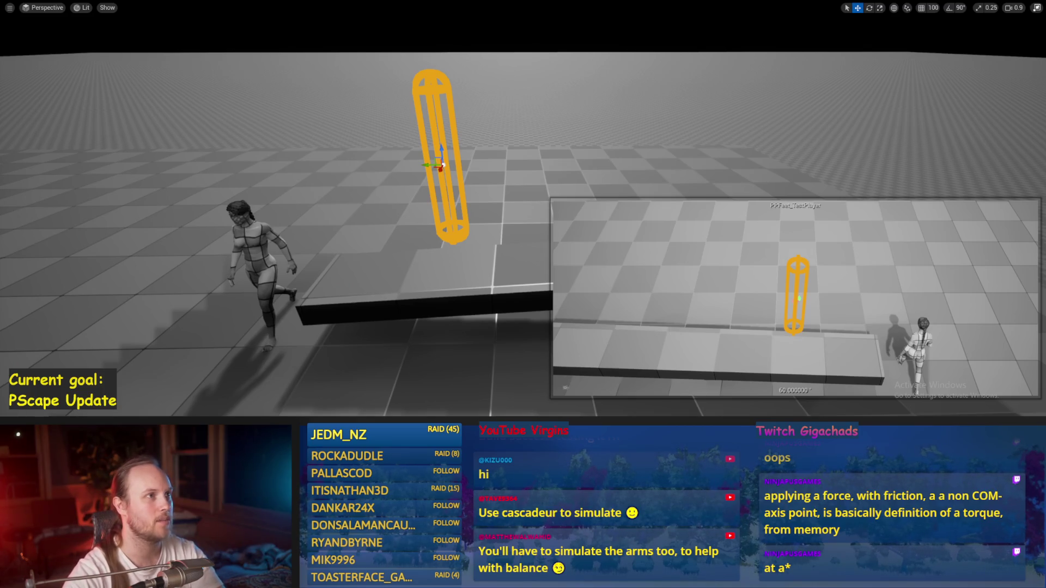
key("f")
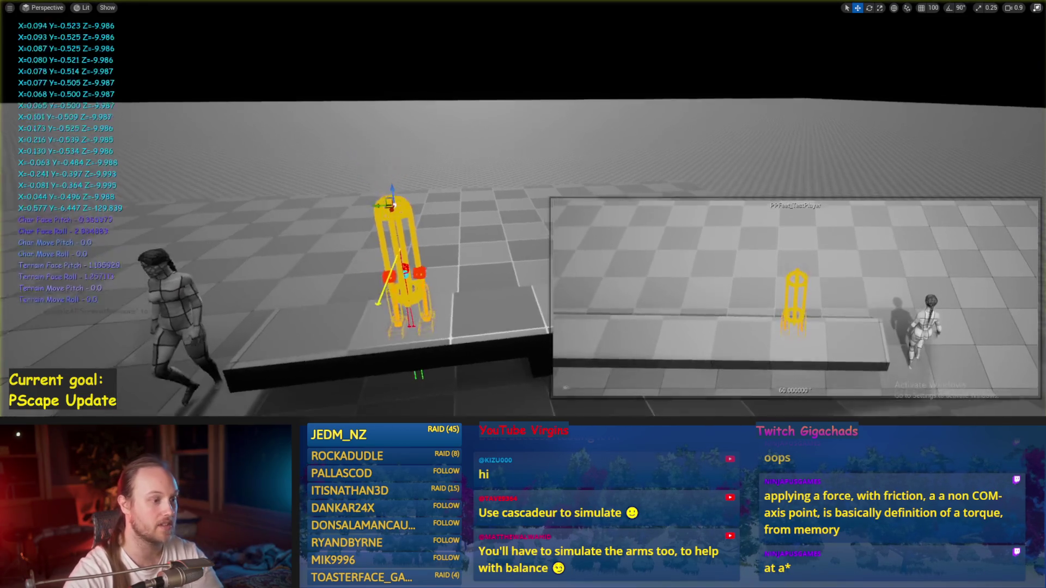
left_click_drag(401, 270, 402, 270)
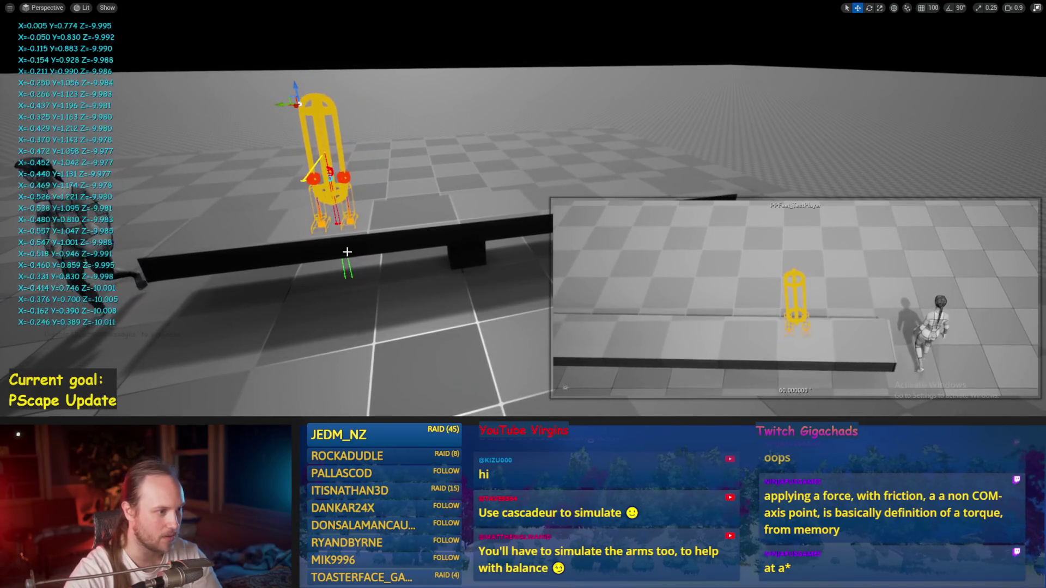
Stop play and scale the seesaw plank thinner.
key("Escape")
left_click(466, 207)
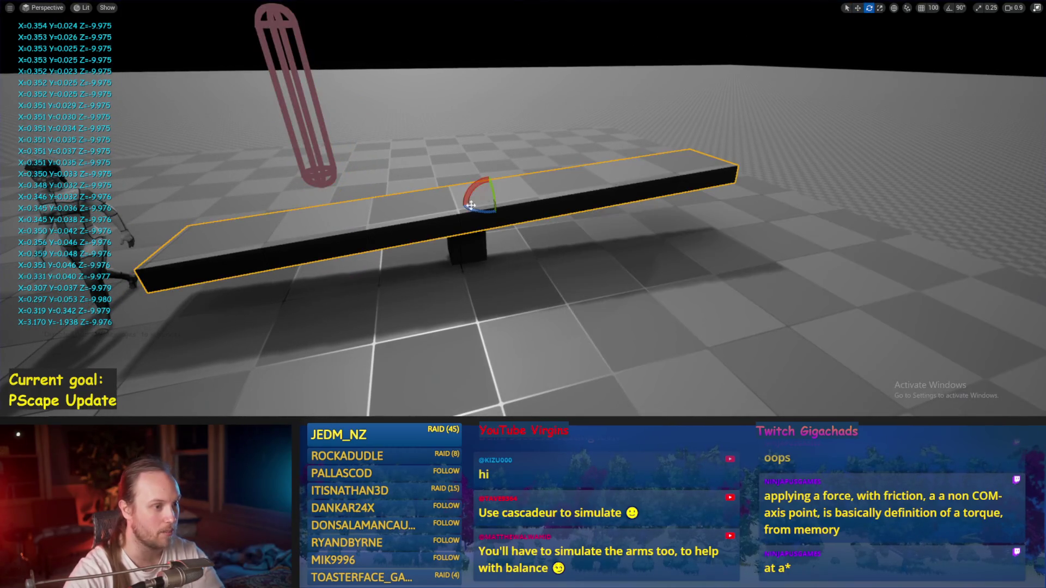
key("e")
key("r")
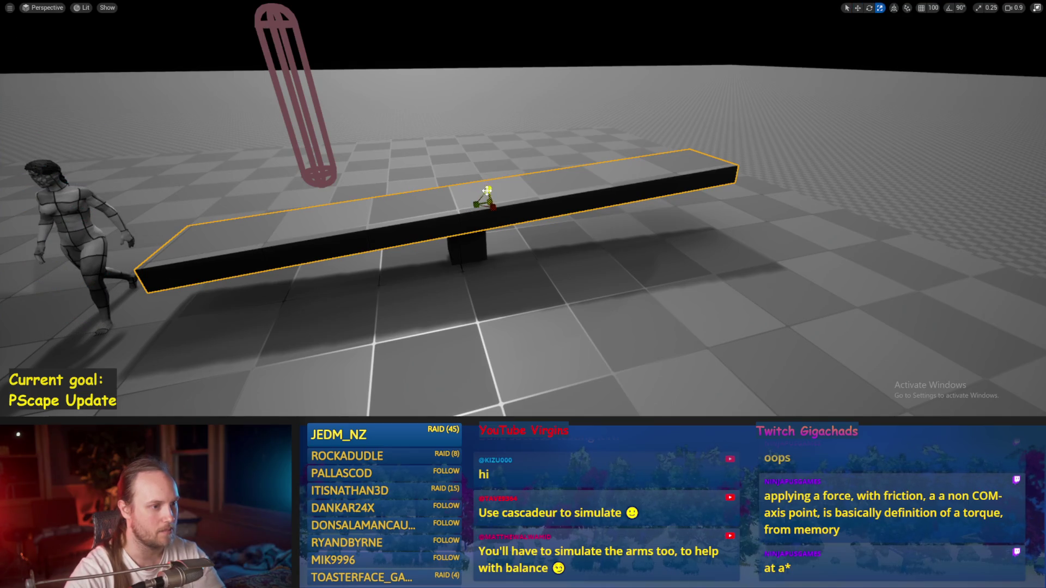
left_click_drag(489, 186, 488, 190)
Re-run the test as a simulation in the main viewport and select the falling rig.
key("alt+p")
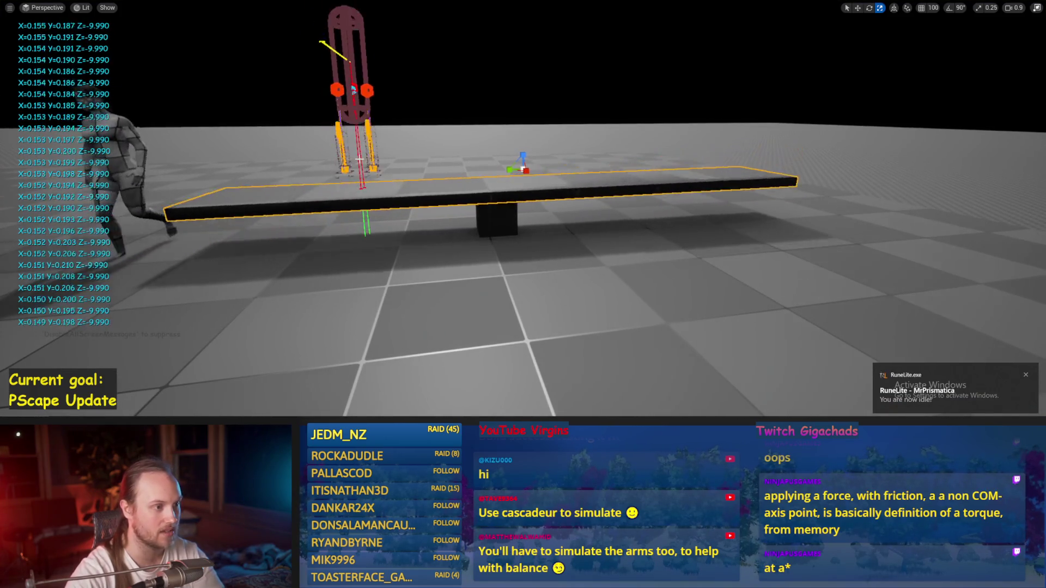
key("alt+p")
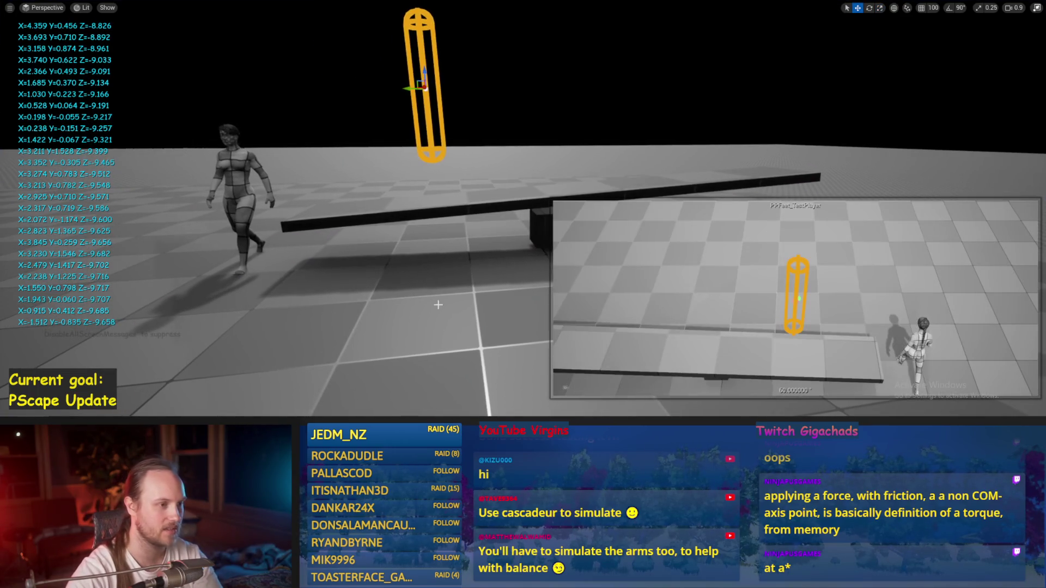
key("Escape")
key("alt+s")
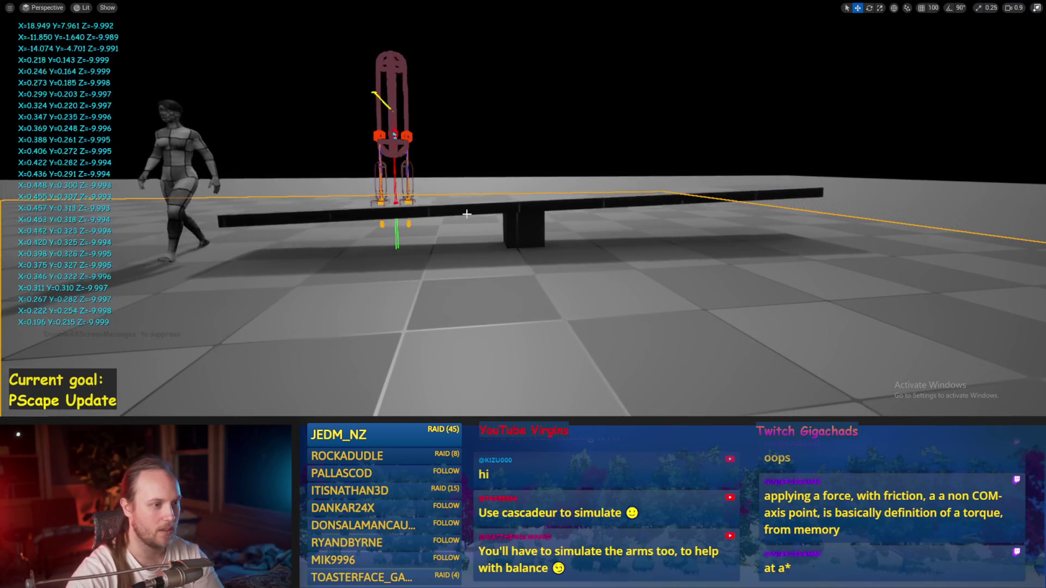
scroll(417, 195, "up", 5)
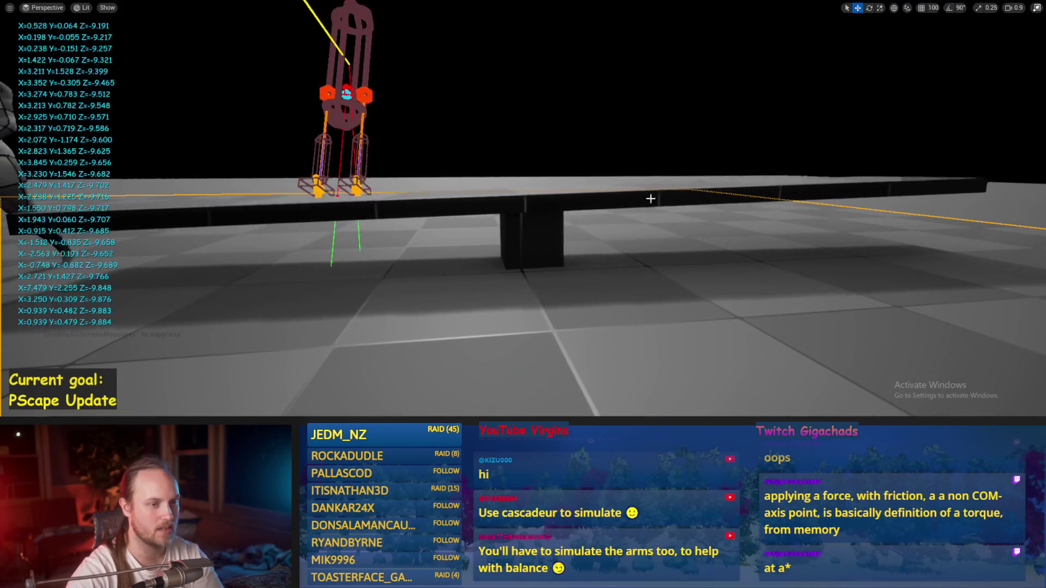
scroll(577, 205, "down", 5)
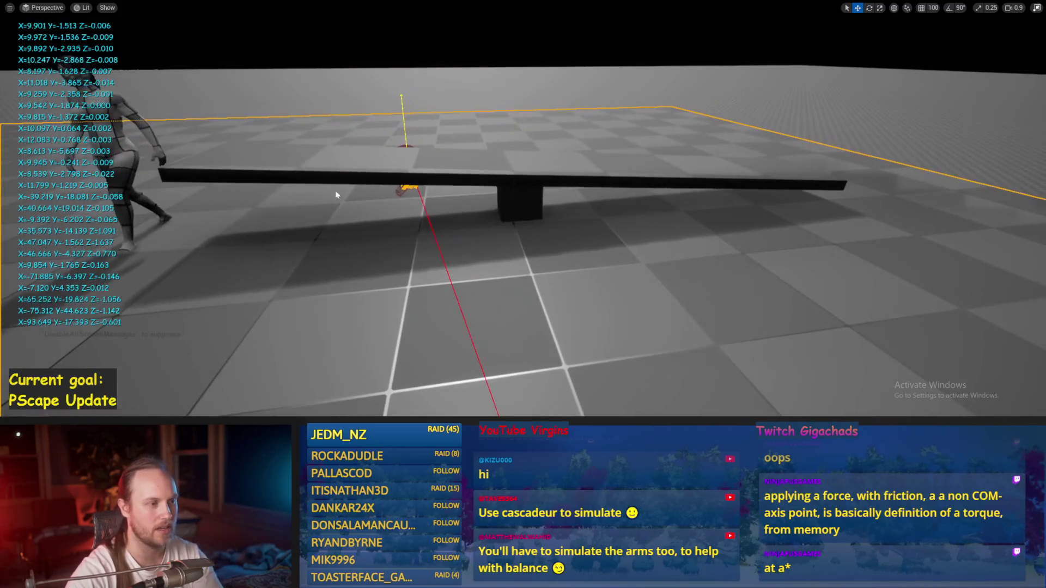
left_click(354, 60)
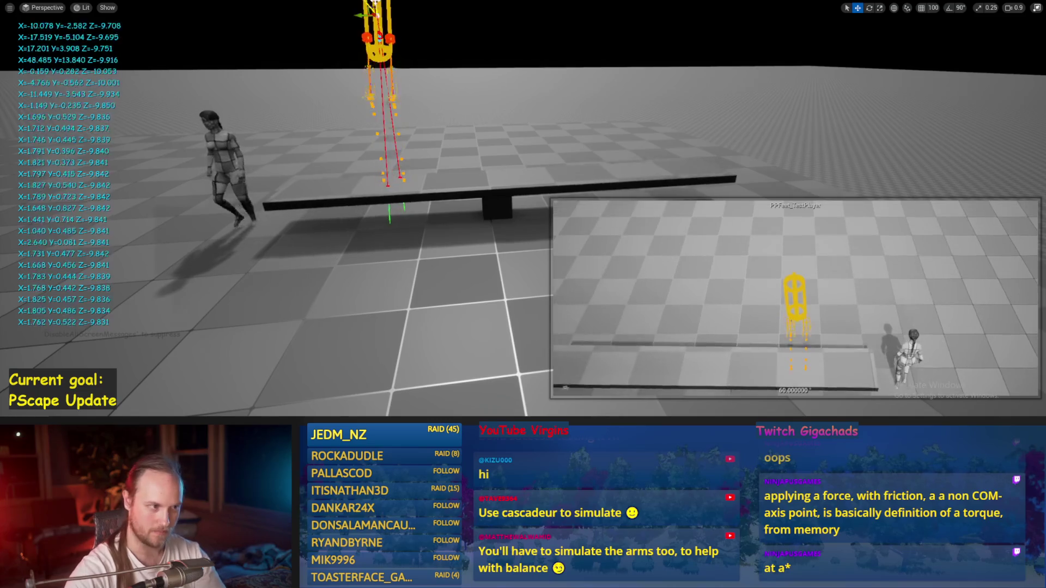
Save the test level, then replay and inspect the rig on the seesaw.
key("ctrl+s")
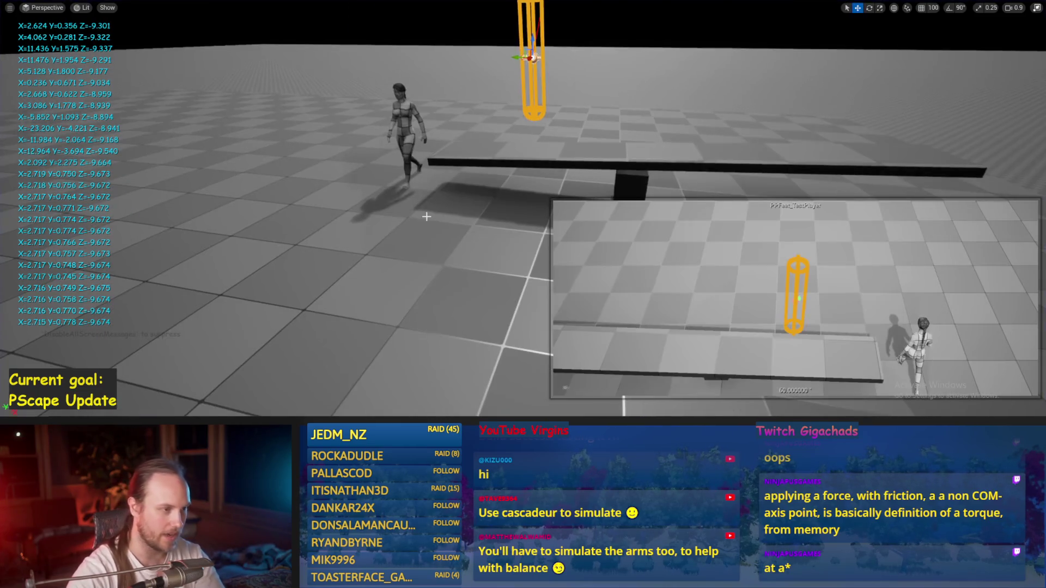
key("Escape")
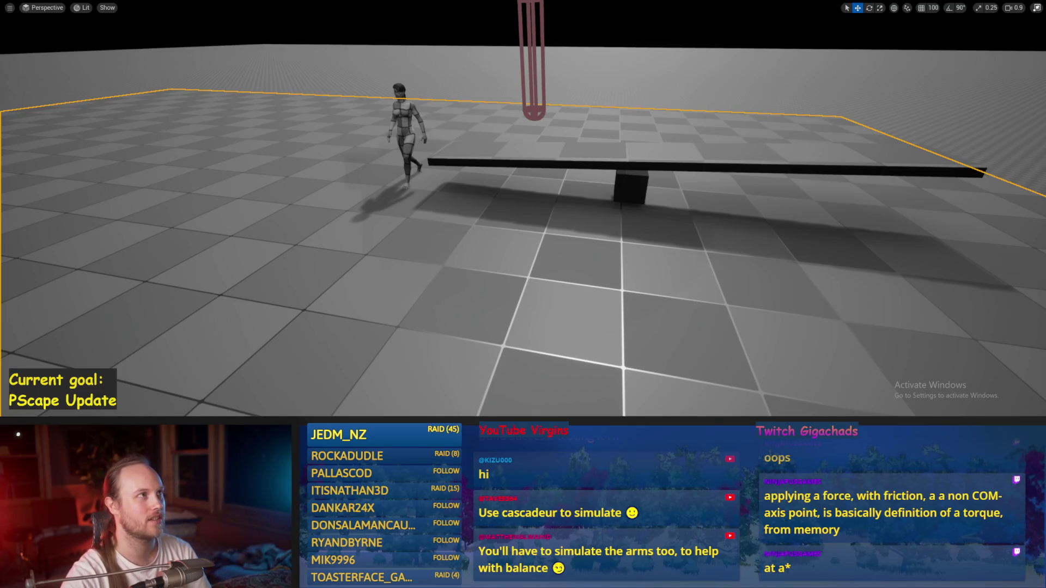
key("alt+p")
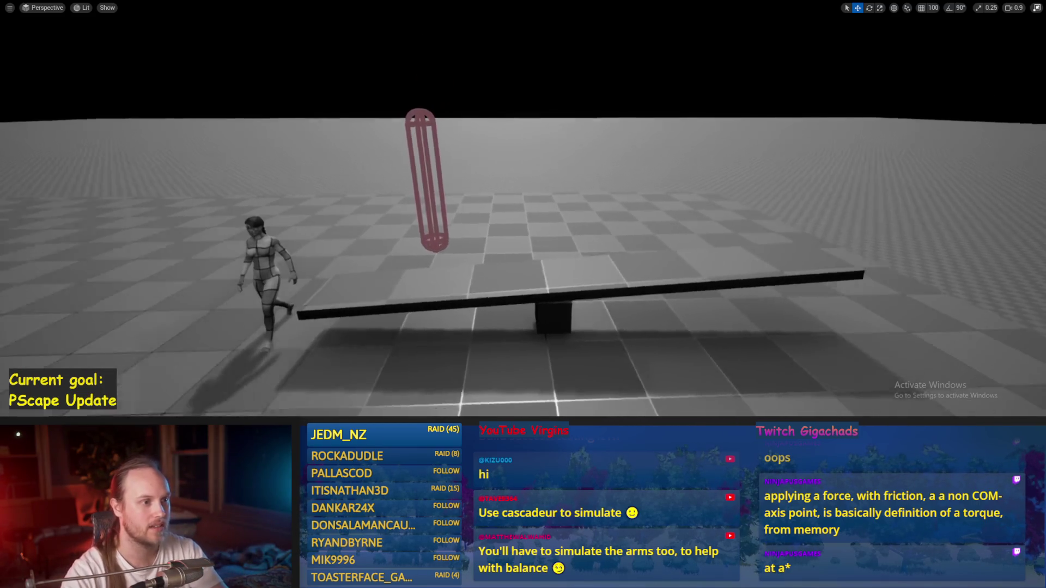
left_click(401, 137)
left_click_drag(384, 222, 384, 262)
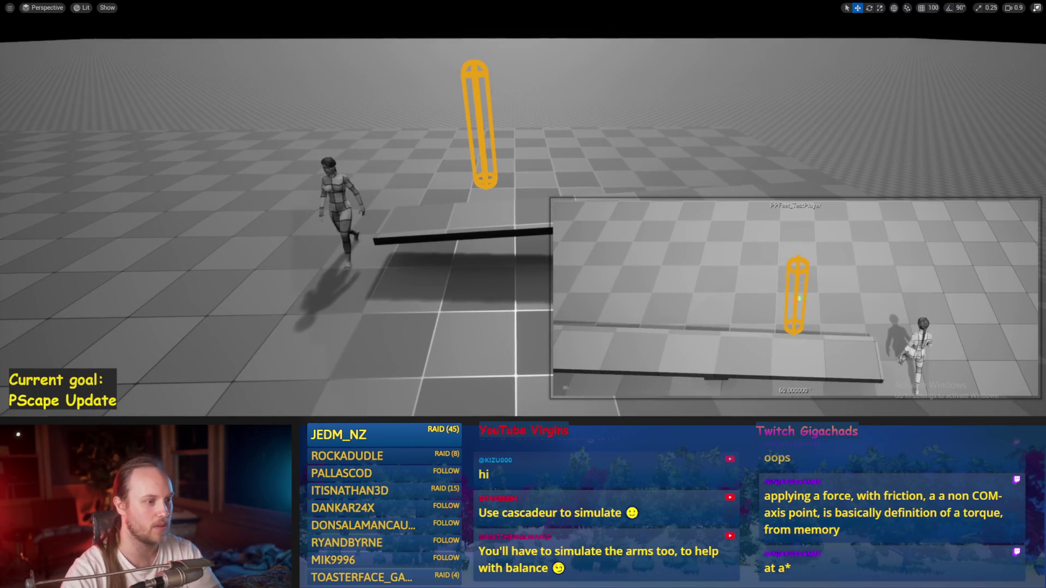
left_click(432, 323)
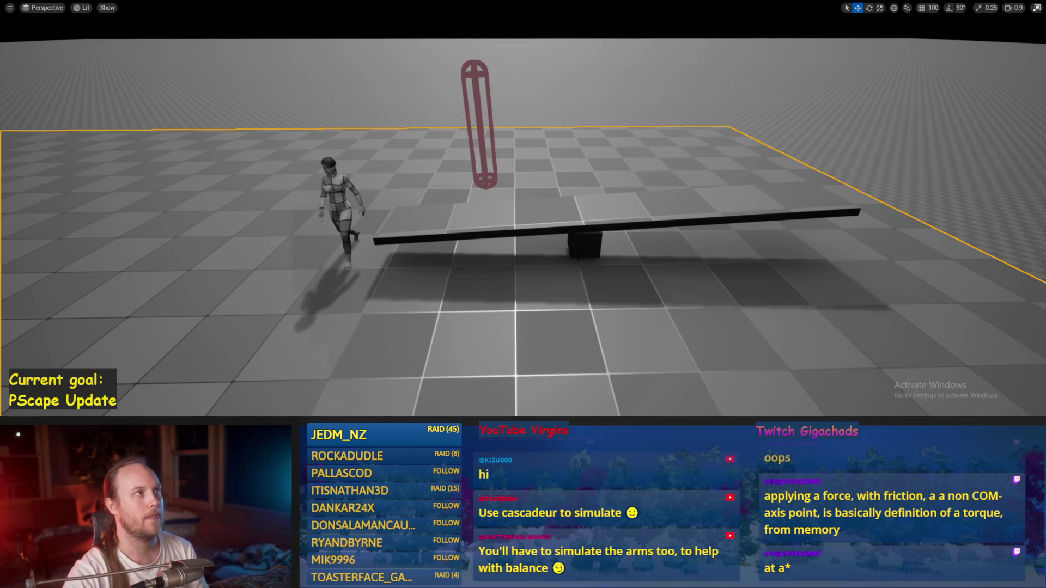
mouse_move(421, 217)
left_mouse_down()
mouse_move(437, 218)
mouse_move(507, 156)
left_mouse_up()
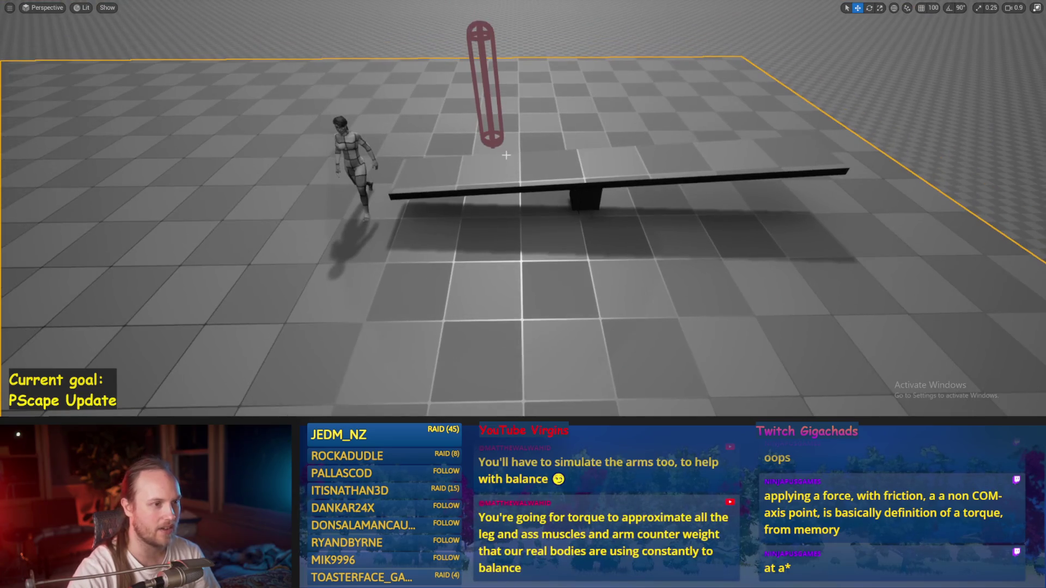
Leave the full-viewport layout, open PPFeet_Base's Event Graph, and save changed packages.
key("F11")
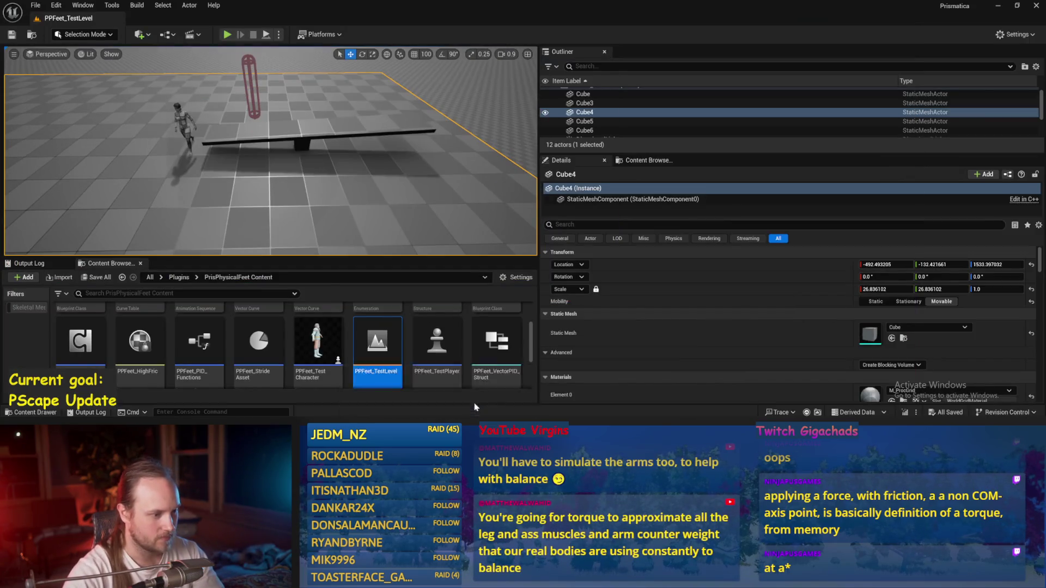
double_click(374, 355)
key("ctrl+s")
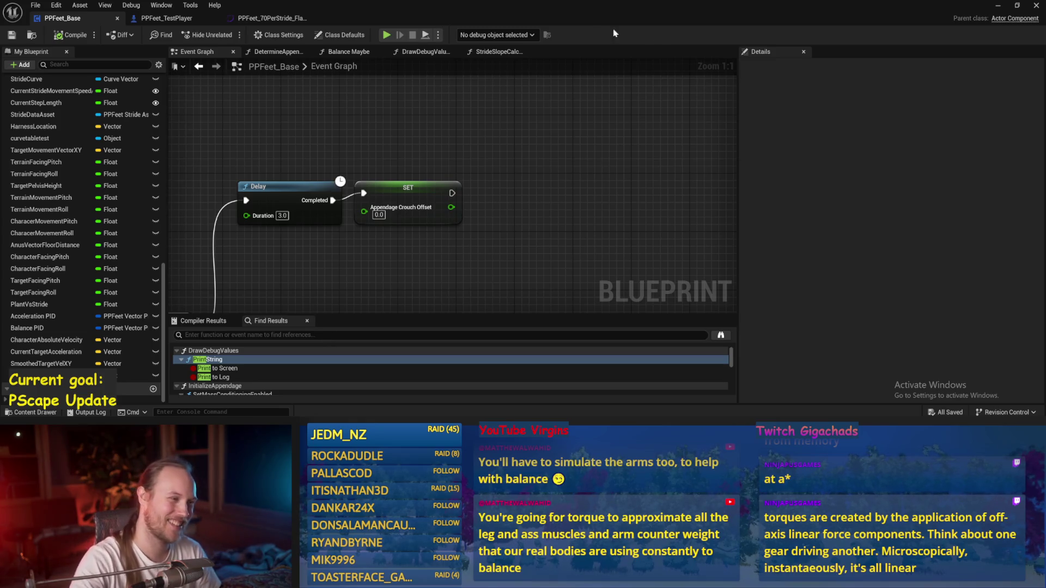
Move the Delay and SET nodes further right and save the PPFeet_Base Blueprint.
scroll(612, 144, "down", 1)
left_click_drag(593, 134, 292, 209)
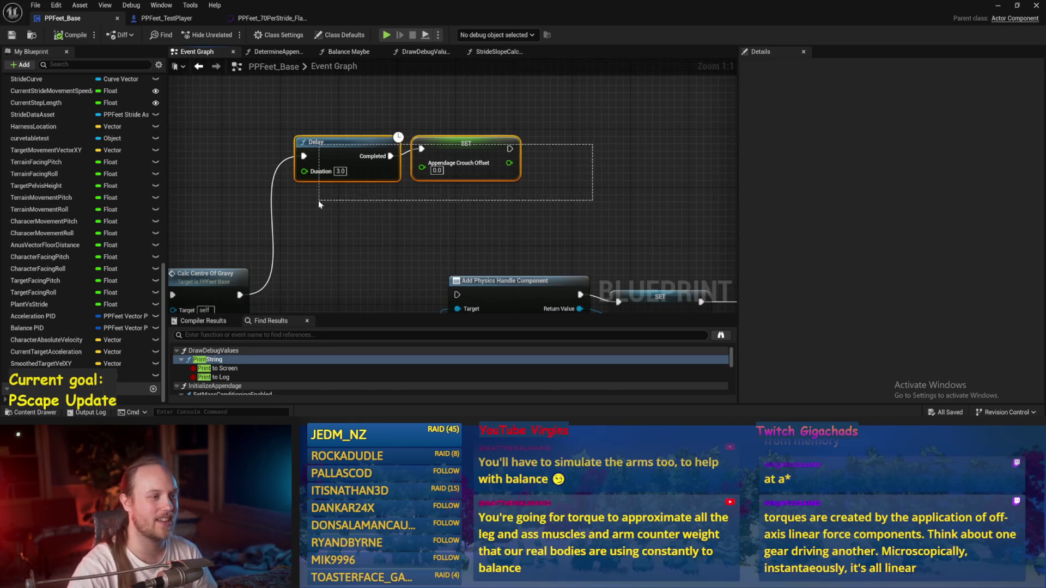
scroll(329, 152, "down", 1)
mouse_move(329, 152)
left_mouse_down()
mouse_move(417, 180)
mouse_move(438, 178)
mouse_move(449, 149)
left_mouse_up()
left_click(449, 136)
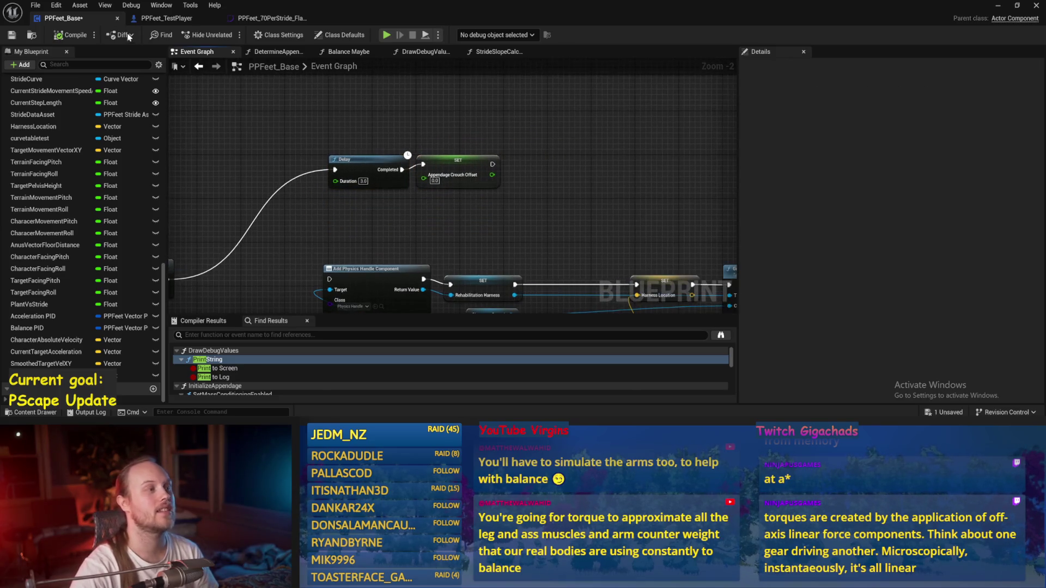
left_click(10, 35)
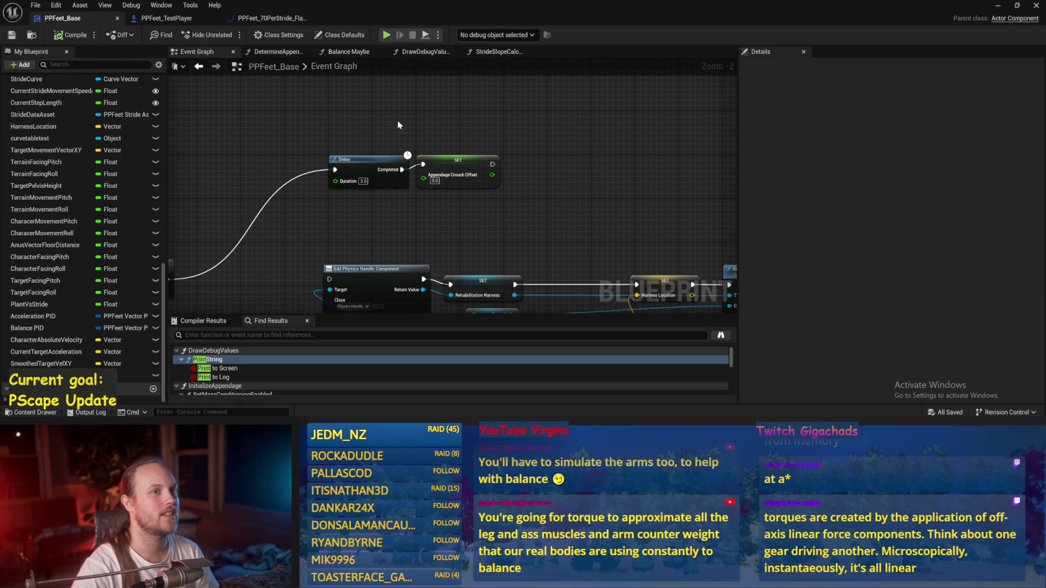
Review the graph around Calc Centre Of Gravy and the Delay nodes, then return to the level.
left_click_drag(398, 123, 395, 133)
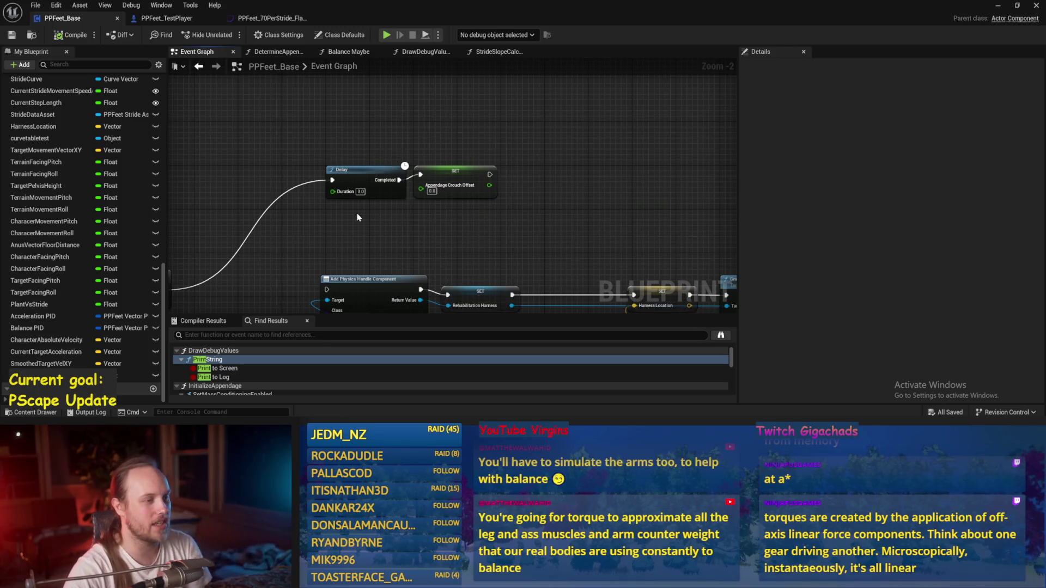
left_click_drag(357, 213, 398, 217)
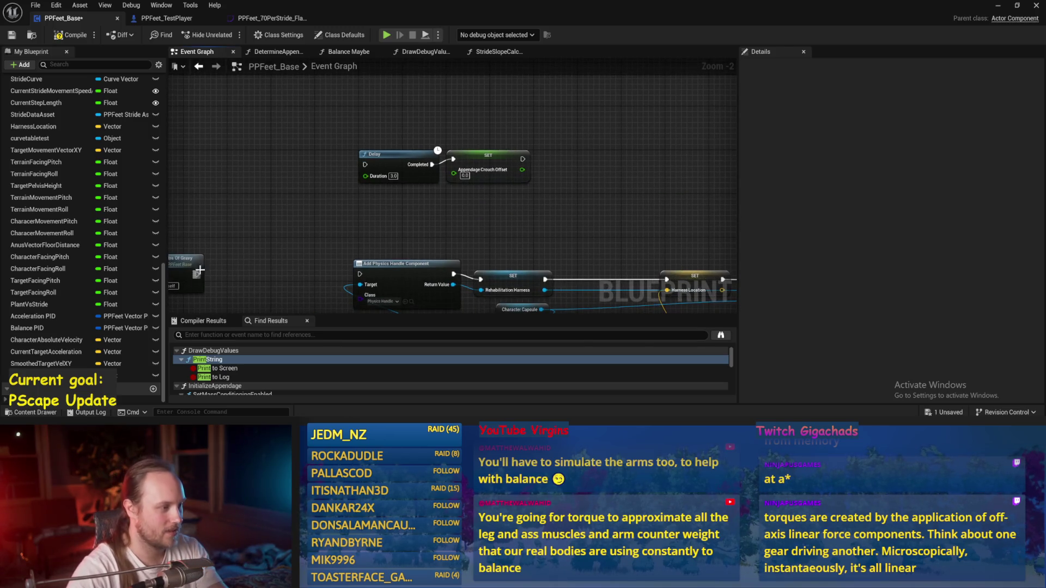
left_click_drag(212, 271, 231, 267)
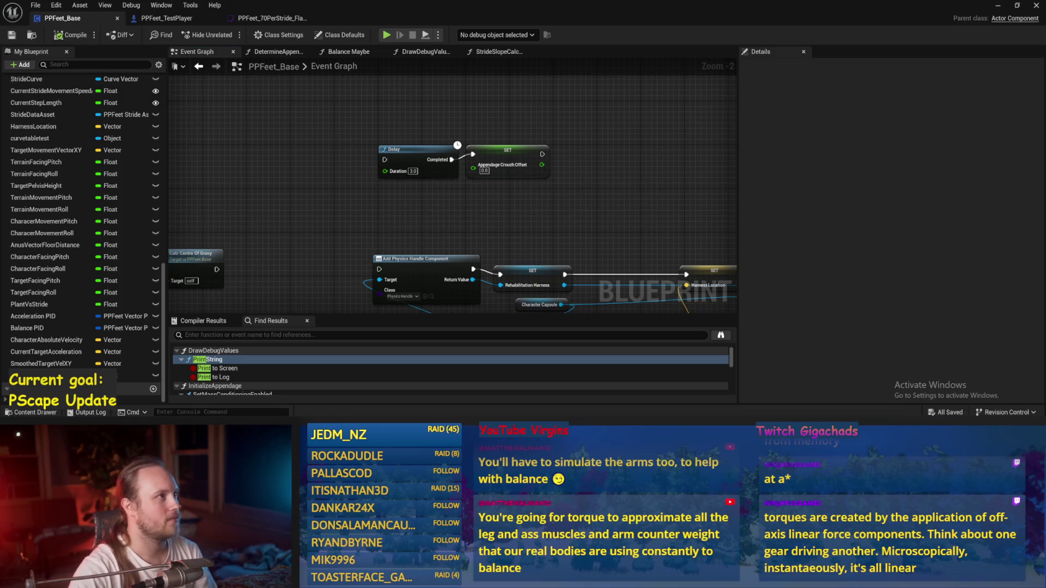
left_click_drag(523, 102, 428, 131)
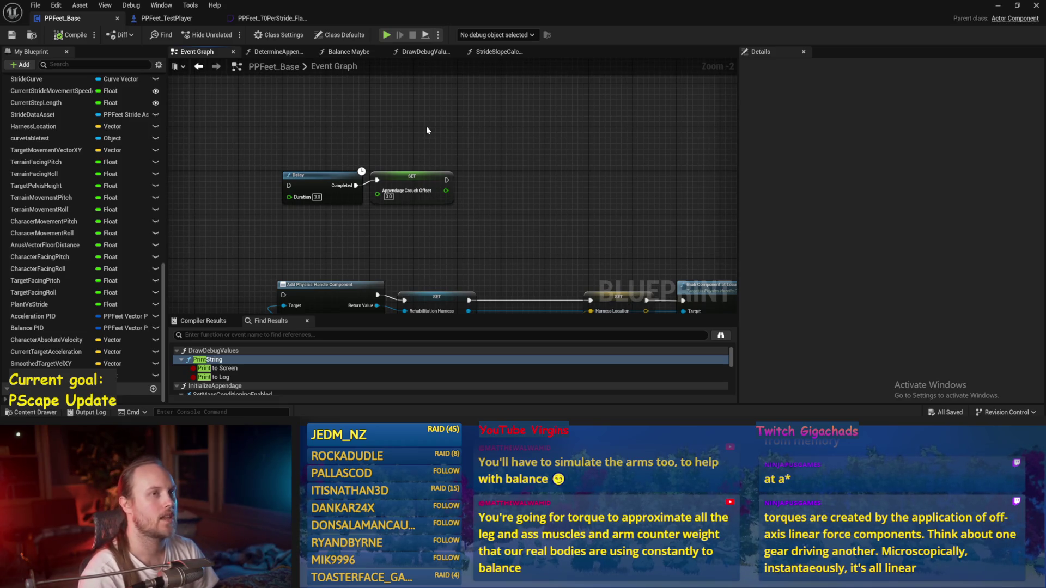
mouse_move(427, 130)
left_mouse_down()
mouse_move(453, 115)
mouse_move(489, 122)
mouse_move(349, 133)
left_mouse_up()
left_click(999, 5)
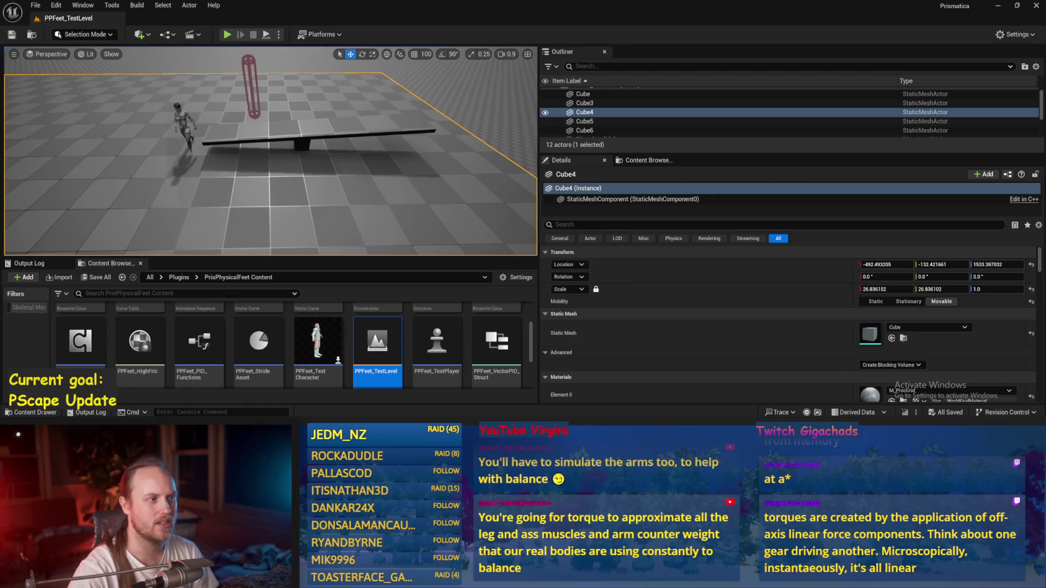
Tilt the floor Cube4 about 41.59 degrees and run a quick simulation.
mouse_move(296, 145)
left_mouse_down()
mouse_move(303, 103)
mouse_move(362, 98)
mouse_move(299, 98)
left_mouse_up()
left_click(308, 131)
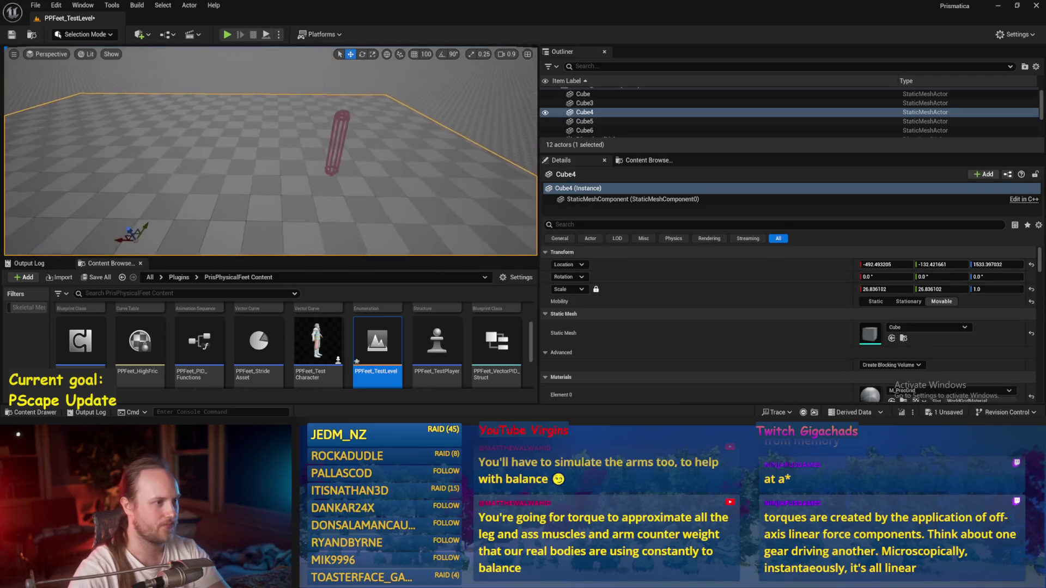
mouse_move(141, 225)
left_mouse_down()
mouse_move(134, 237)
mouse_move(268, 170)
mouse_move(265, 194)
left_mouse_up()
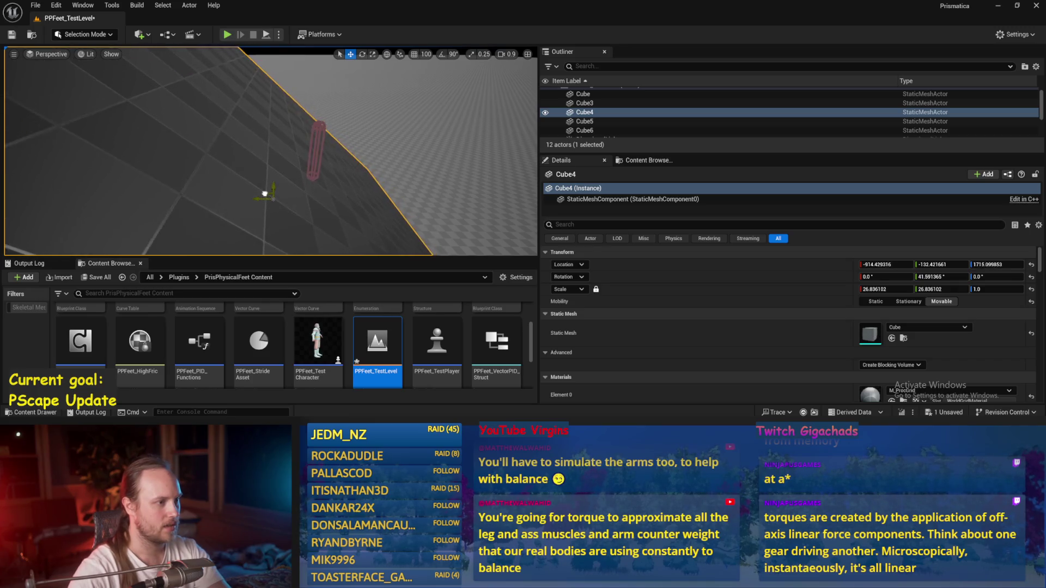
left_click(266, 34)
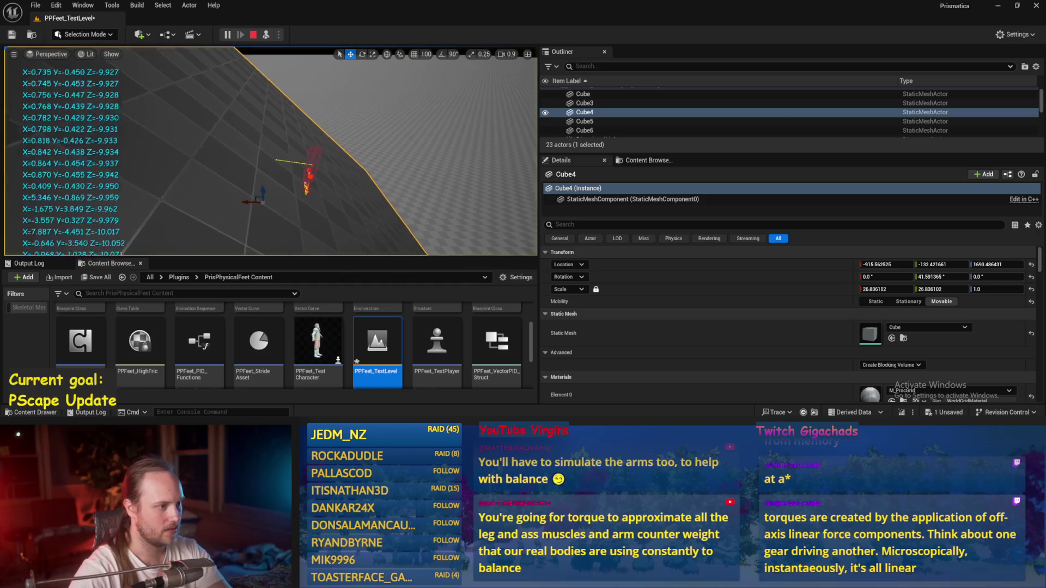
key("Escape")
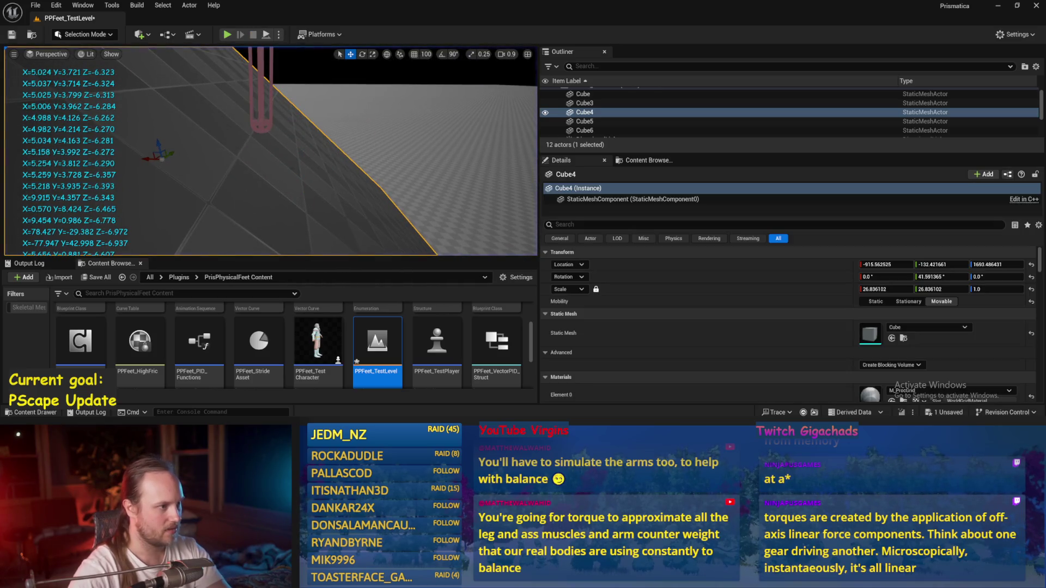
Reposition Cube4 to a shallower 14.9° tilt, re-test it, and return to the PPFeet_Base Blueprint.
left_click(261, 113)
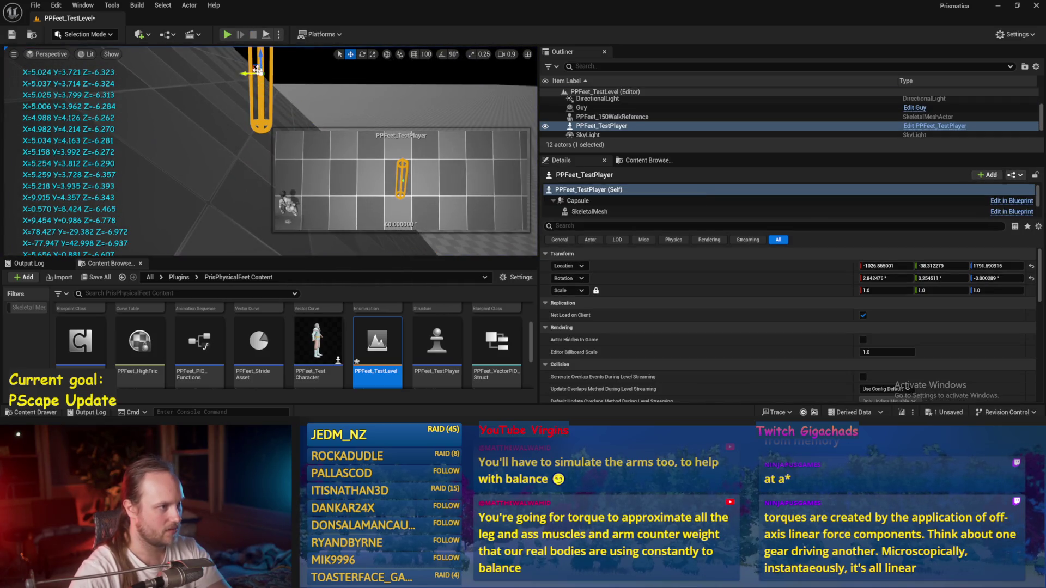
left_click(200, 148)
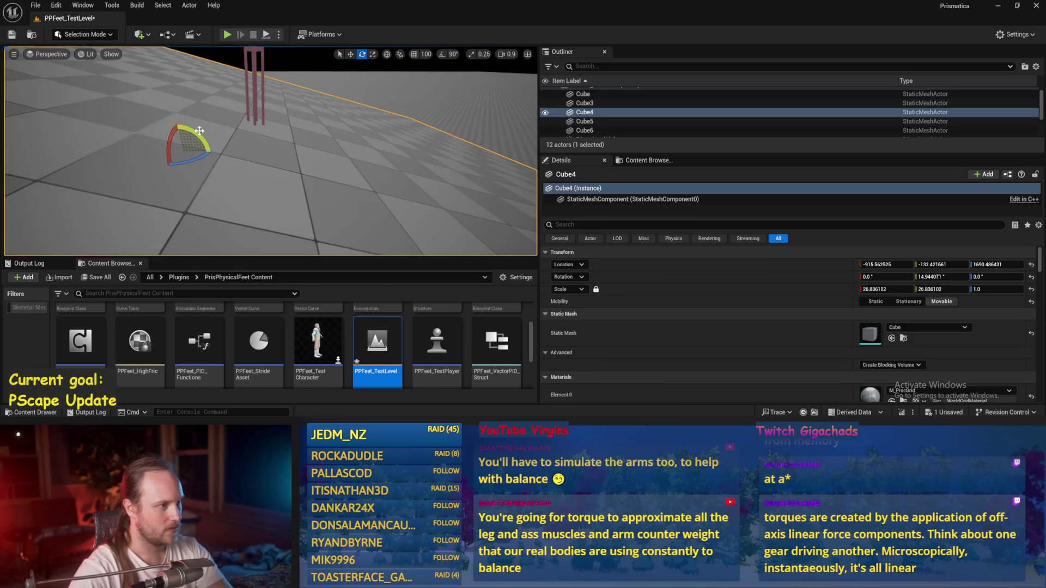
mouse_move(177, 145)
left_mouse_down()
mouse_move(255, 173)
mouse_move(256, 188)
left_mouse_up()
left_click(267, 35)
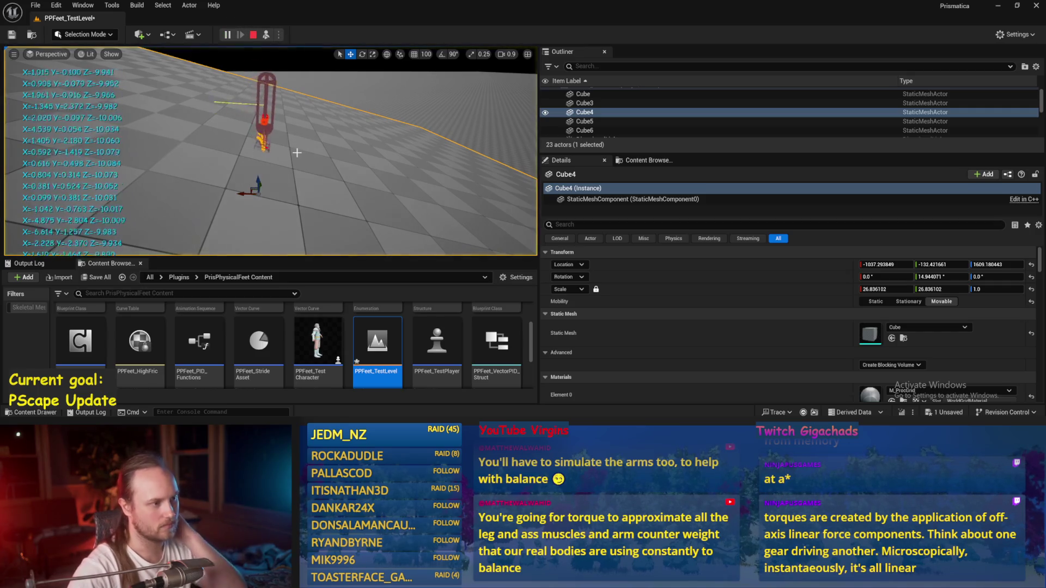
key("Escape")
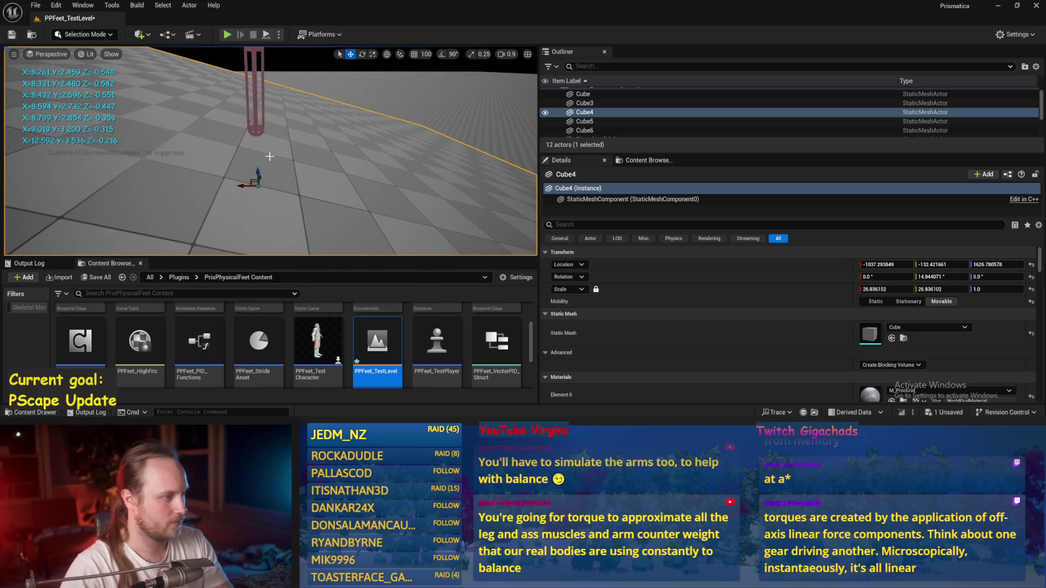
key("alt+s")
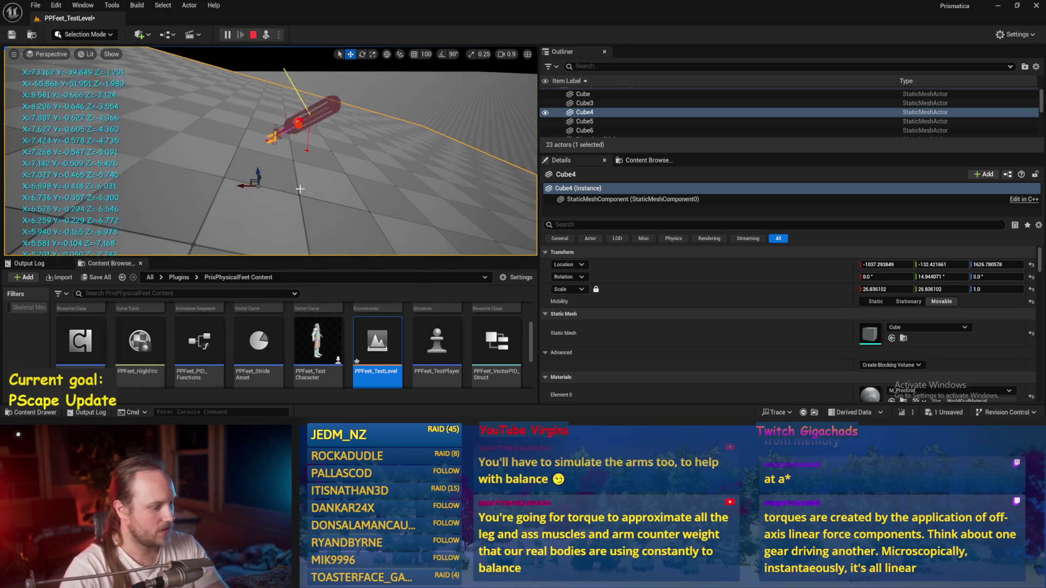
key("Escape")
key("alt+Tab")
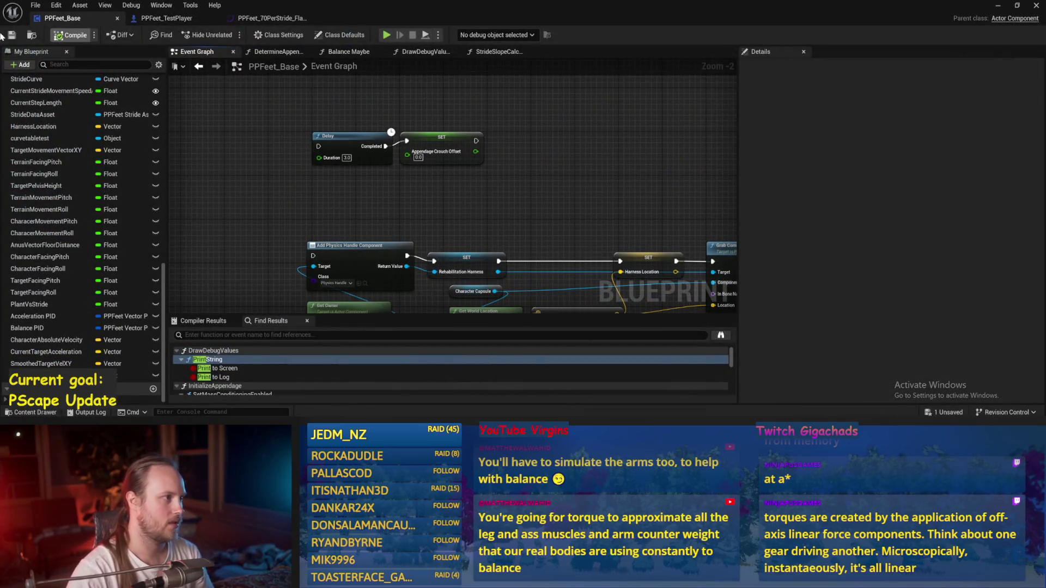
Compile PPFeet_Base, go back to the level editor and save all unsaved packages.
left_click(71, 35)
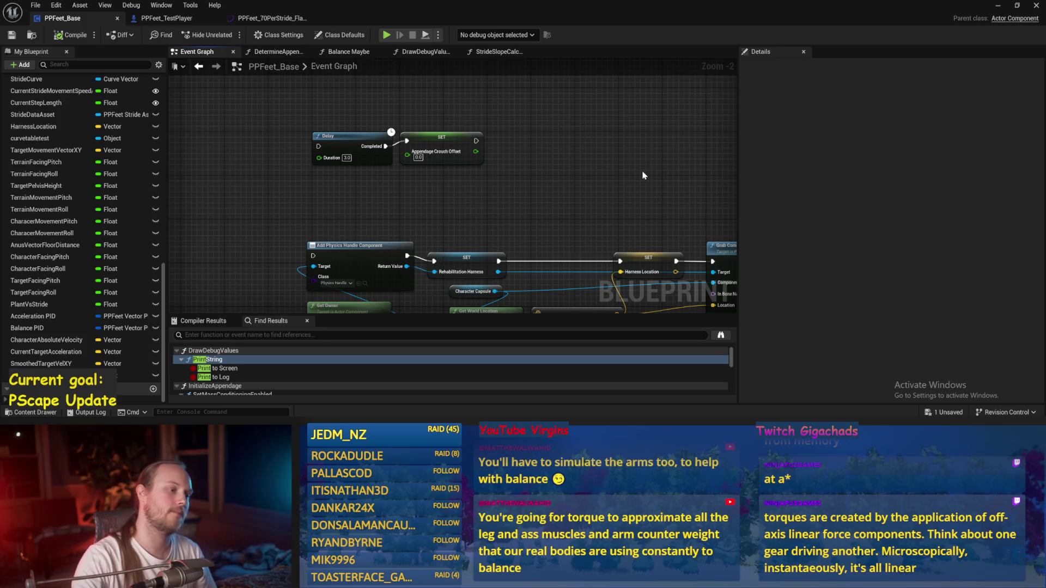
left_click_drag(643, 175, 601, 107)
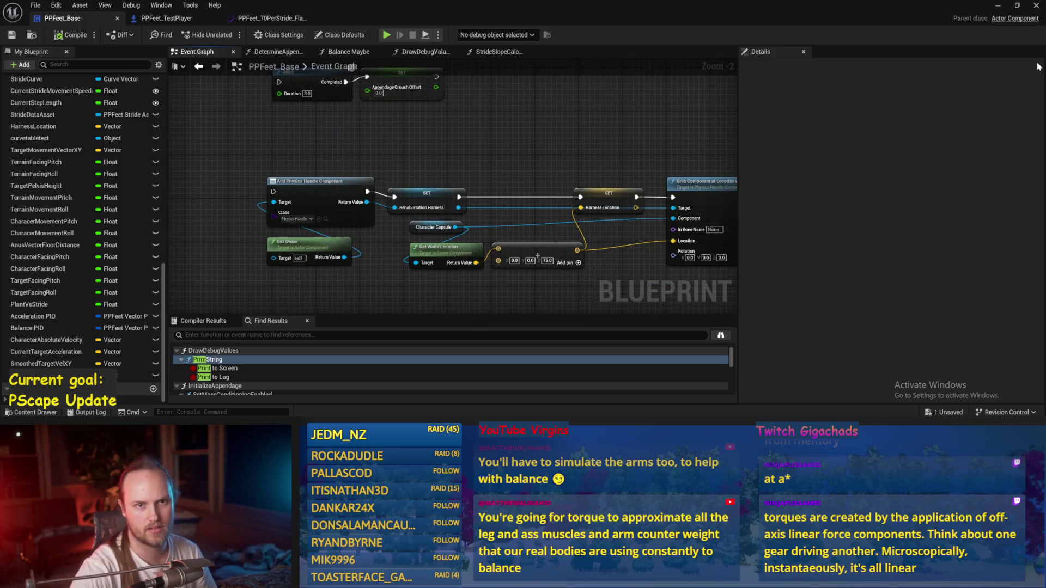
left_click(998, 6)
left_click(36, 5)
left_click(64, 136)
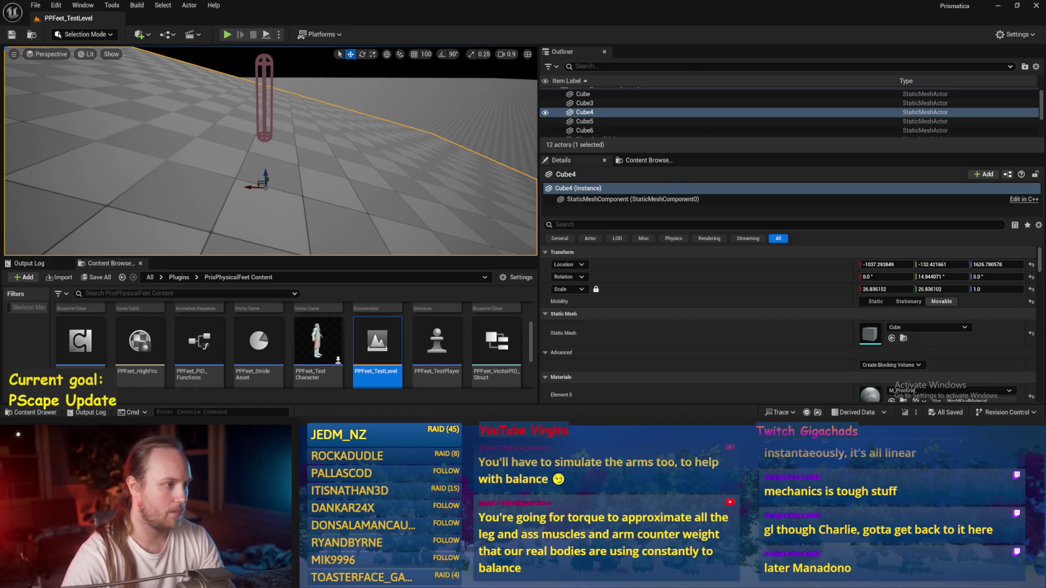
Orbit around the capsule, then run a brief Alt+S simulation and stop it.
scroll(327, 122, "up", 5)
scroll(284, 201, "up", 3)
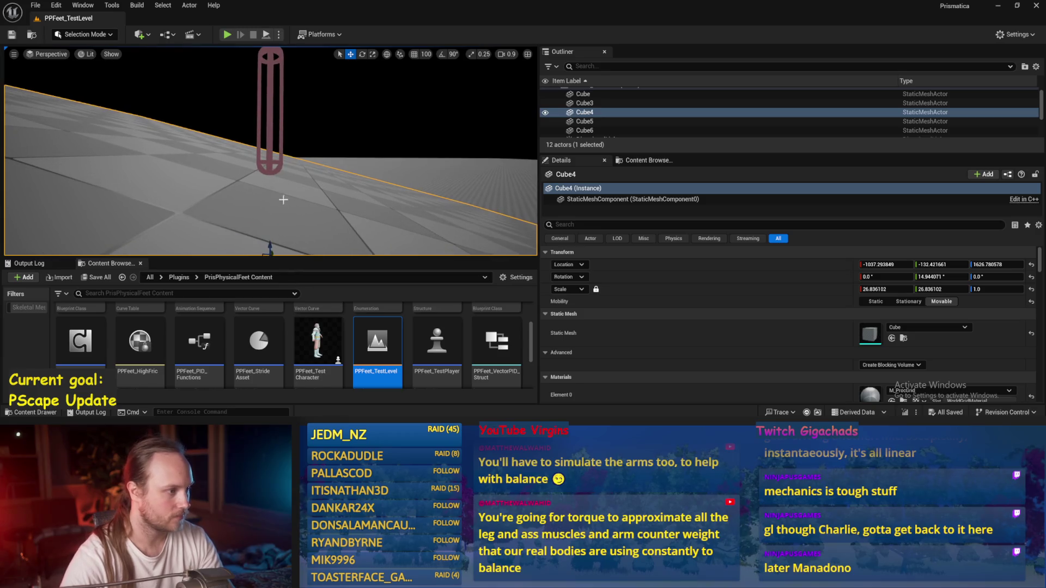
mouse_move(271, 170)
left_mouse_down()
mouse_move(246, 157)
mouse_move(258, 188)
left_mouse_up()
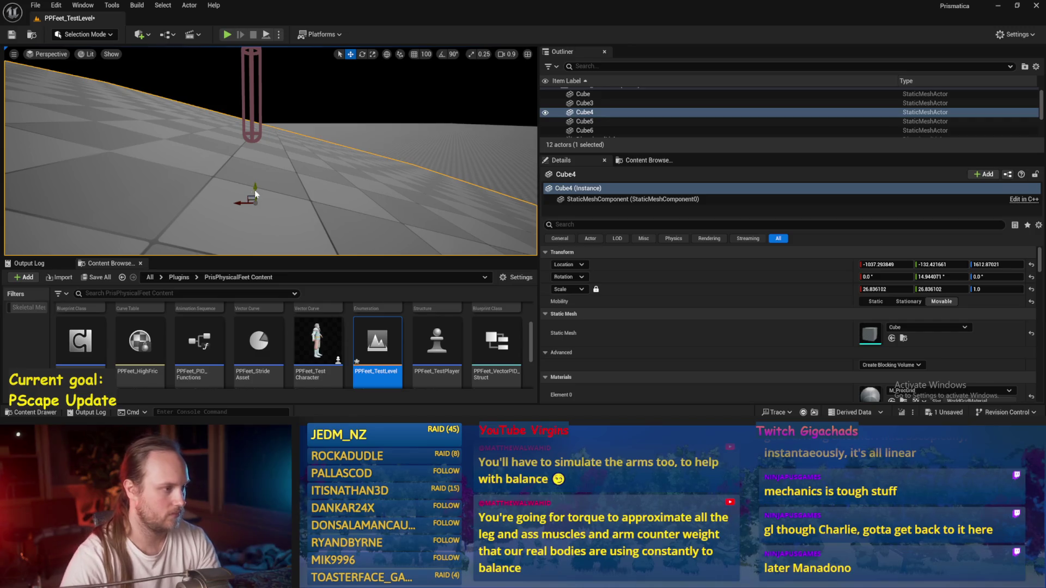
key("alt+s")
key("Escape")
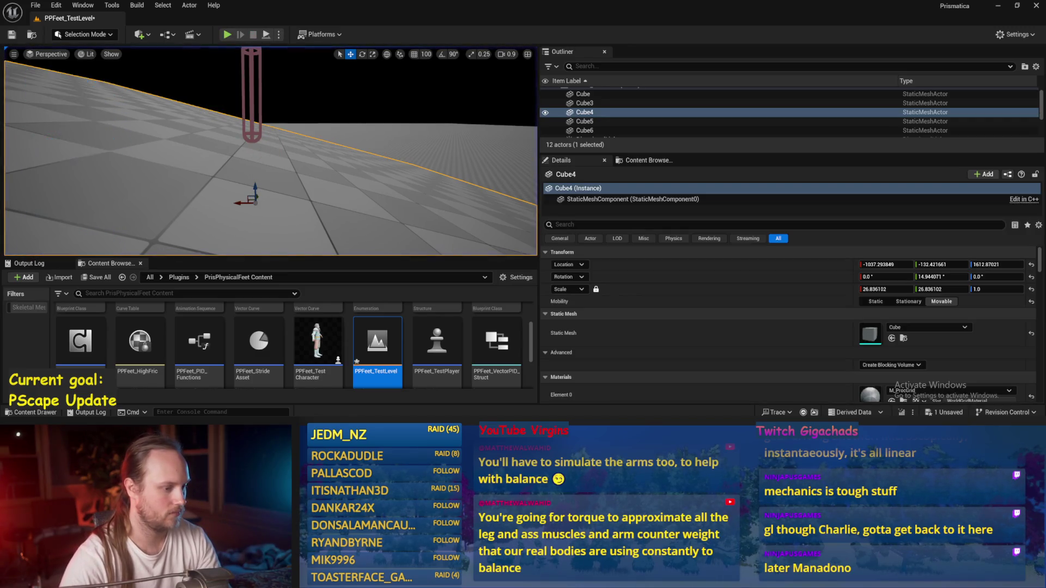
Select AppendageCrouchOffset in PPFeet_Base, recompile, and return to the running play-test.
key("alt+Tab")
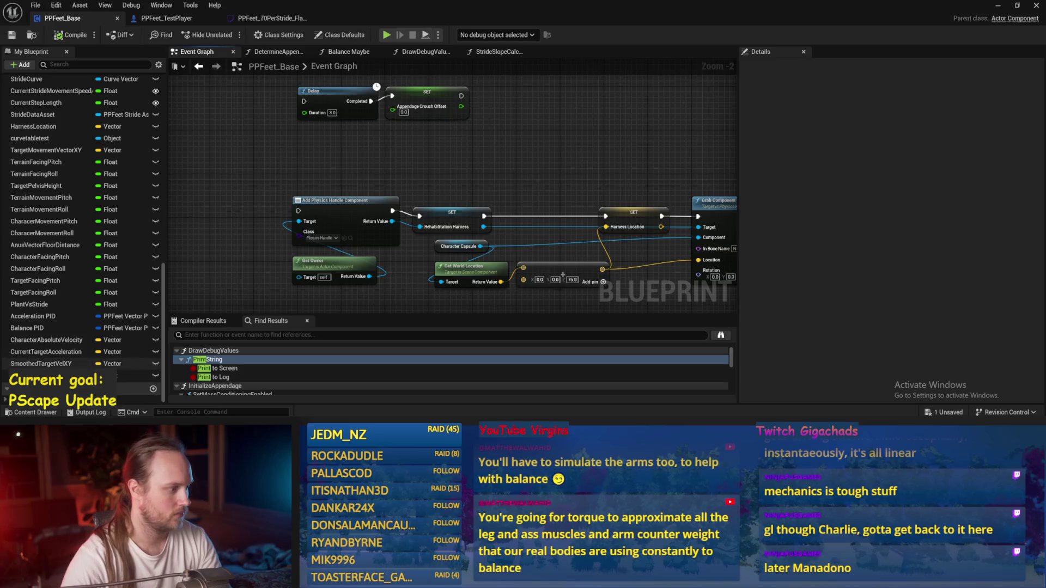
left_click(65, 375)
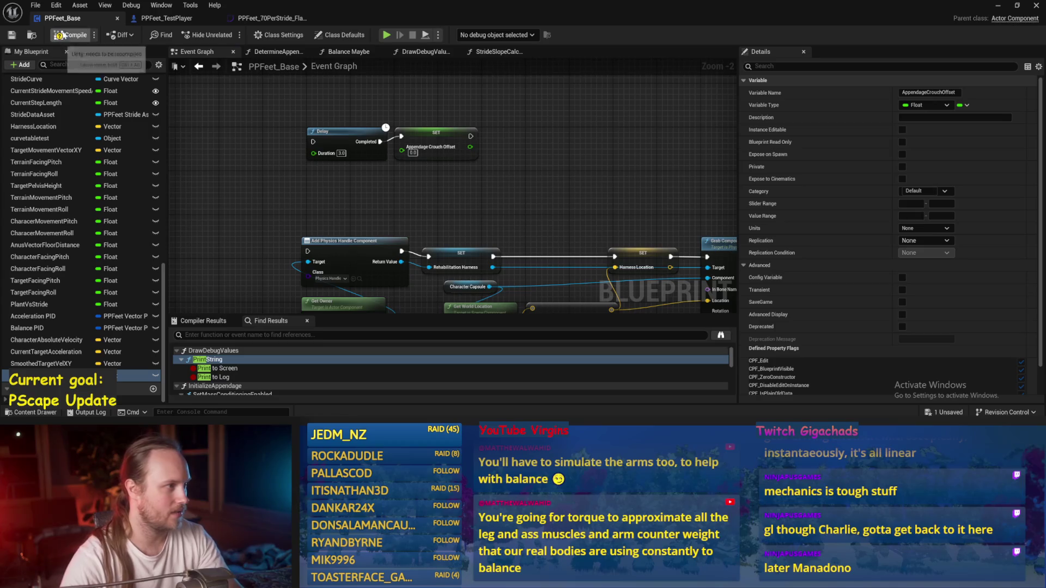
left_click(61, 36)
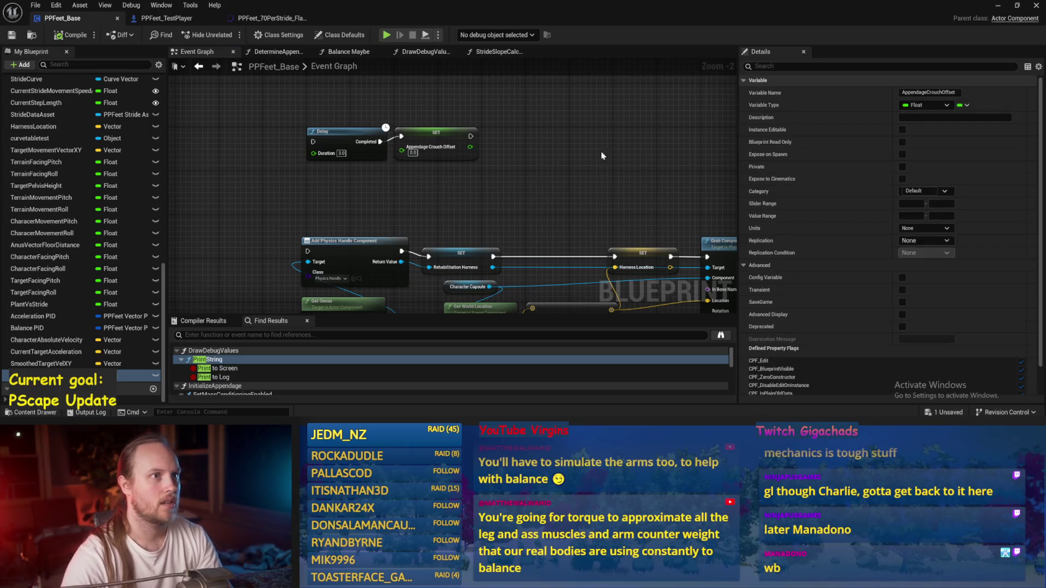
left_click(999, 8)
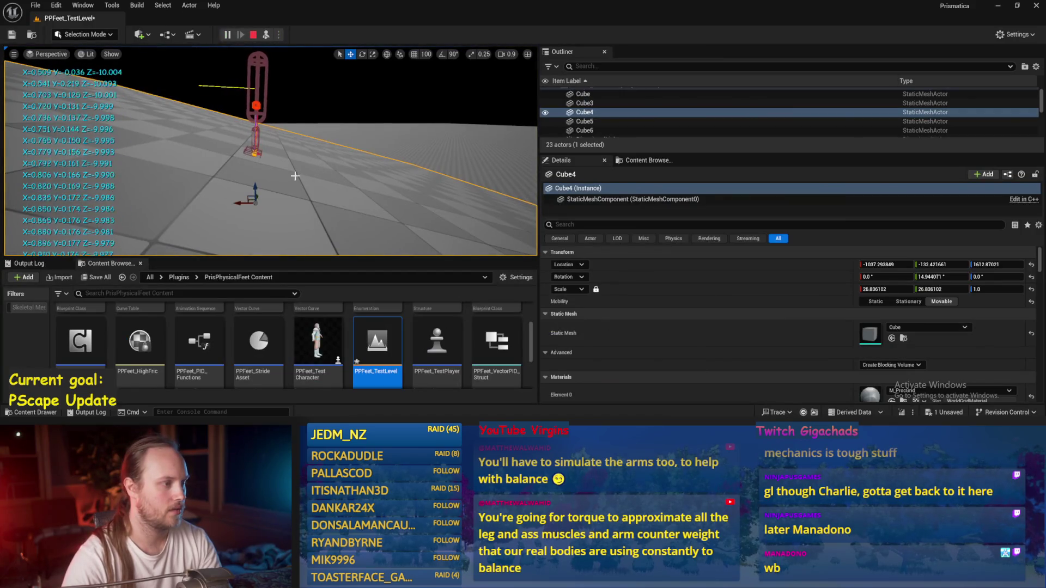
Rotate Cube4 on two axes to about -45.8° and view the ramp in fullscreen viewport.
mouse_move(267, 184)
left_mouse_down()
mouse_move(262, 204)
mouse_move(230, 205)
mouse_move(239, 225)
left_mouse_up()
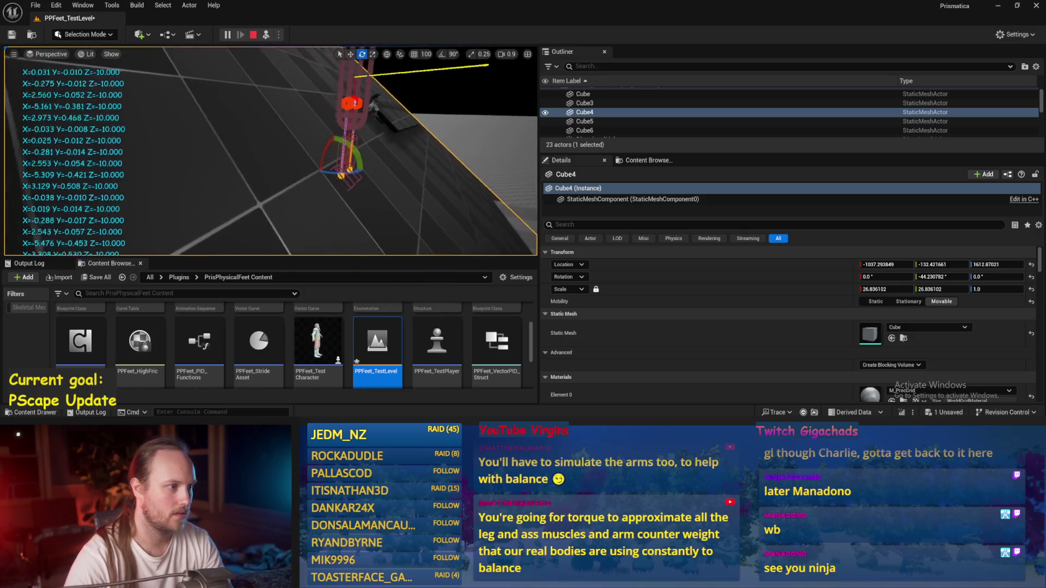
mouse_move(295, 149)
left_mouse_down()
mouse_move(298, 165)
mouse_move(324, 137)
mouse_move(306, 151)
left_mouse_up()
left_click_drag(313, 194, 278, 179)
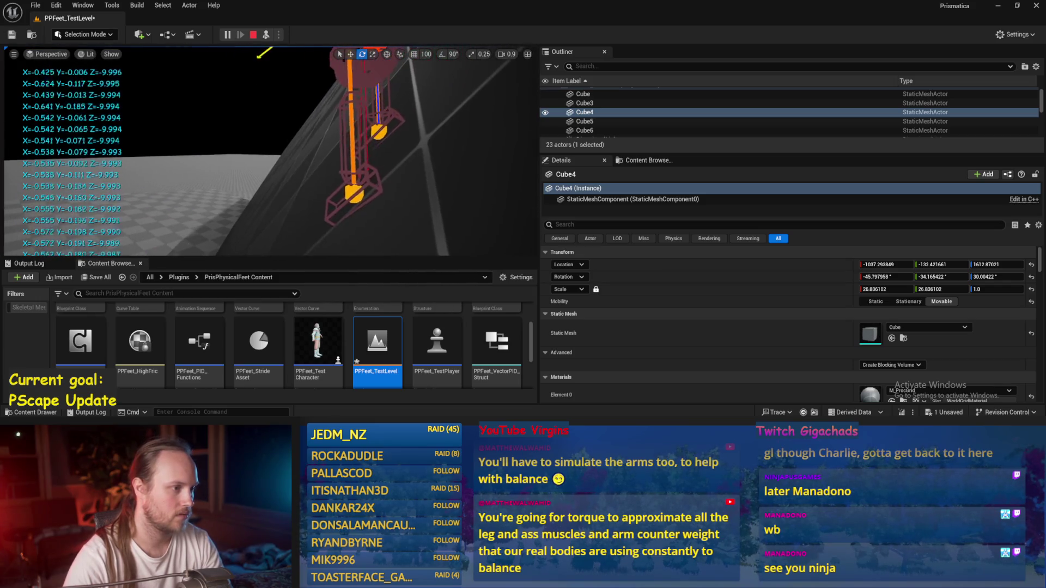
key("F11")
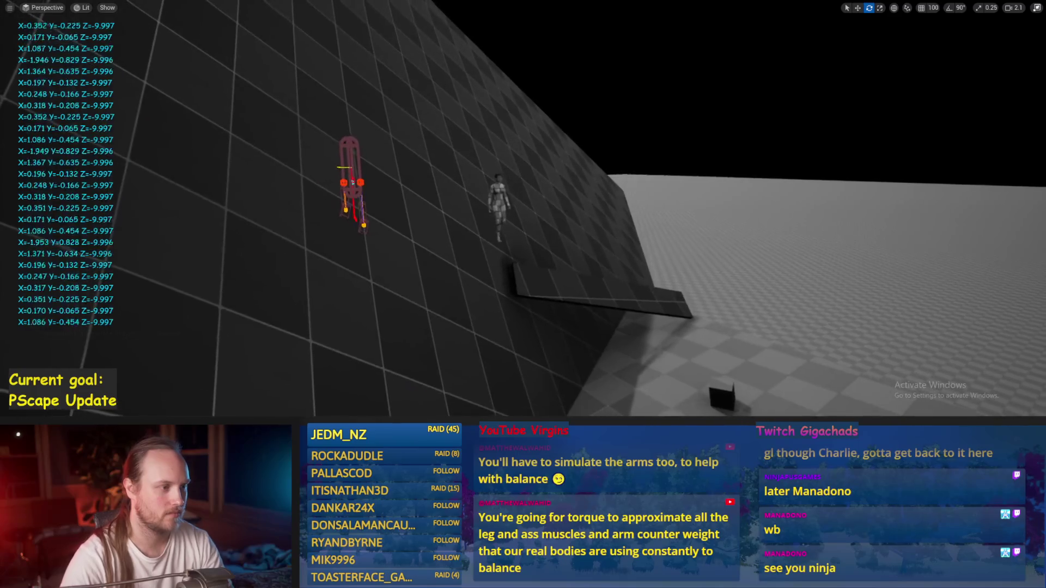
Rotate the sloped wall mesh back and save the changed physics asset.
left_click(283, 296)
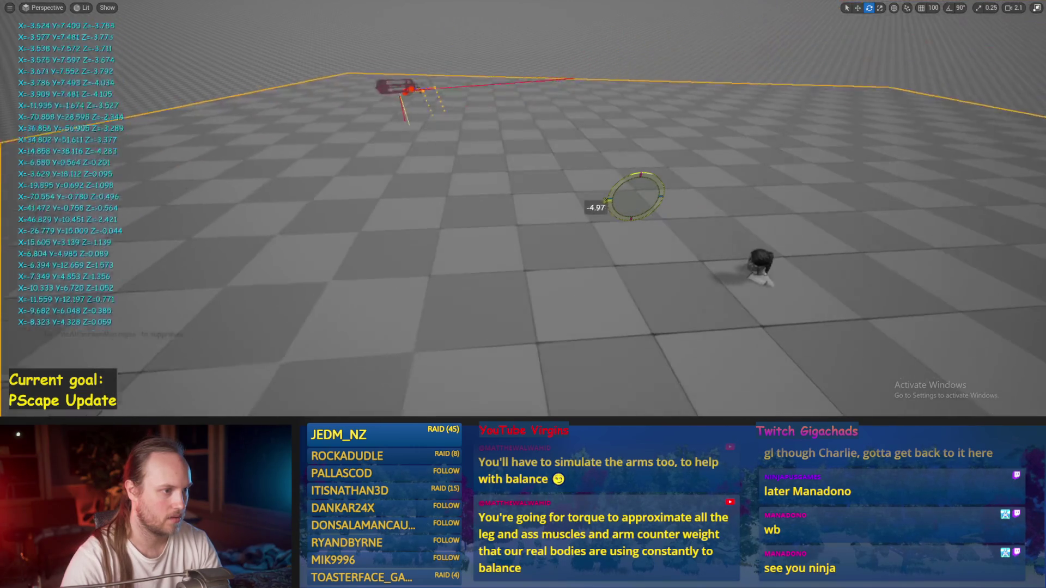
left_click_drag(595, 207, 545, 178)
key("ctrl+s")
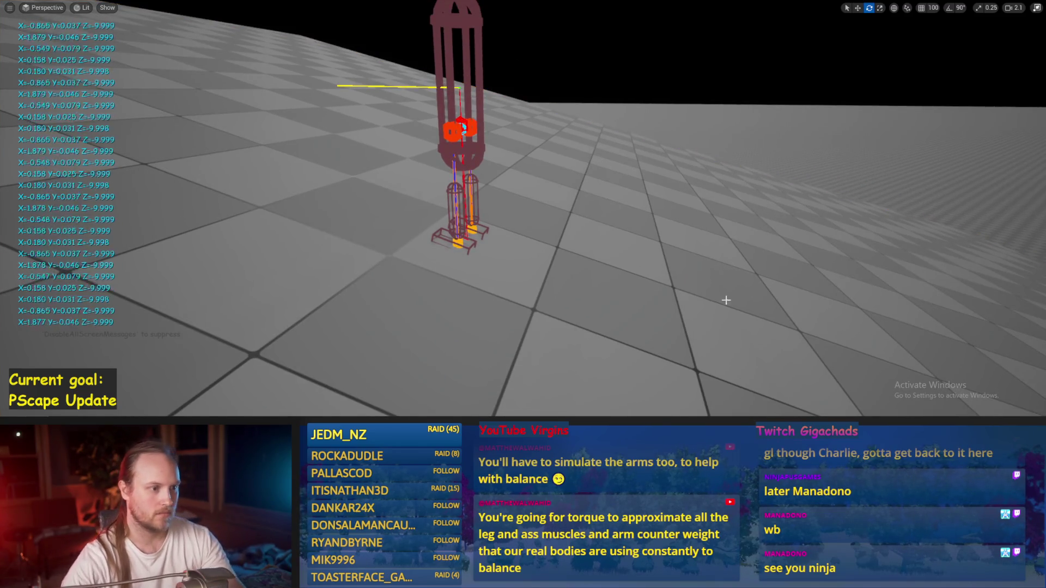
Select the rig's capsule and tip it over to test balance recovery.
left_click_drag(629, 248, 629, 248)
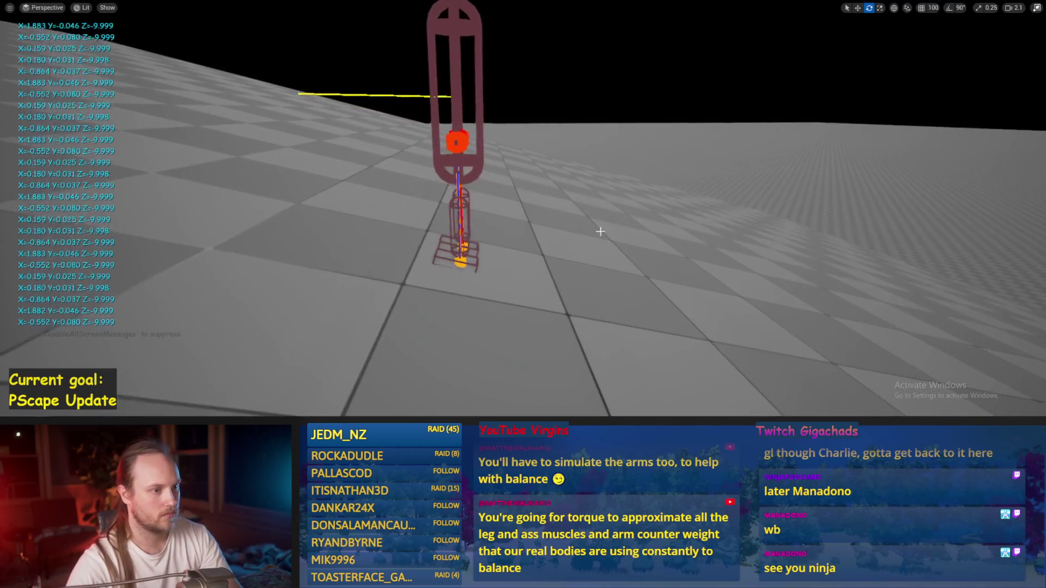
left_click(463, 151)
left_click_drag(465, 107, 457, 95)
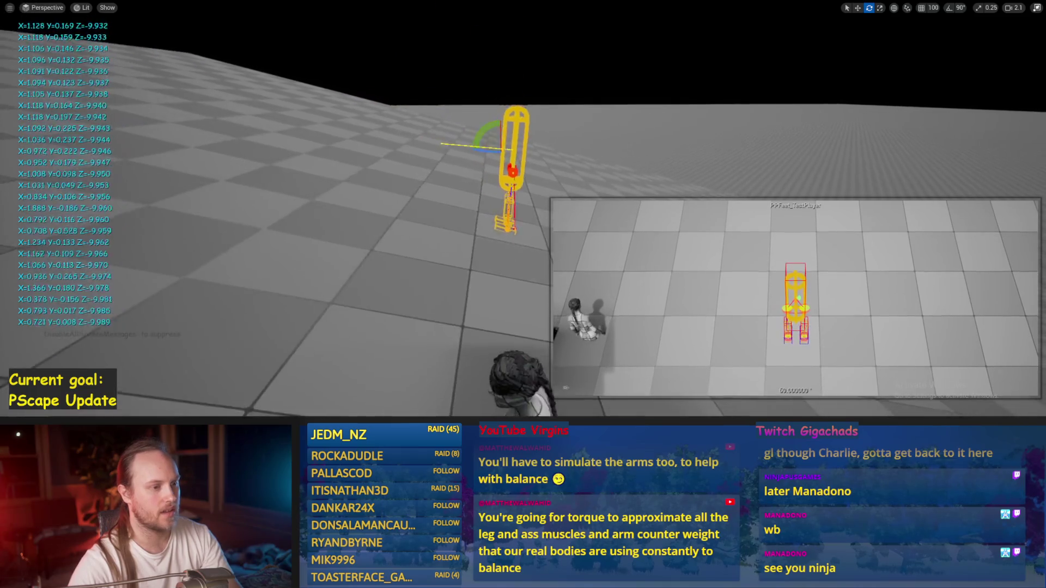
Tip the capsule onto its side and watch the robot's recovery from the side.
left_click(329, 89)
left_click_drag(329, 89, 318, 101)
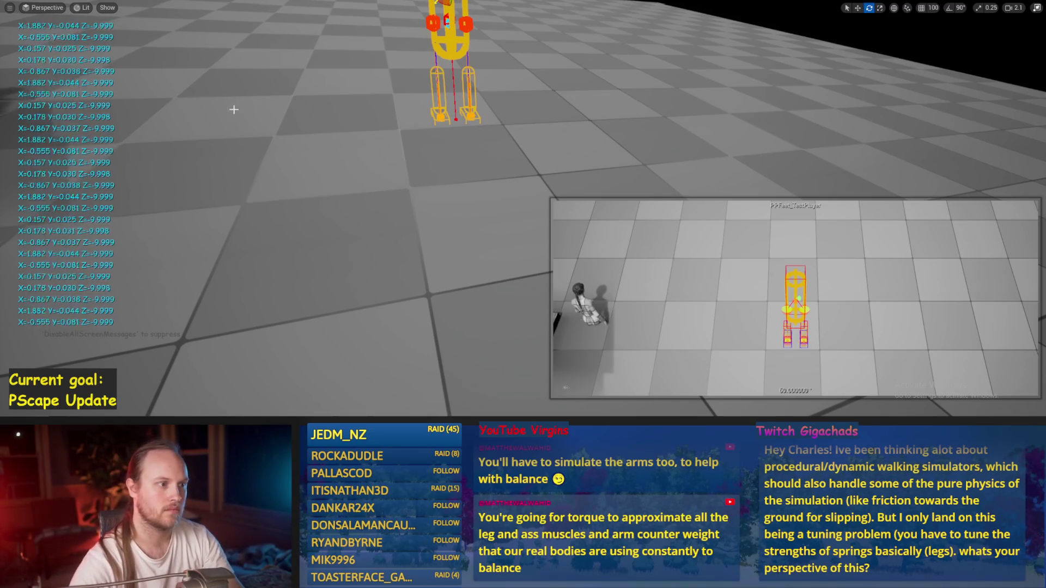
left_click(313, 165)
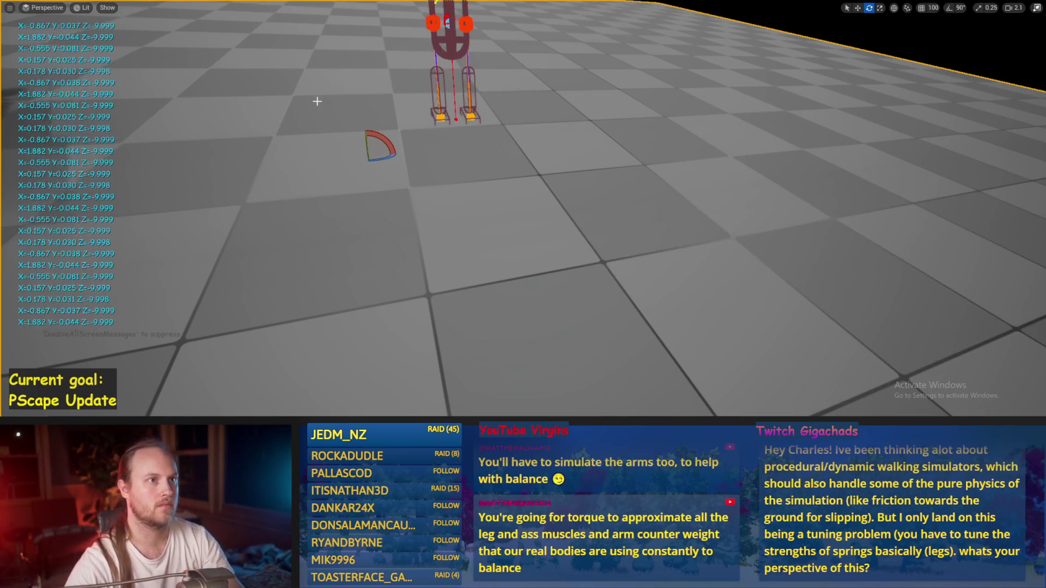
left_click_drag(417, 242, 417, 242)
left_click_drag(419, 204, 419, 204)
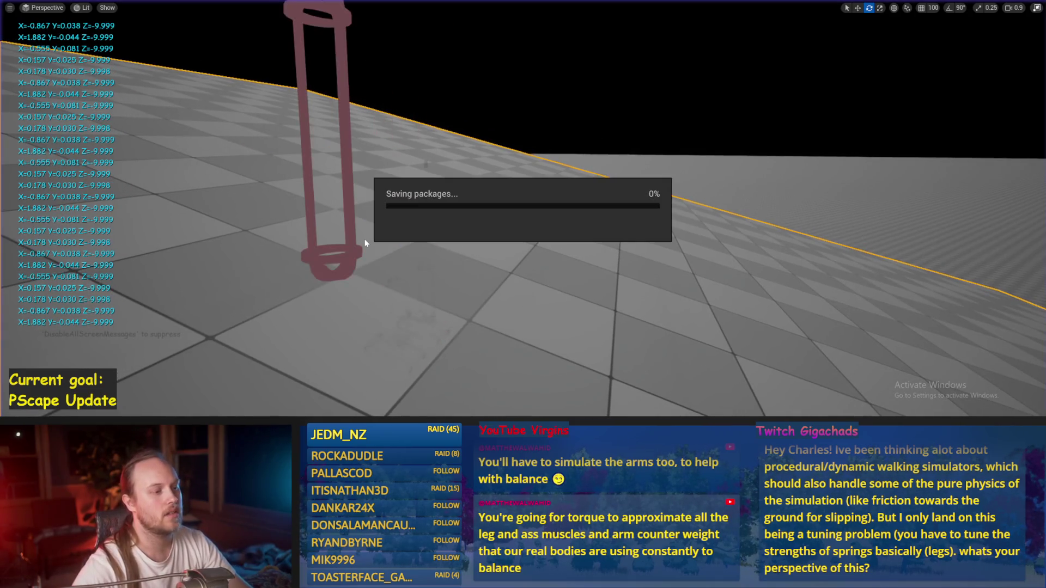
Restart the play-test with Alt+P in the fullscreen viewport.
left_click(349, 250)
left_click(345, 250)
key("w")
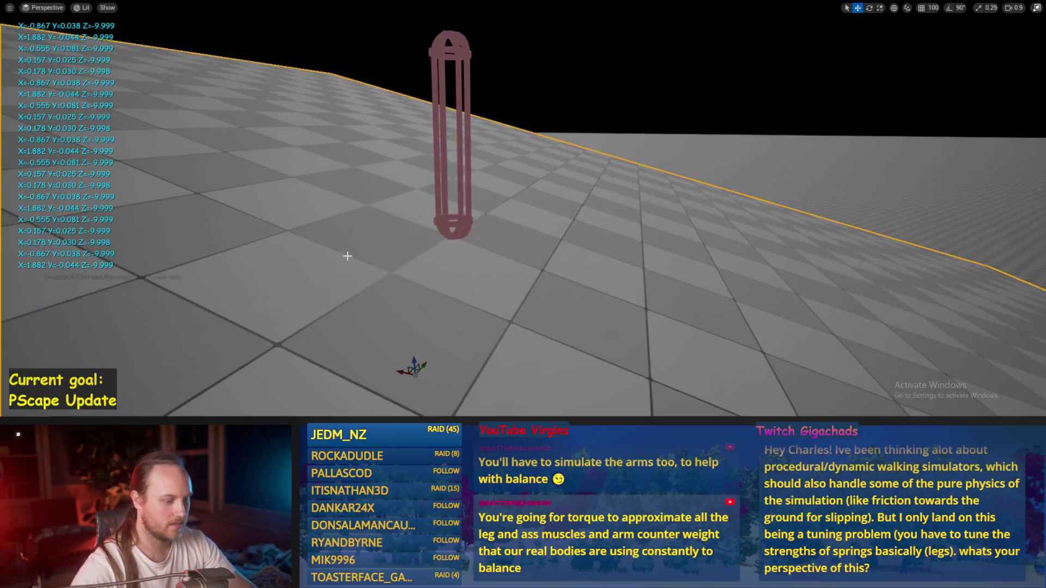
key("F11")
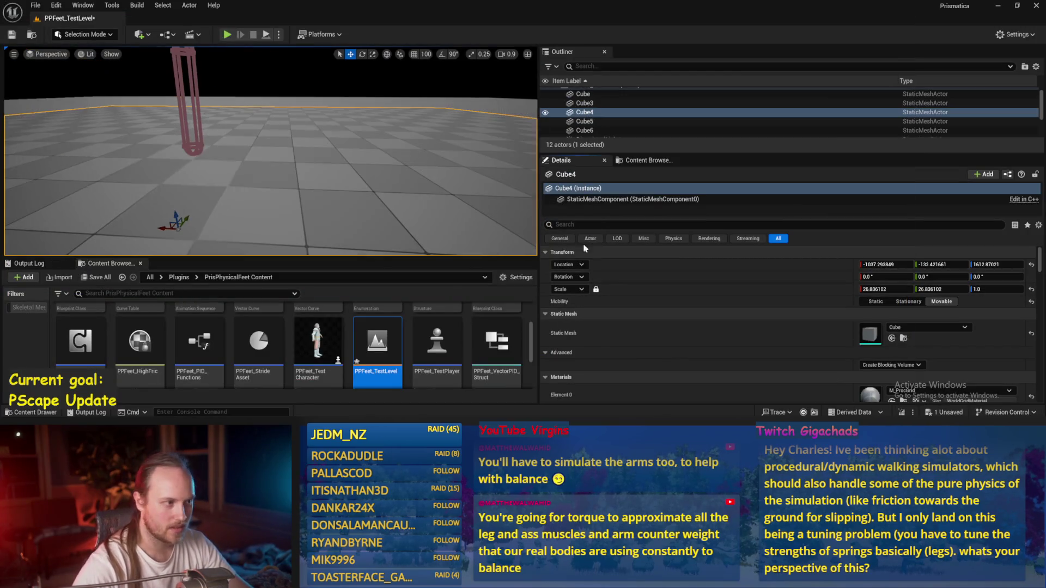
key("alt+p")
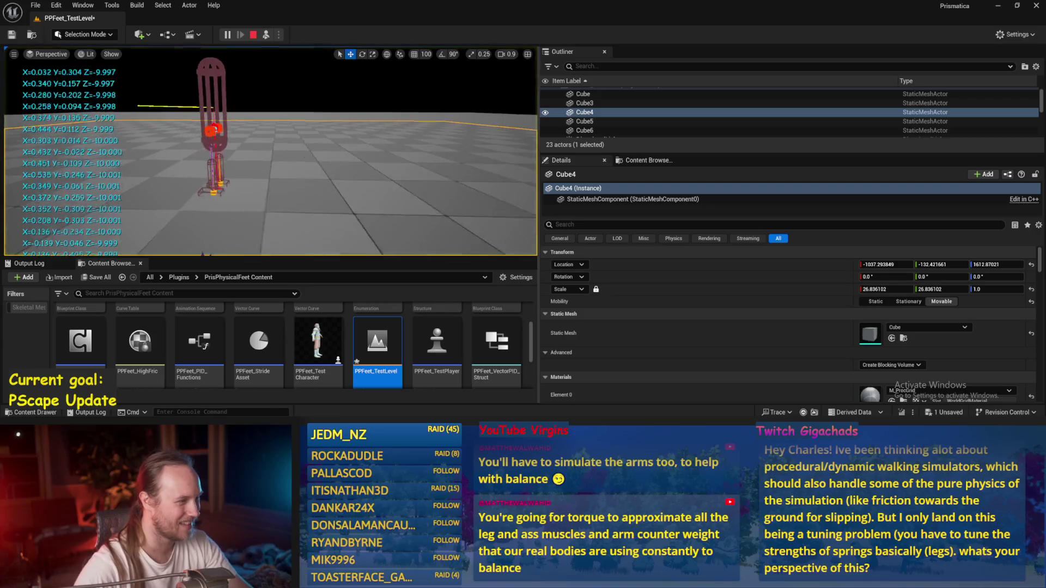
key("F11")
Select the player capsule and tilt it over with the rotate tool to test balancing.
left_click(498, 81)
key("e")
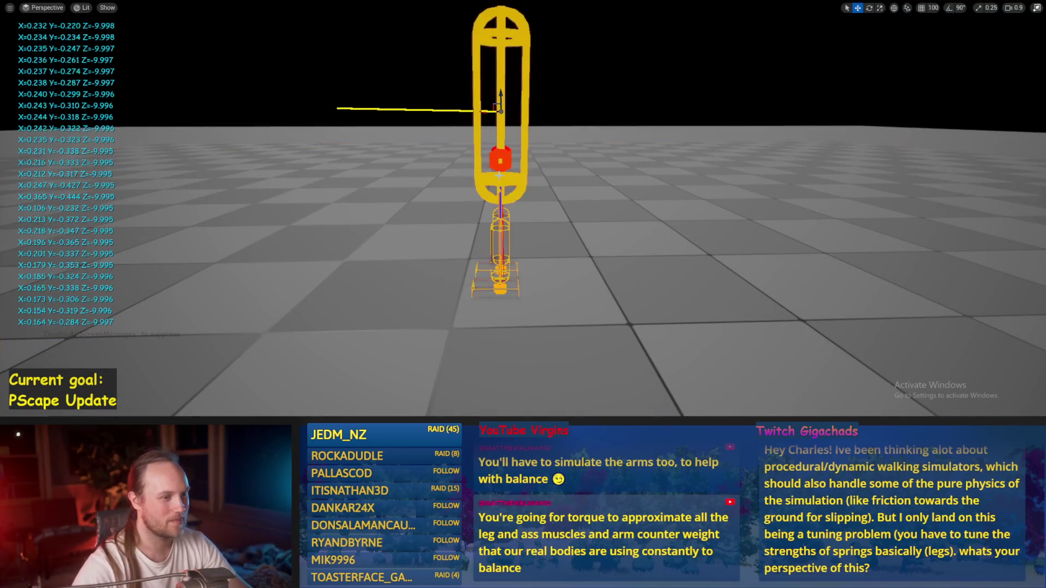
left_click_drag(501, 112, 503, 120)
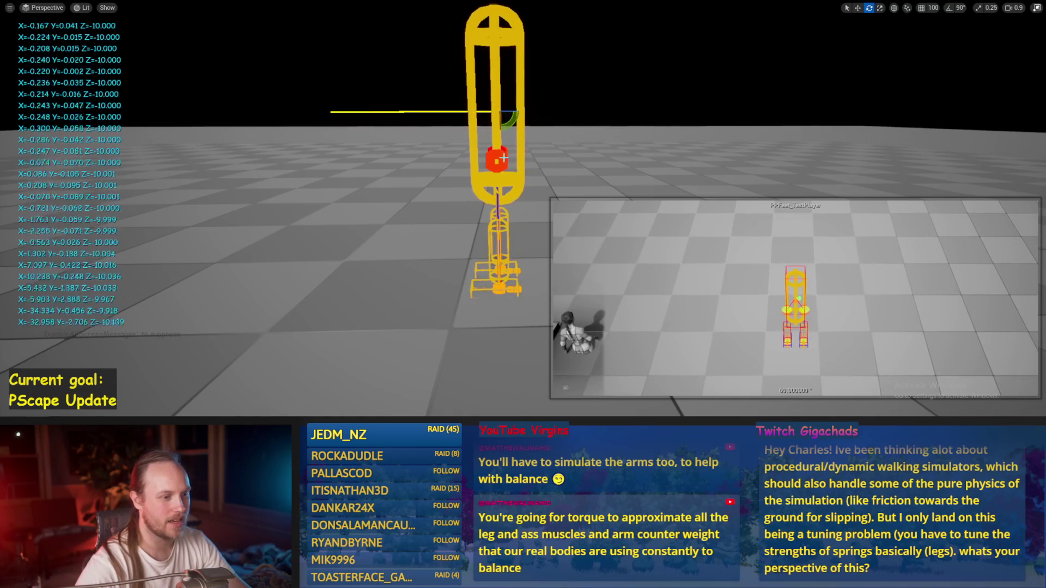
left_click(427, 275)
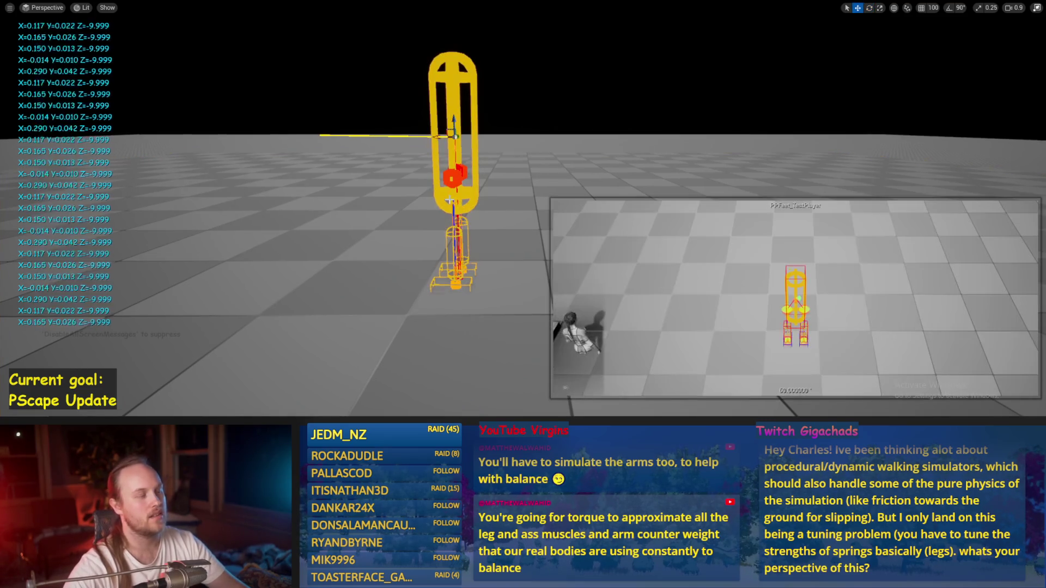
Stop the play session, save PPFeet_TestLevel, and return to the PPFeet_Base Event Graph.
key("F11")
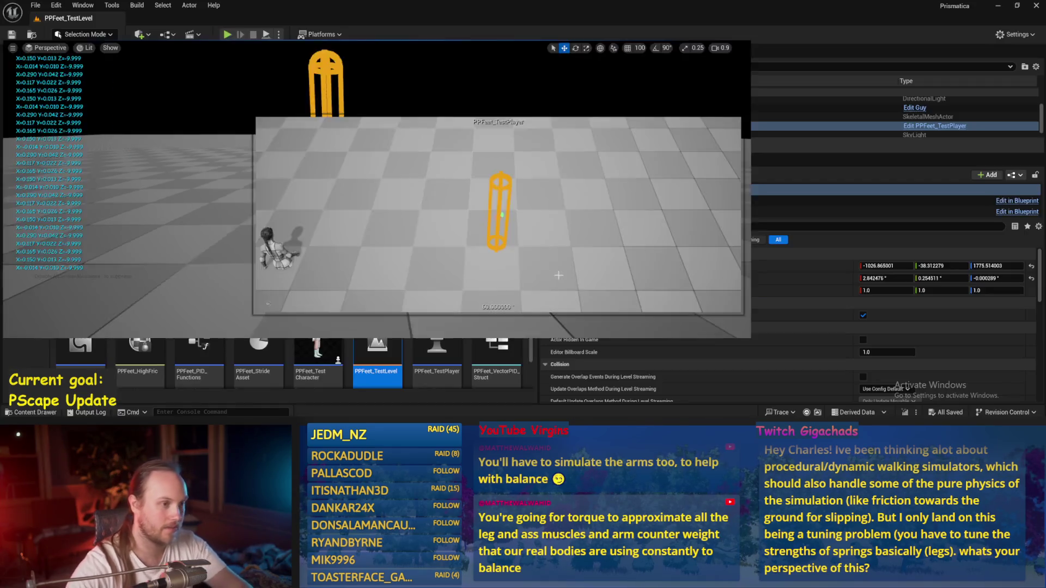
key("Escape")
key("ctrl+s")
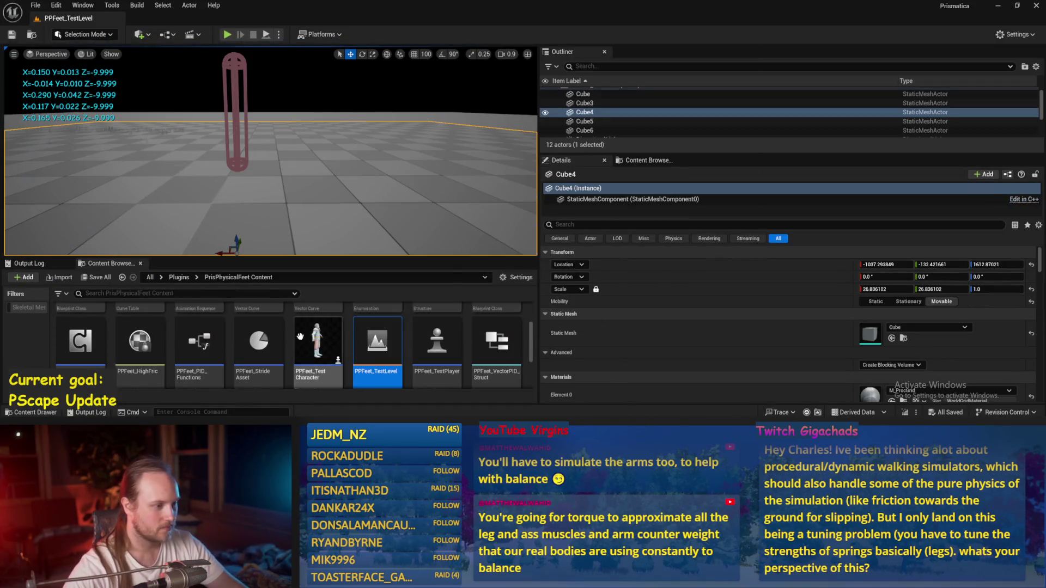
key("alt+Tab")
mouse_move(492, 182)
left_mouse_down()
mouse_move(467, 168)
mouse_move(360, 36)
left_mouse_up()
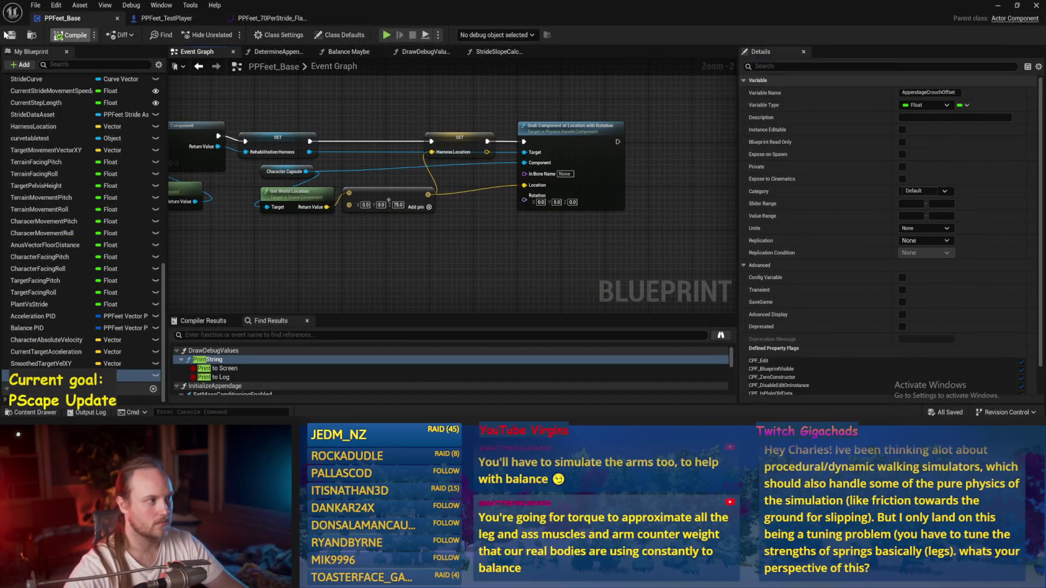
Open the StrideSlopeCalculations graph and compile PPFeet_Base.
mouse_move(360, 101)
left_mouse_down()
mouse_move(391, 168)
mouse_move(455, 141)
left_mouse_up()
key("ctrl+Tab")
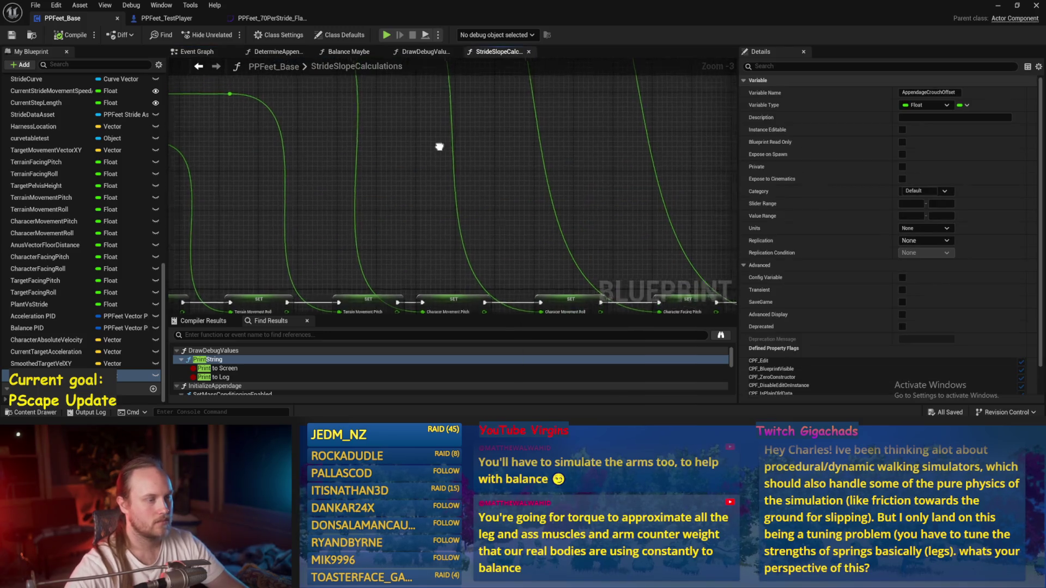
scroll(427, 161, "down", 1)
scroll(419, 163, "up", 3)
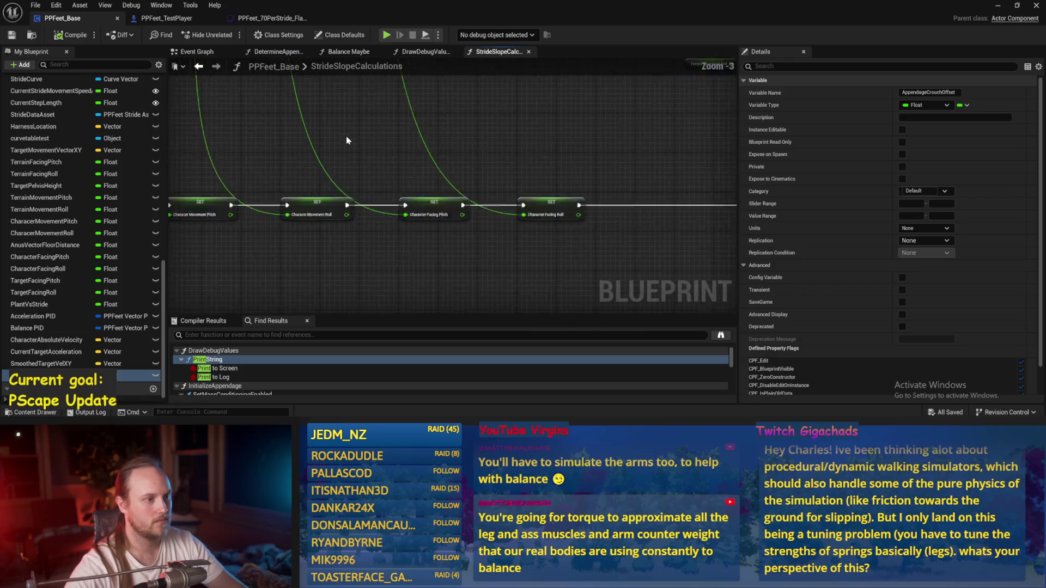
left_click(64, 36)
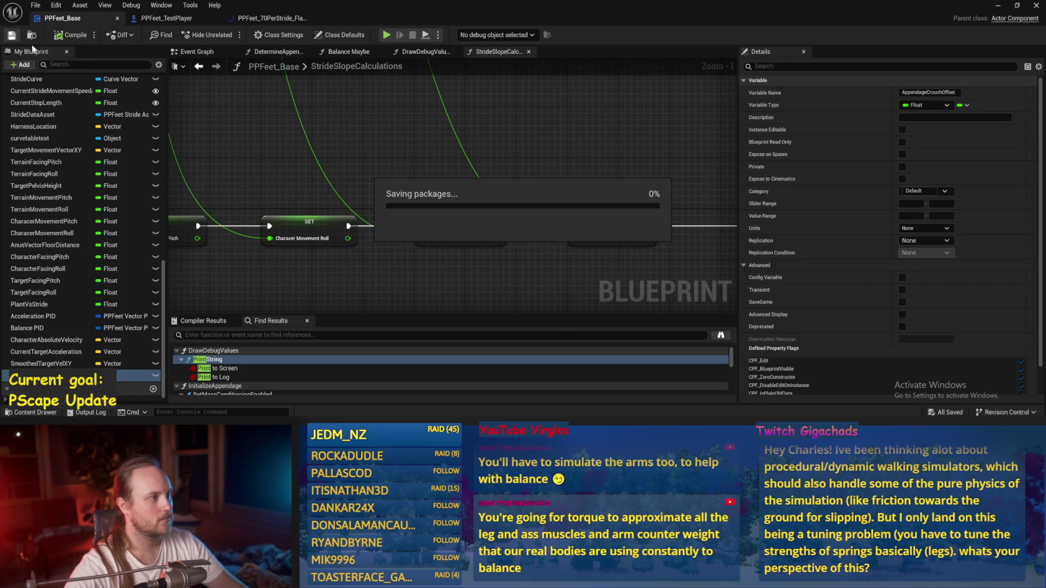
Inspect the Normalize, Break Vector, ASINd and Character Capsule nodes.
right_click(382, 193)
scroll(438, 158, "down", 2)
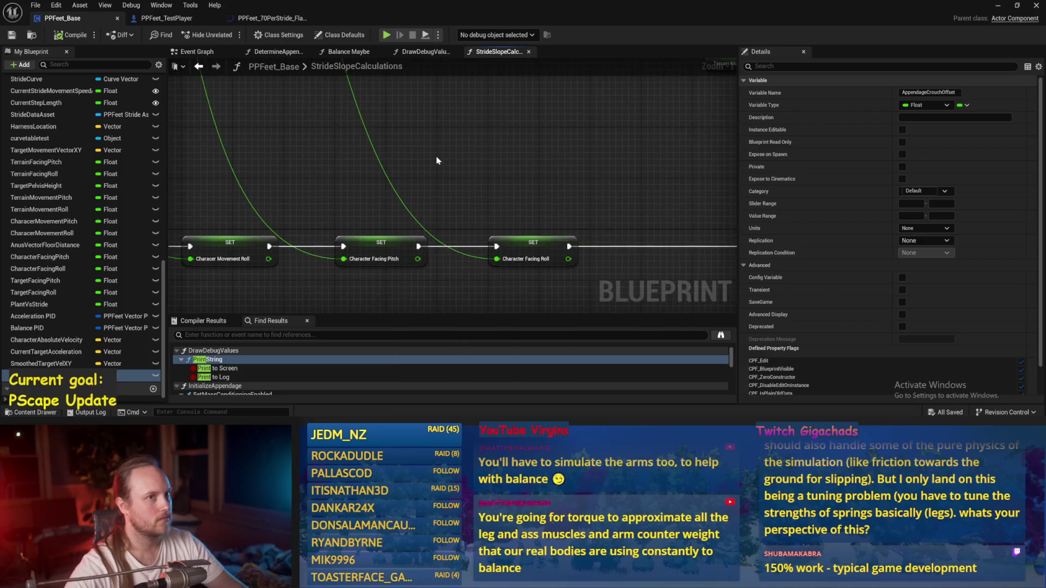
mouse_move(442, 158)
left_mouse_down()
mouse_move(408, 134)
mouse_move(500, 212)
left_mouse_up()
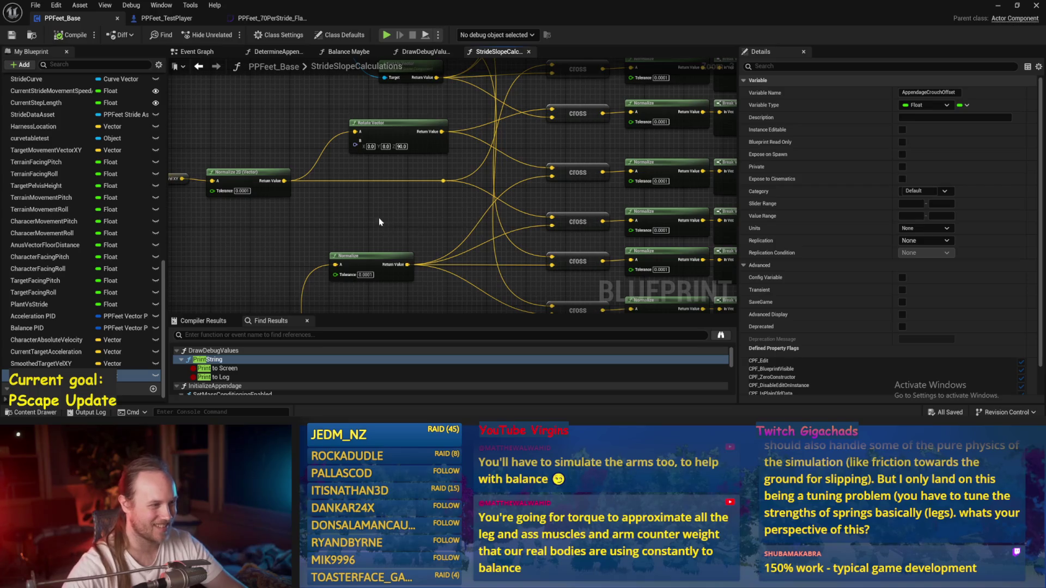
left_click_drag(380, 221, 412, 265)
mouse_move(366, 102)
left_mouse_down()
mouse_move(406, 152)
mouse_move(302, 204)
left_mouse_up()
left_click(327, 181)
scroll(283, 185, "up", 3)
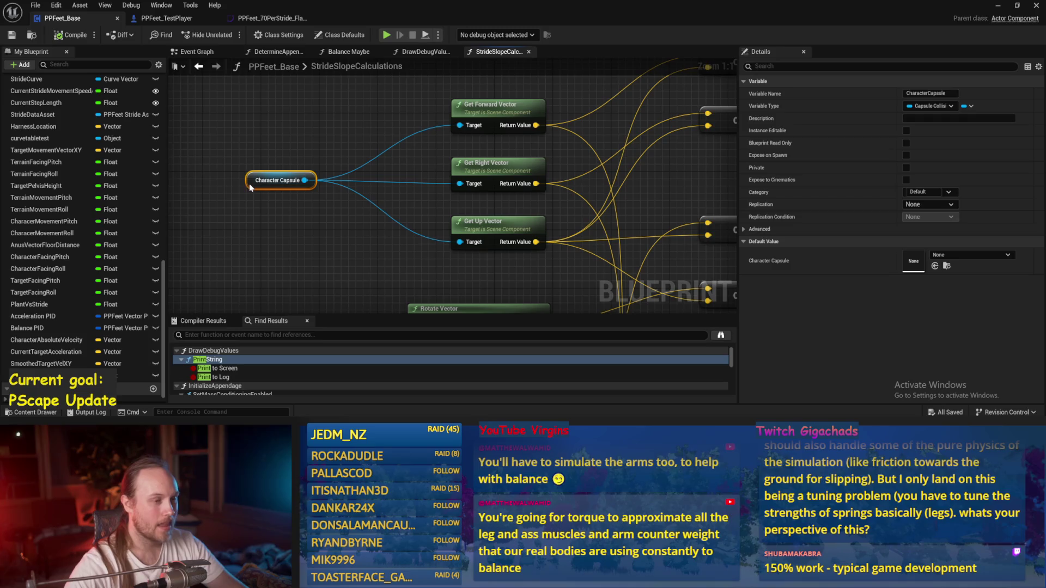
mouse_move(383, 124)
left_mouse_down()
mouse_move(358, 193)
mouse_move(250, 182)
mouse_move(267, 182)
left_mouse_up()
Save the Blueprint and review the Get Up Vector and direction vector nodes.
key("ctrl+s")
scroll(267, 183, "down", 2)
left_click_drag(403, 180, 459, 186)
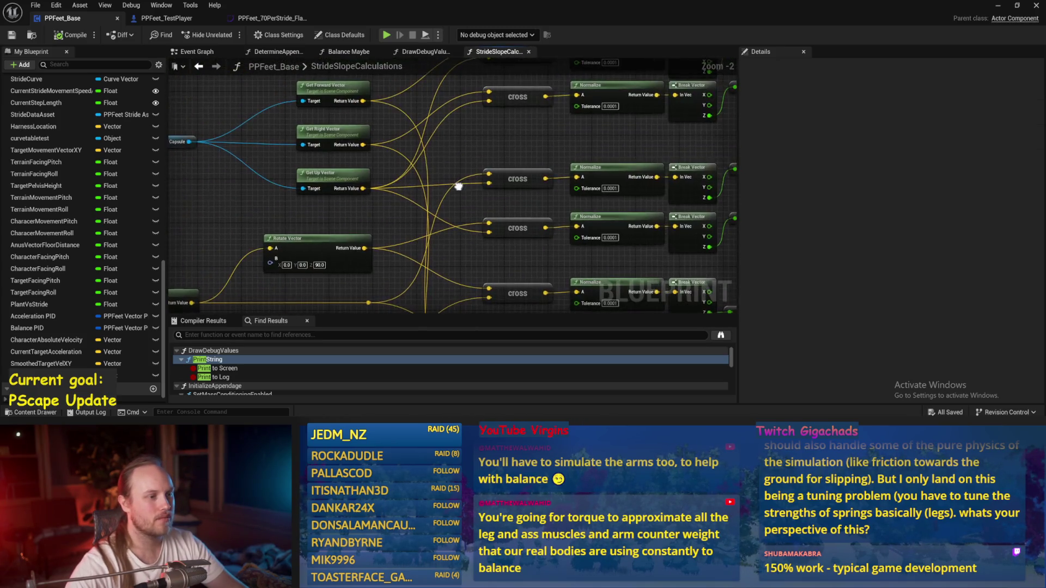
left_click(326, 185)
scroll(326, 185, "down", 1)
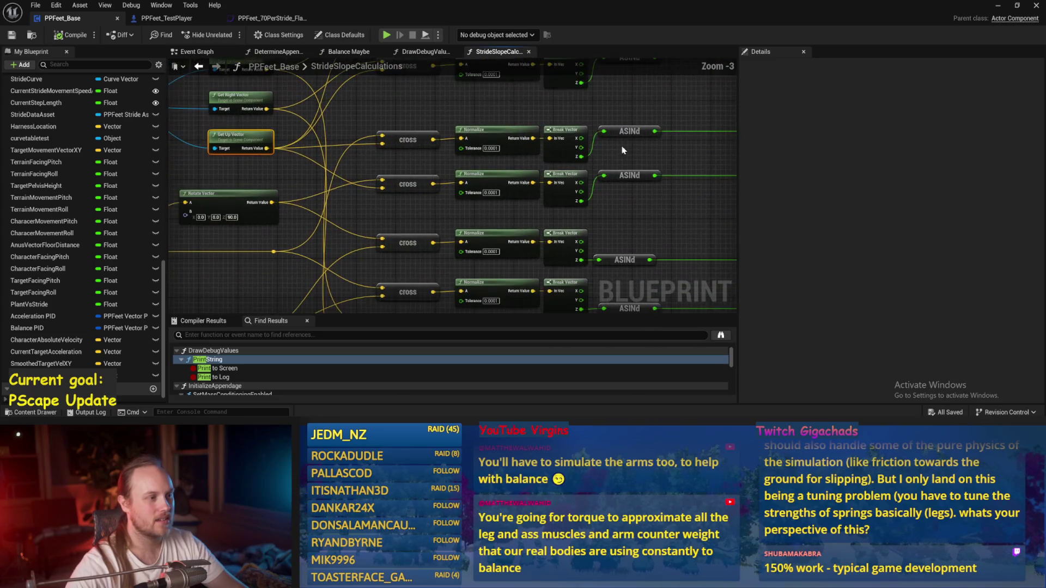
left_click_drag(342, 158, 352, 234)
scroll(372, 134, "down", 1)
Review the four pitch and roll SET nodes at the end of the chain.
left_click_drag(372, 134, 456, 94)
mouse_move(415, 159)
left_mouse_down()
mouse_move(545, 229)
mouse_move(659, 231)
left_mouse_up()
scroll(663, 227, "up", 1)
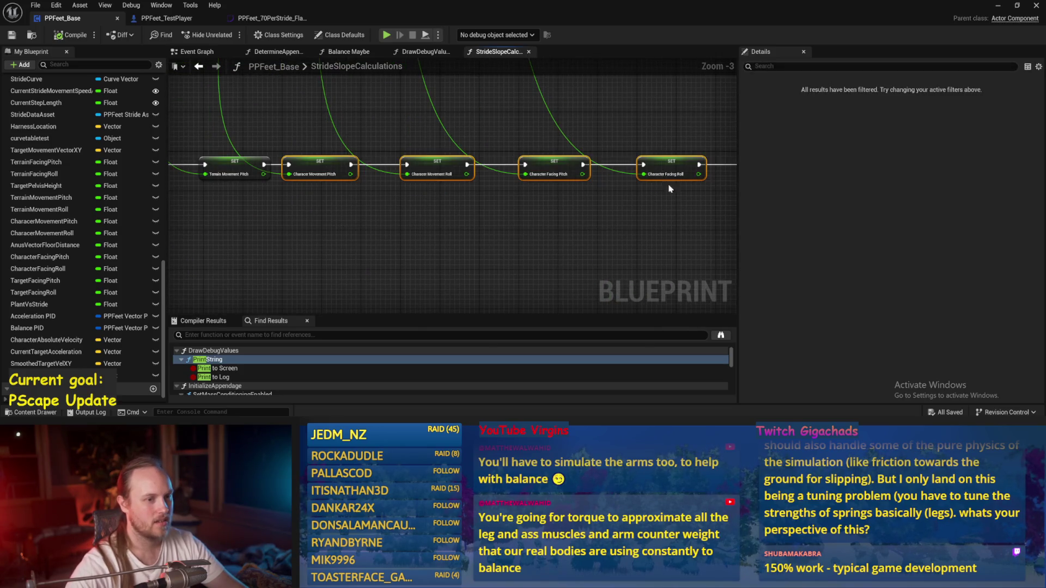
left_click(626, 226)
left_click_drag(342, 213, 273, 231)
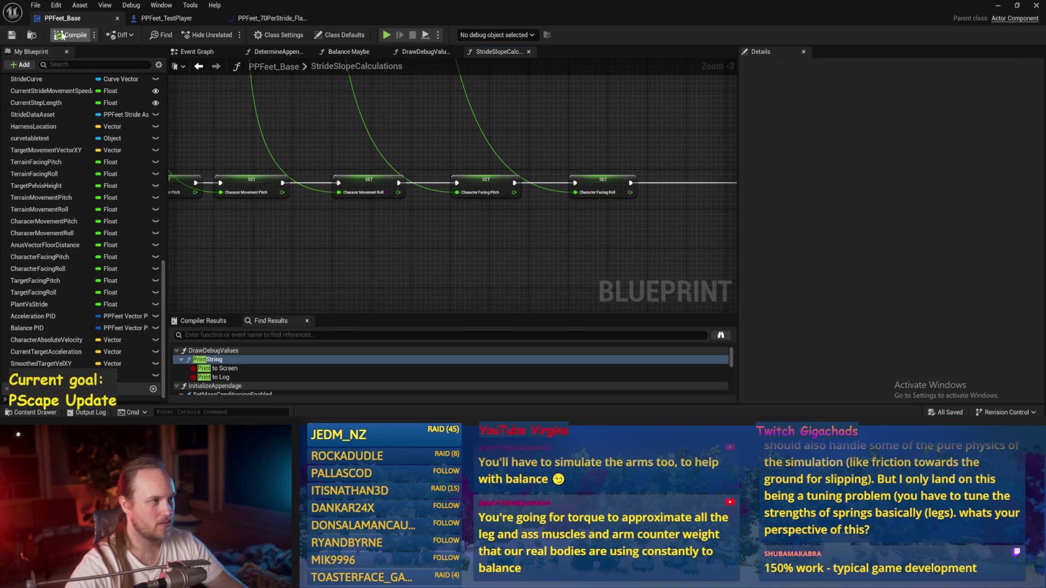
Undo a stray SET node move and shift the four pitch and roll SET nodes right.
mouse_move(223, 86)
left_mouse_down()
mouse_move(223, 132)
mouse_move(313, 159)
mouse_move(304, 168)
mouse_move(290, 84)
left_mouse_up()
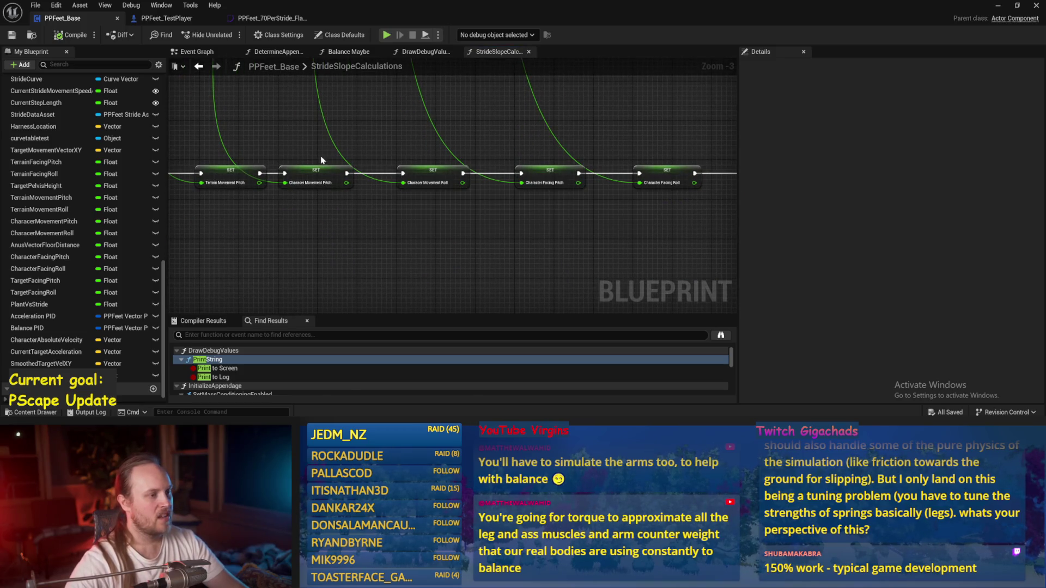
left_click_drag(325, 169, 334, 173)
key("ctrl+z")
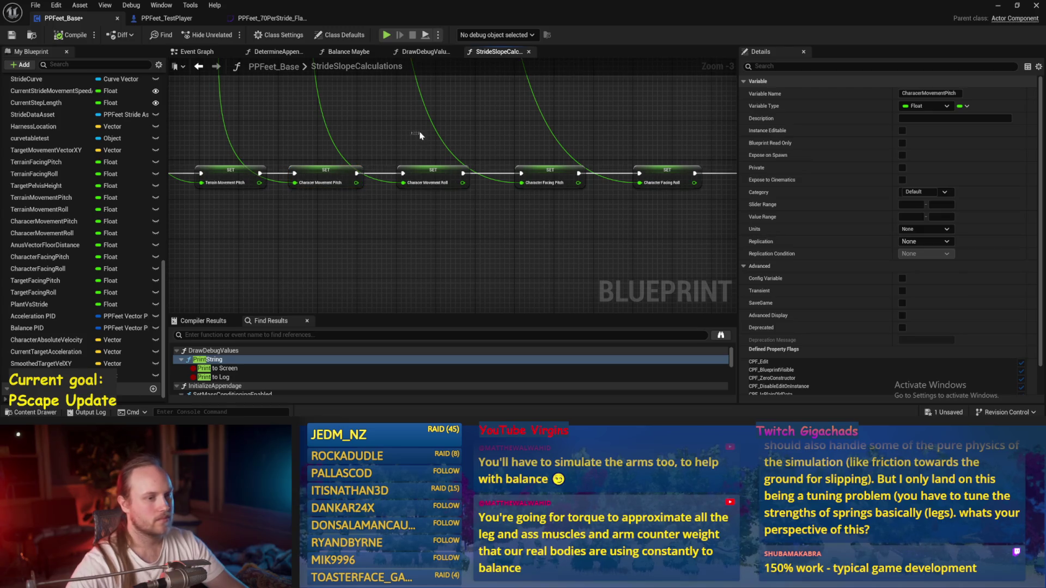
mouse_move(703, 145)
left_mouse_down()
mouse_move(305, 190)
mouse_move(375, 182)
left_mouse_up()
left_click_drag(419, 154, 346, 147)
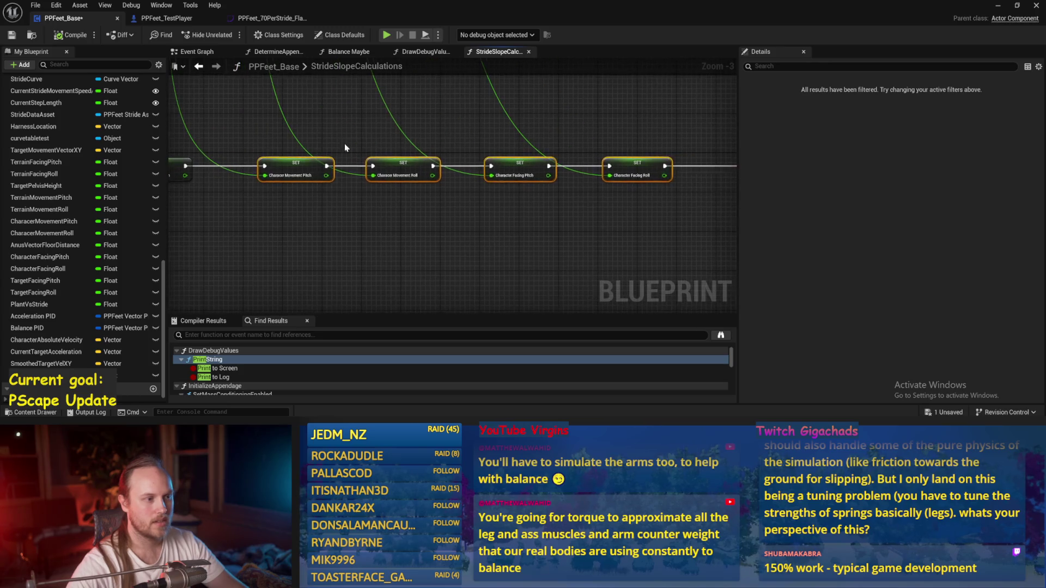
left_click(345, 147)
Select the Character Movement Pitch and Roll SET nodes, then only the roll node.
scroll(345, 165, "up", 3)
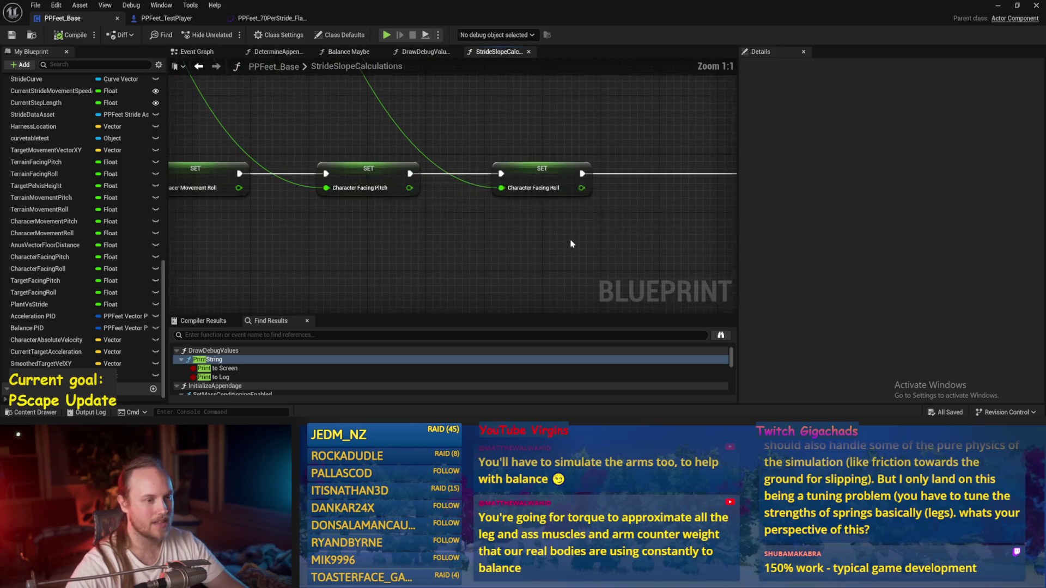
scroll(333, 195, "down", 1)
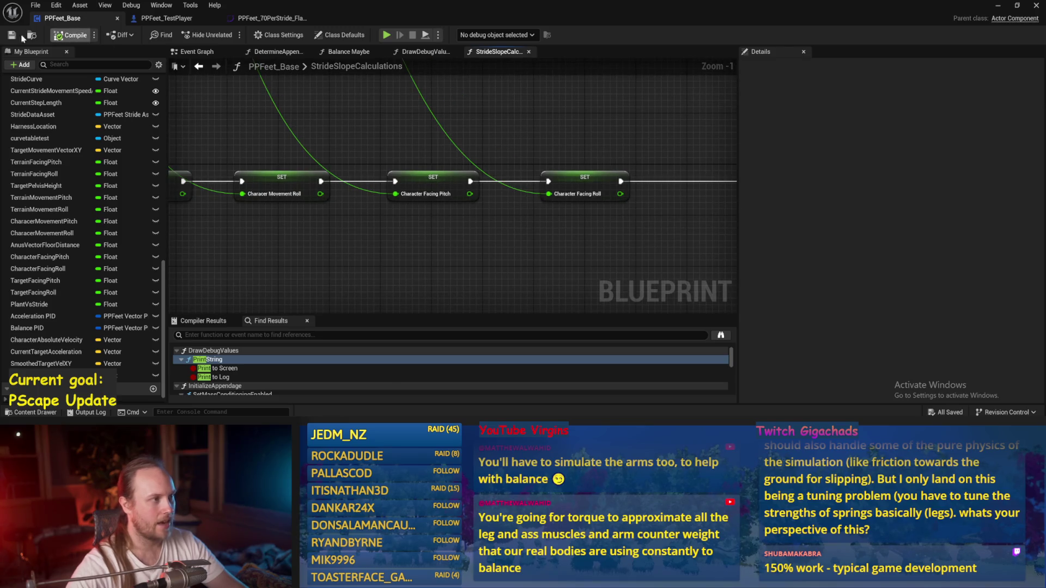
mouse_move(218, 147)
left_mouse_down()
mouse_move(345, 154)
mouse_move(397, 236)
left_mouse_up()
mouse_move(330, 152)
left_mouse_down()
mouse_move(387, 163)
mouse_move(362, 173)
left_mouse_up()
mouse_move(432, 168)
left_mouse_down()
mouse_move(257, 240)
mouse_move(294, 237)
left_mouse_up()
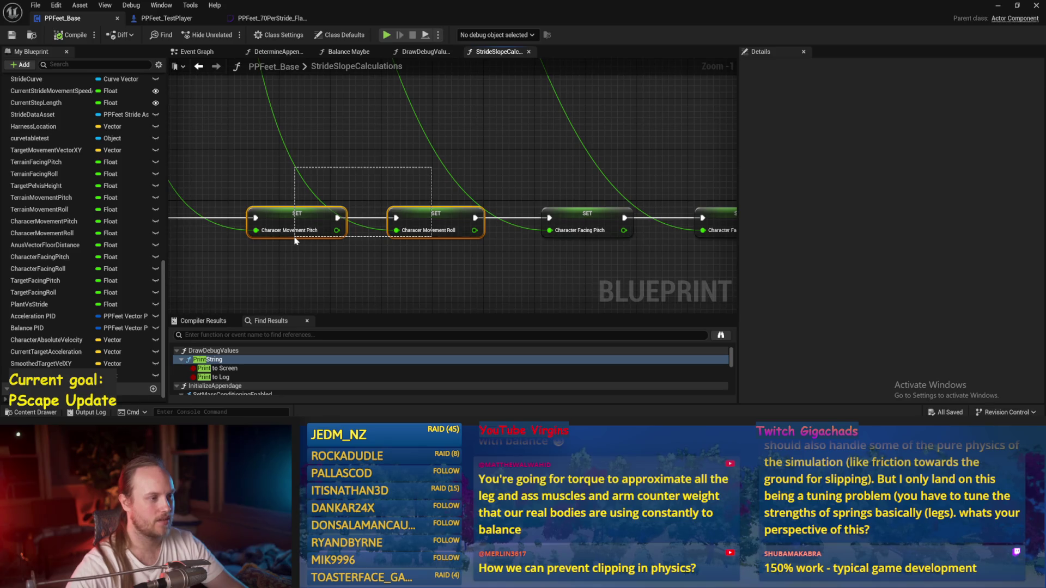
left_click_drag(295, 242, 297, 243)
left_click(436, 221)
Check the Character Facing Pitch and Roll SET nodes, then set the Blueprint editor aside.
mouse_move(578, 179)
left_mouse_down()
mouse_move(461, 169)
mouse_move(661, 230)
left_mouse_up()
left_click_drag(624, 264, 436, 250)
left_click(436, 249)
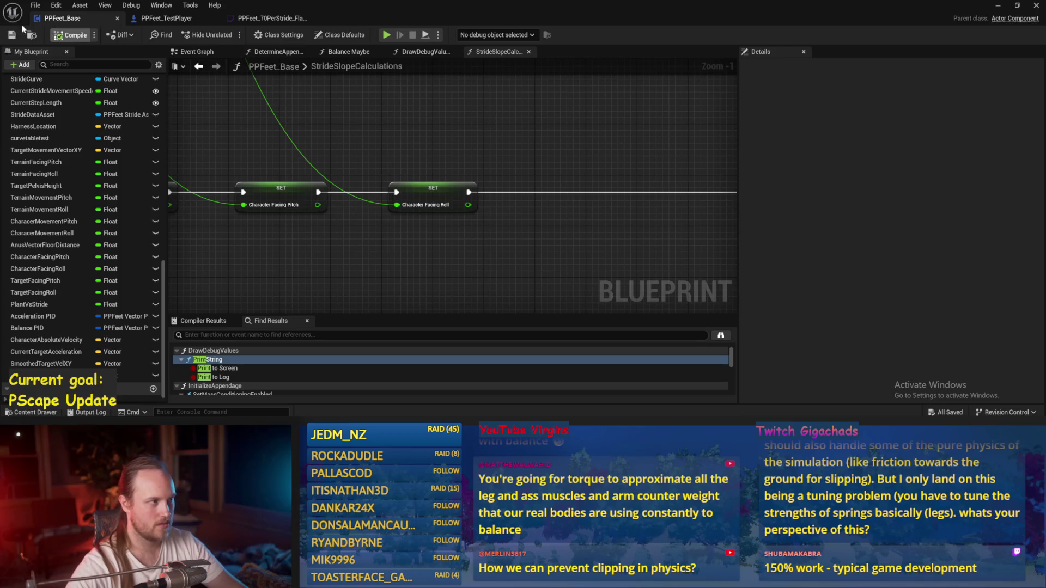
scroll(457, 139, "down", 1)
left_click_drag(483, 159, 527, 121)
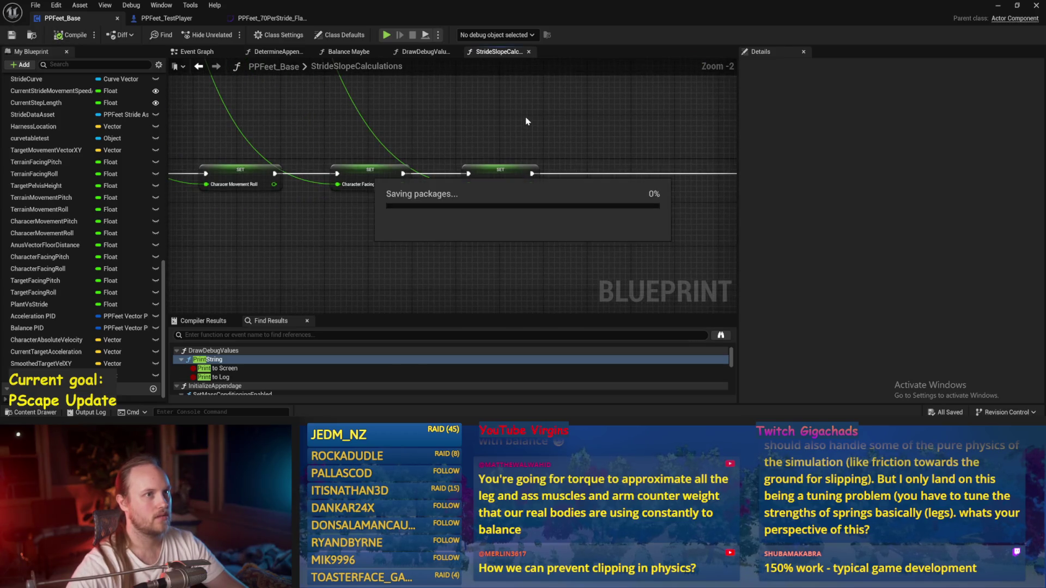
left_click(996, 6)
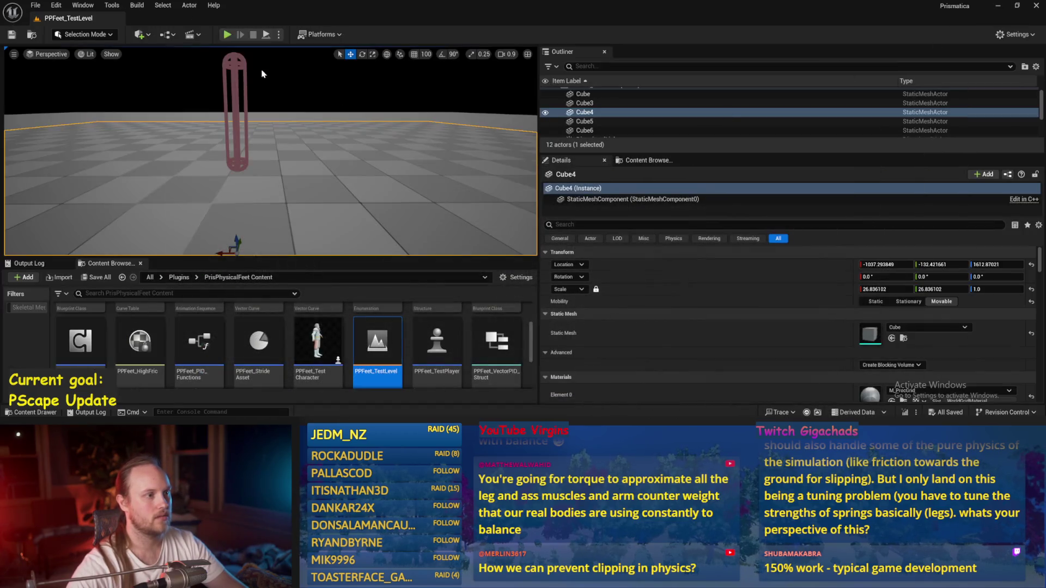
Simulate the level and tip PPFeet_TestPlayer over about 73° with the rotate tool.
left_click(266, 35)
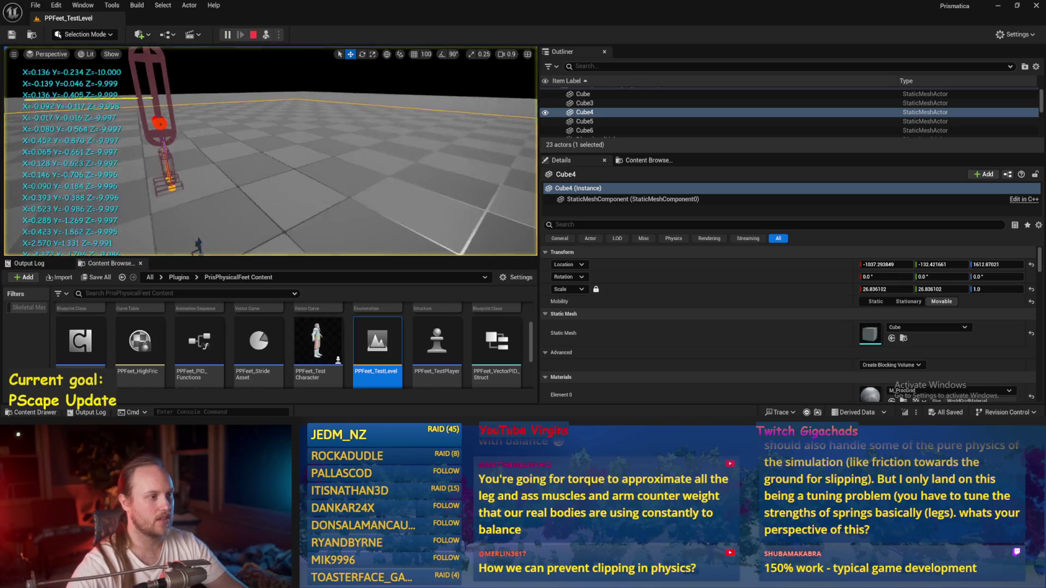
left_click(256, 104)
key("e")
left_click_drag(254, 99, 226, 117)
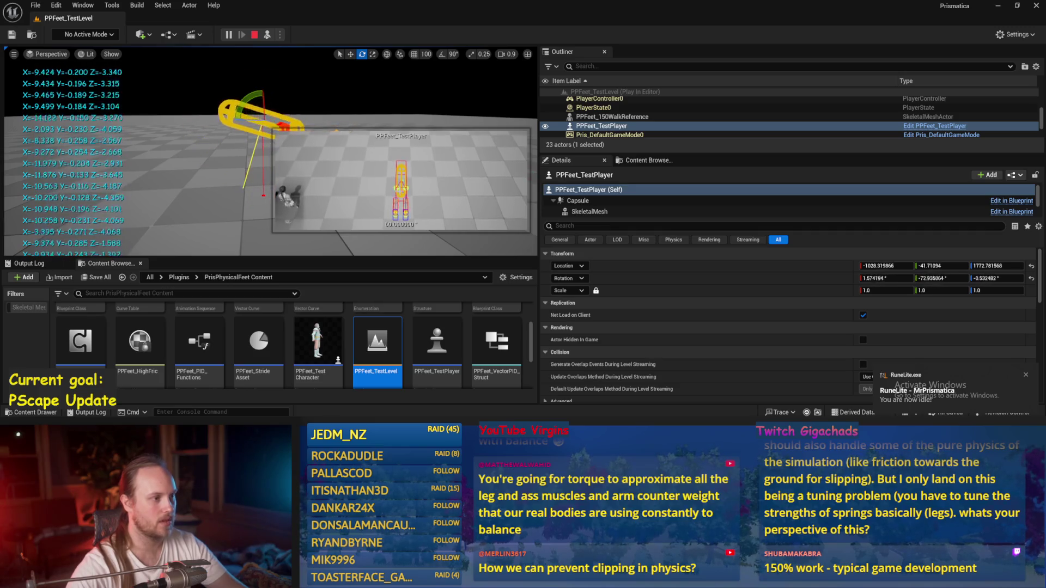
Stop the session, save the level, and return to PPFeet_Base's slope calculation nodes.
key("Escape")
key("ctrl+s")
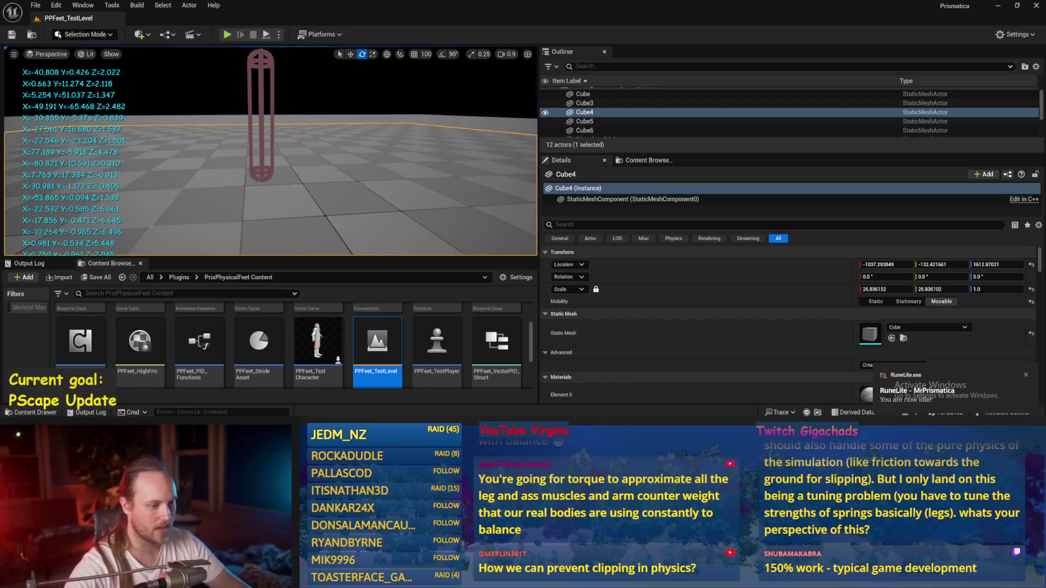
key("alt+Tab")
scroll(567, 209, "down", 1)
mouse_move(585, 149)
left_mouse_down()
mouse_move(396, 181)
mouse_move(490, 256)
mouse_move(305, 164)
mouse_move(352, 194)
left_mouse_up()
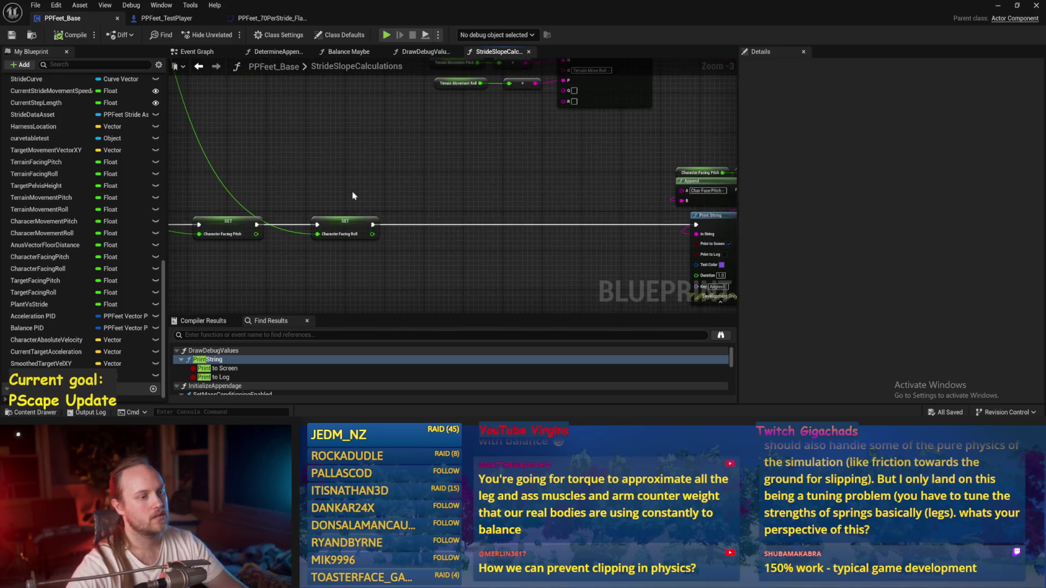
Browse the DrawDebugValues and Balance Maybe graphs, then open DetermineAppendageTargets.
left_click(425, 52)
left_click_drag(415, 141, 315, 107)
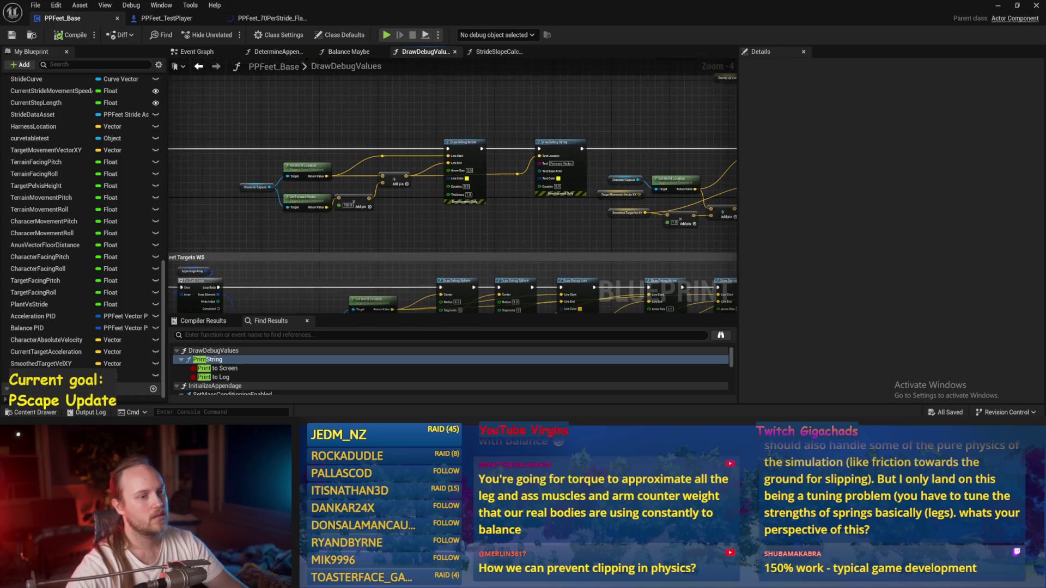
left_click_drag(420, 162, 391, 114)
left_click(351, 53)
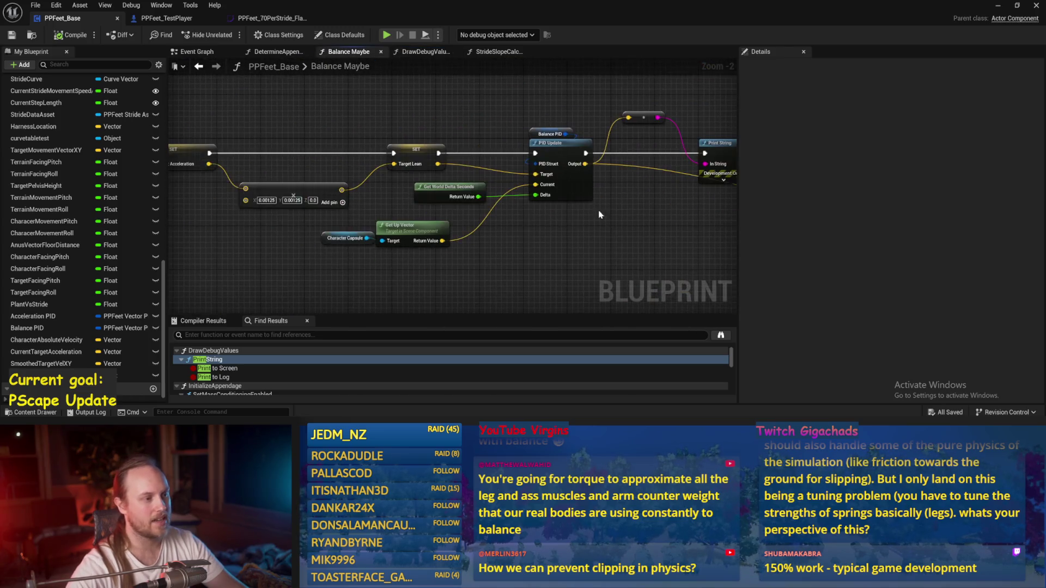
left_click(270, 53)
Move the Character Facing Roll node higher in the stabilize group.
mouse_move(404, 174)
left_mouse_down()
mouse_move(429, 185)
mouse_move(394, 146)
left_mouse_up()
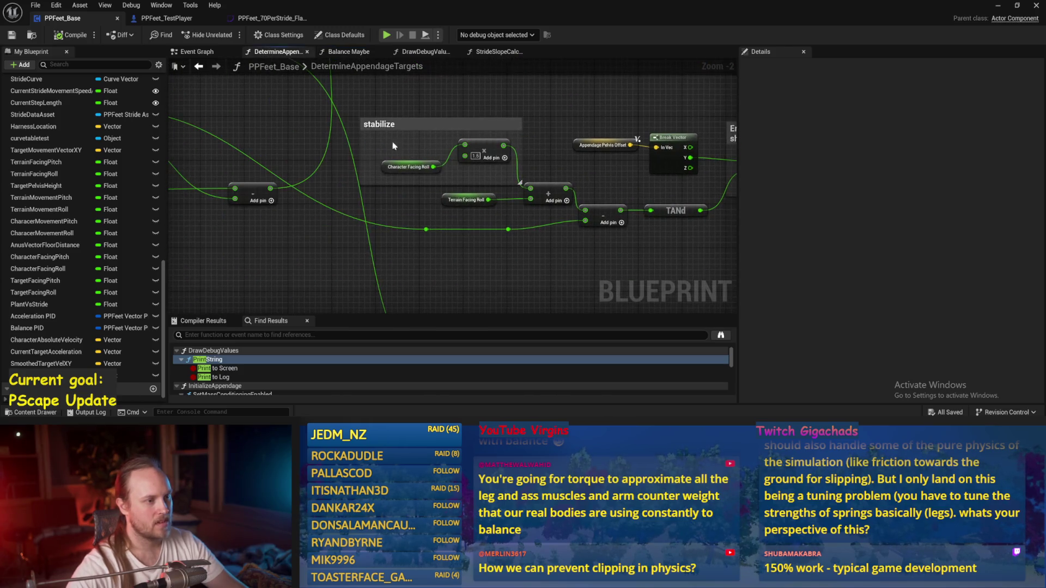
left_click_drag(506, 166, 505, 166)
scroll(499, 158, "up", 2)
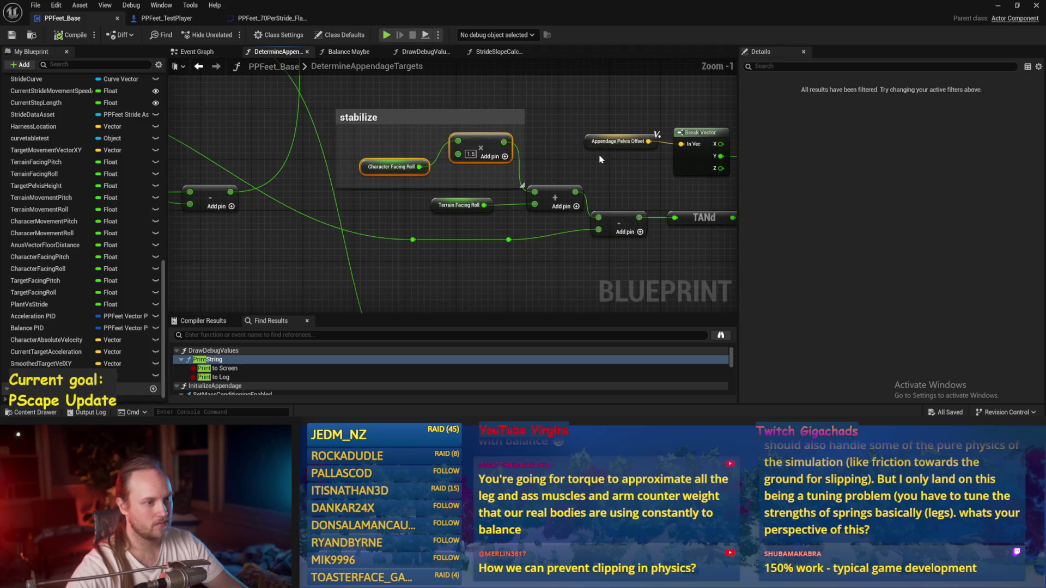
scroll(490, 147, "down", 3)
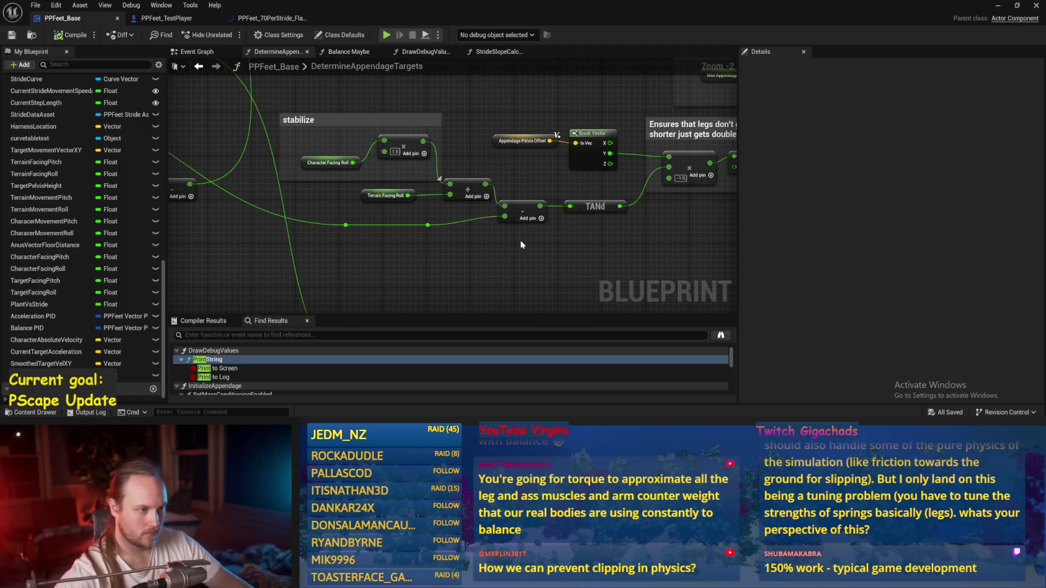
scroll(446, 177, "up", 1)
scroll(445, 177, "up", 1)
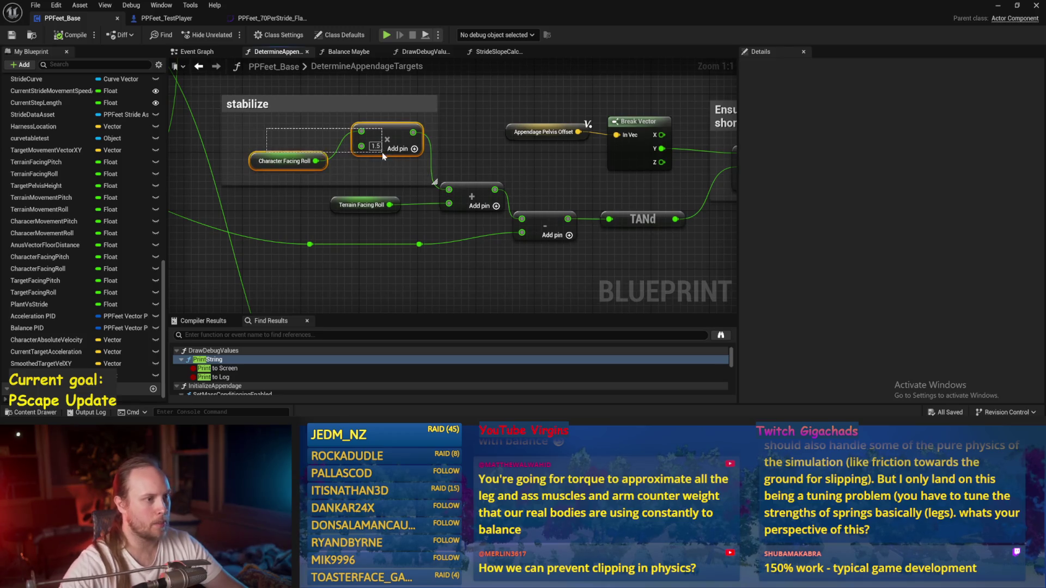
mouse_move(267, 162)
left_mouse_down()
mouse_move(265, 180)
mouse_move(300, 152)
mouse_move(238, 128)
mouse_move(396, 147)
left_mouse_up()
Review the 1.5 multiply and stabilize-to-stand-upright nodes, then save the Blueprint.
mouse_move(261, 145)
left_mouse_down()
mouse_move(403, 150)
mouse_move(365, 140)
left_mouse_up()
left_click(287, 166)
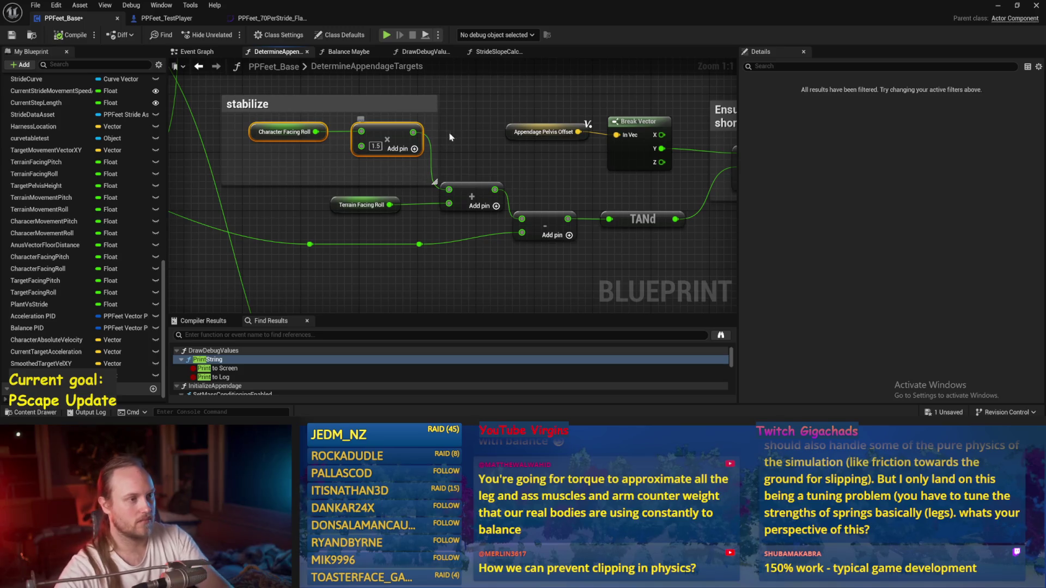
left_click(419, 166)
scroll(445, 166, "down", 3)
left_click_drag(445, 167, 239, 251)
scroll(384, 162, "up", 3)
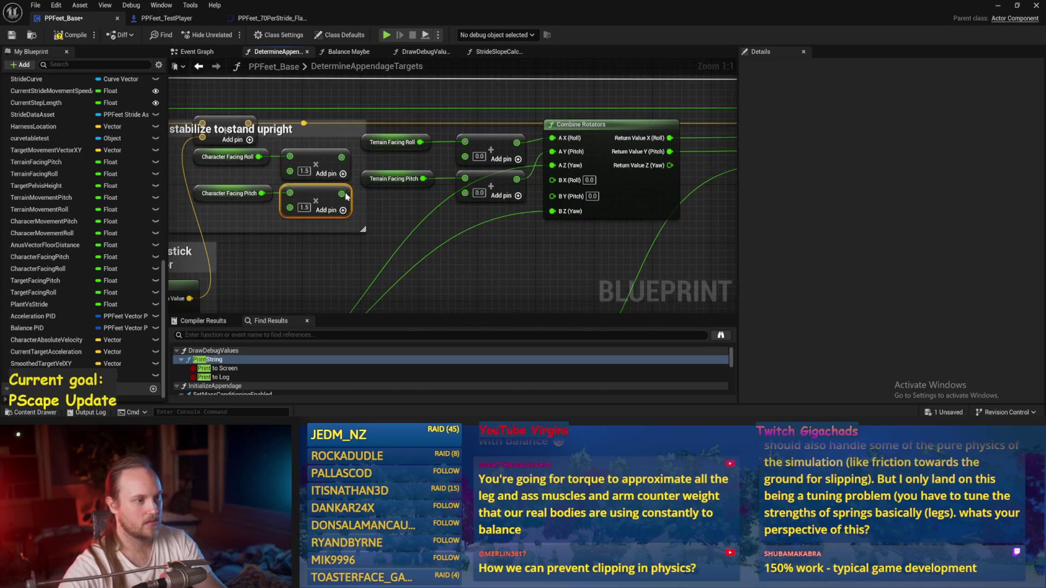
scroll(488, 211, "down", 5)
key("ctrl+s")
Raise Character Facing Pitch and its multiply node, compile, and return to the level.
scroll(488, 208, "up", 3)
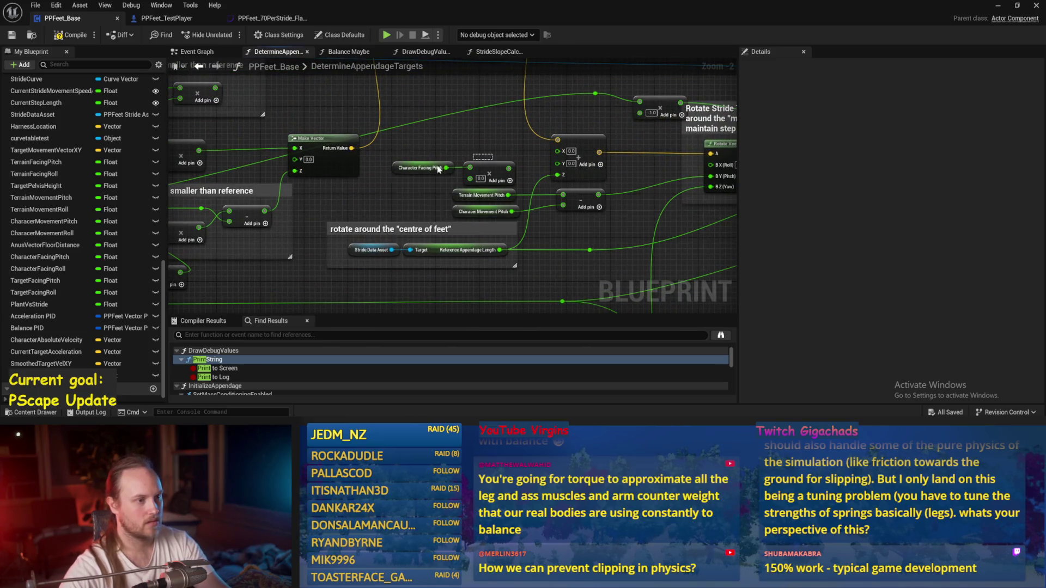
left_click_drag(428, 168, 419, 152)
left_click(4, 35)
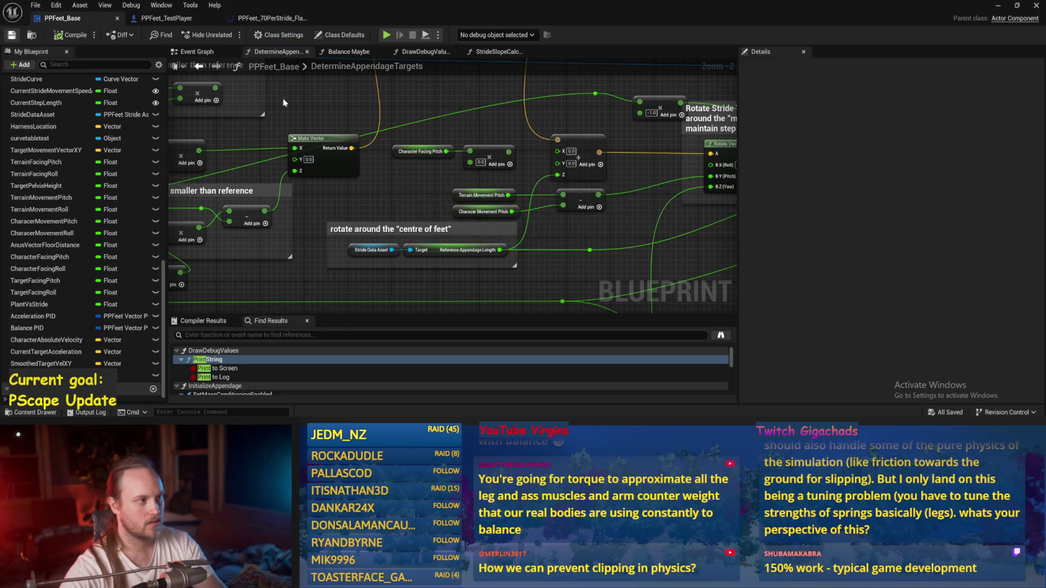
left_click(997, 7)
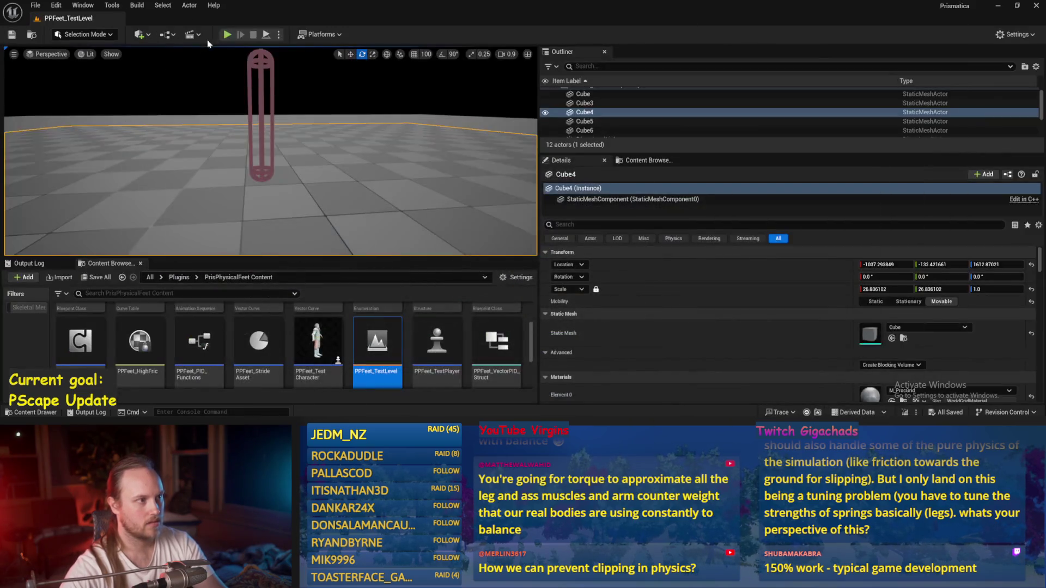
Run two short play-tests, selecting the PPFeet_TestPlayer capsule in between.
left_click(227, 34)
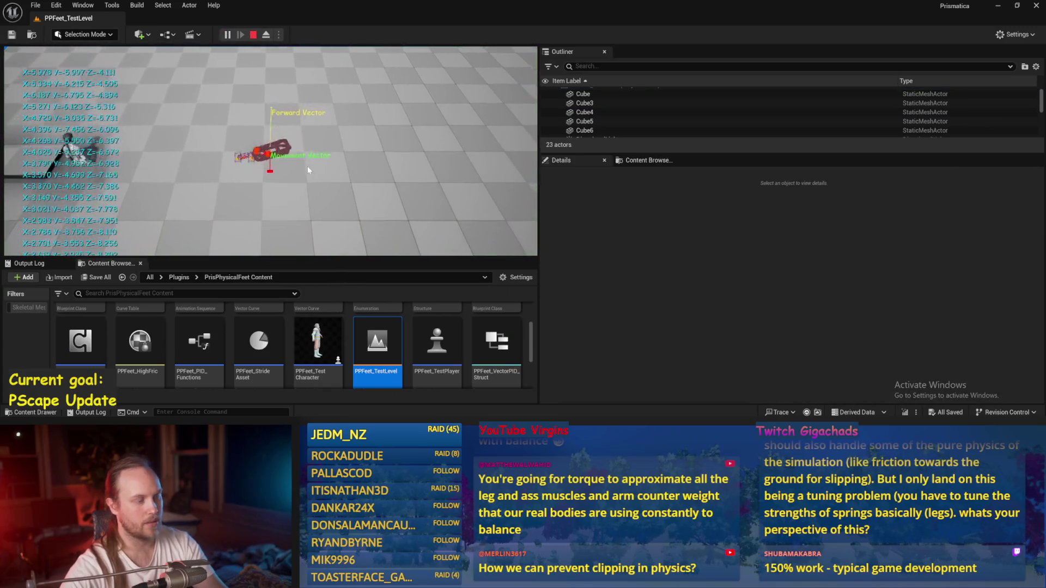
key("Escape")
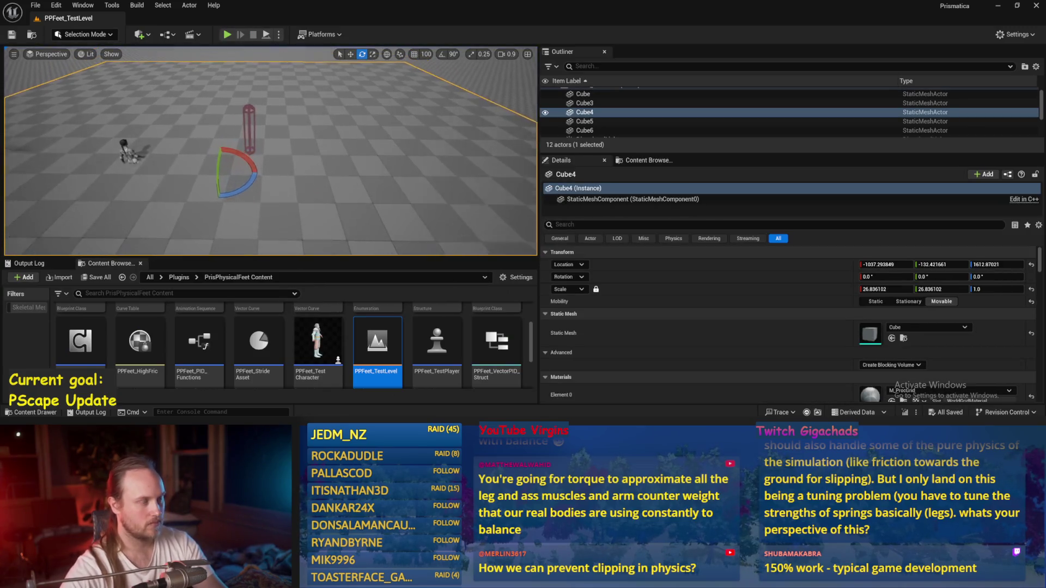
mouse_move(327, 165)
left_mouse_down()
mouse_move(333, 153)
mouse_move(326, 165)
left_mouse_up()
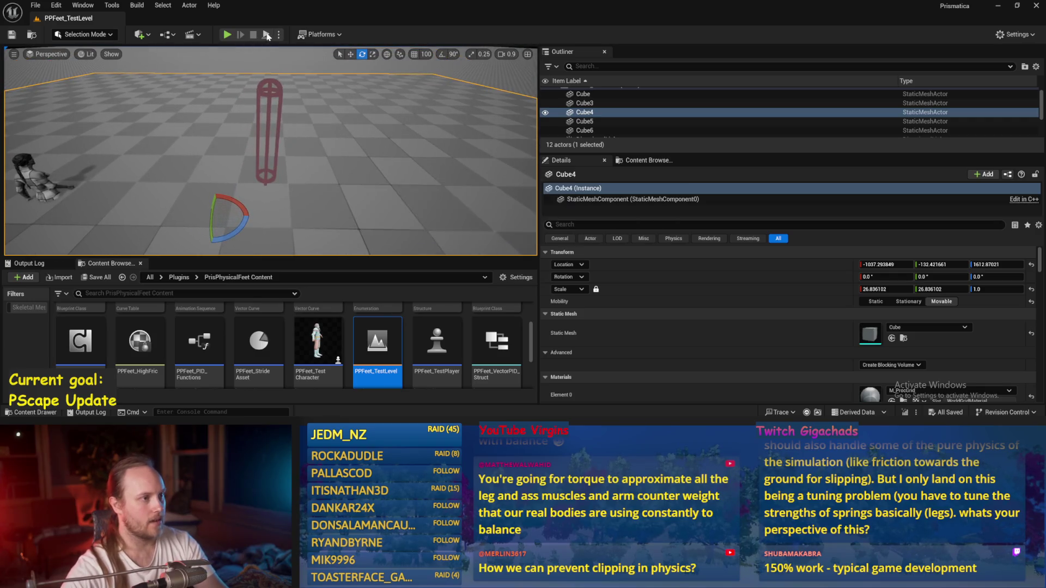
left_click(273, 107)
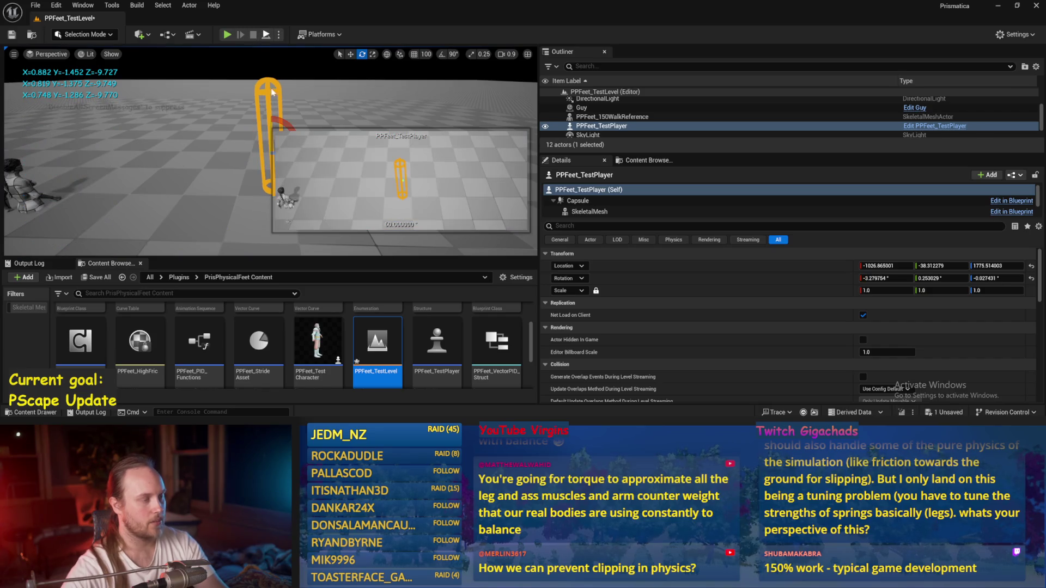
left_click(227, 34)
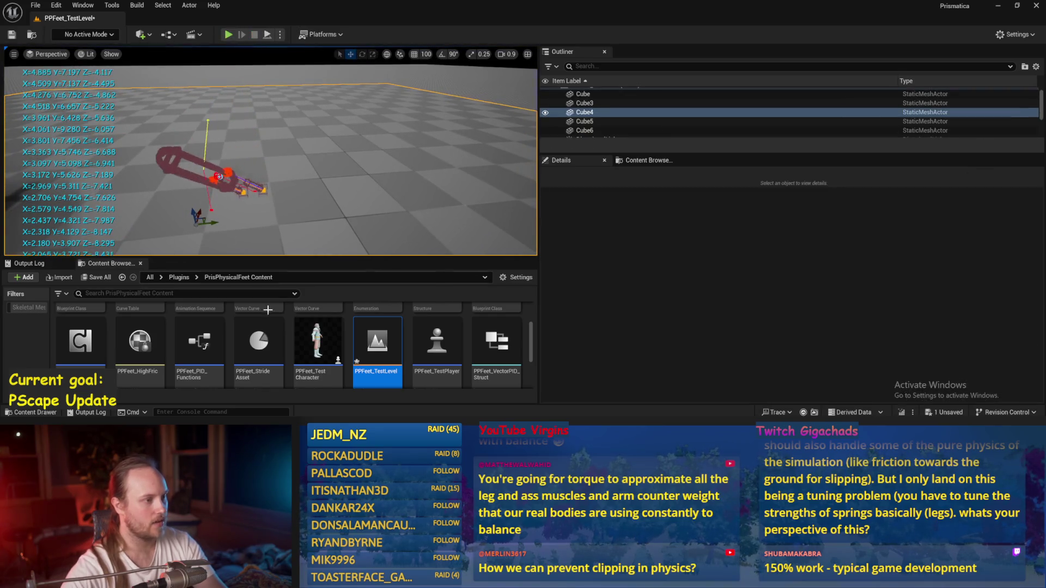
key("Escape")
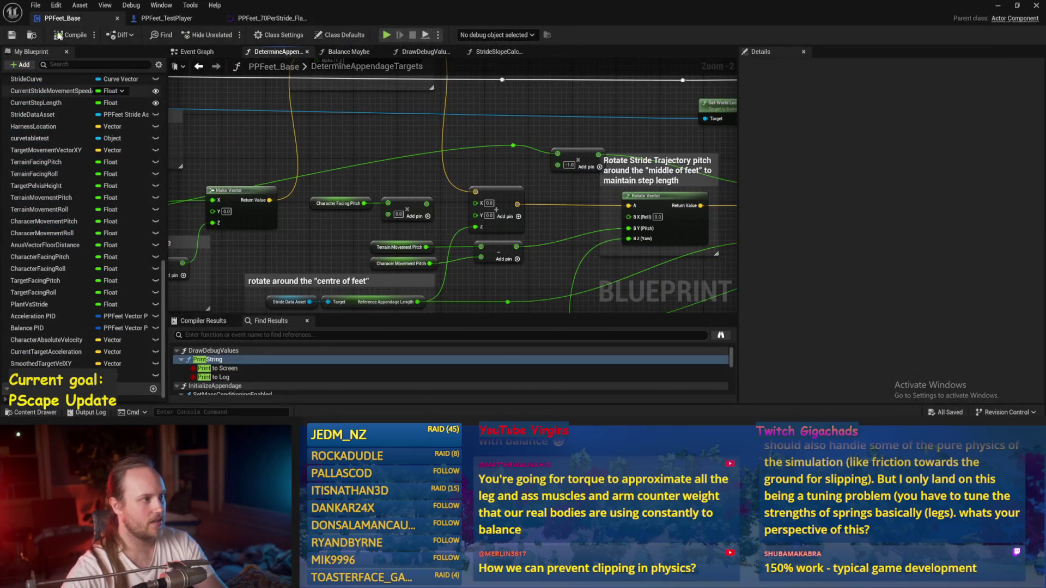
Nudge the -1.0 Multiply node by the Rotate Stride Trajectory pitch nodes slightly up and save.
key("ctrl+s")
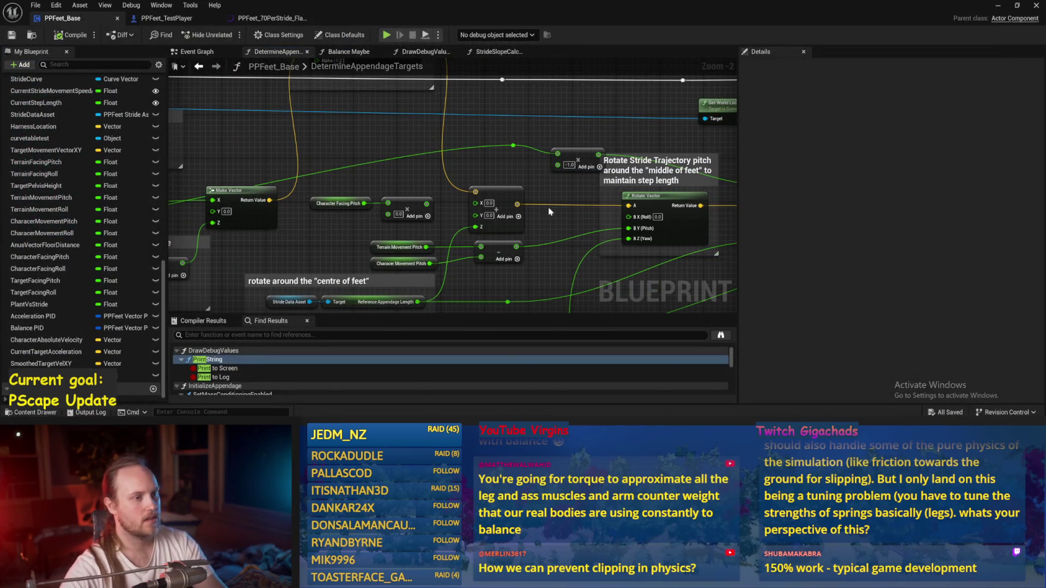
left_click_drag(551, 217, 489, 219)
left_click_drag(518, 172, 511, 93)
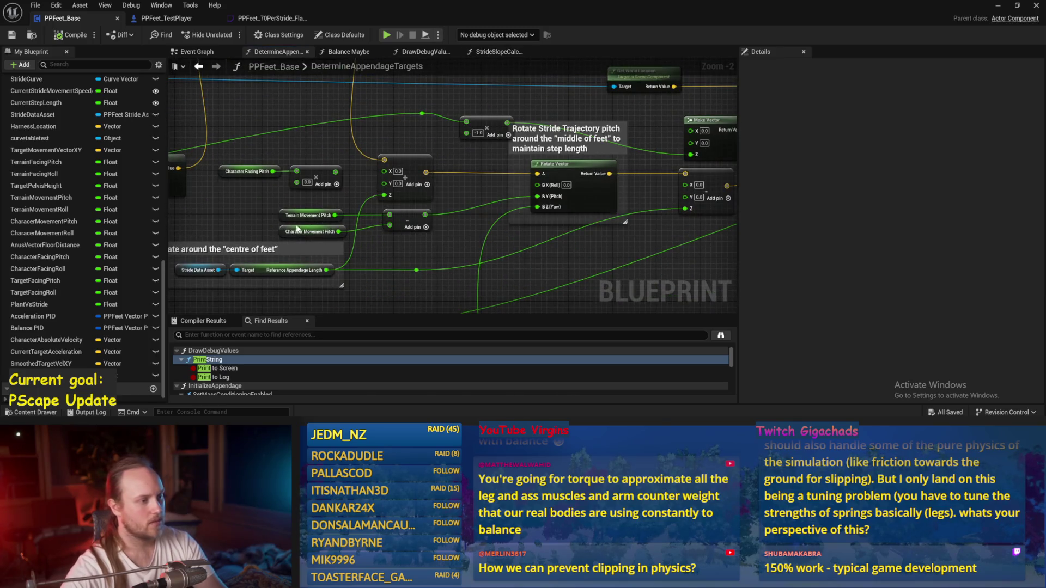
scroll(268, 238, "up", 1)
left_click_drag(267, 231, 353, 238)
left_click(406, 250)
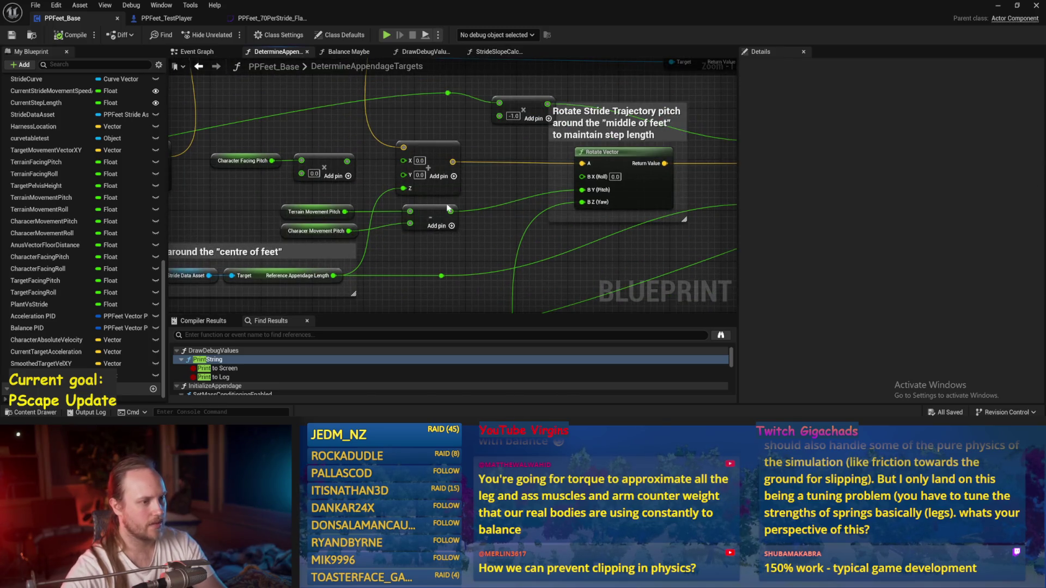
left_click_drag(523, 186, 454, 231)
left_click_drag(426, 183, 433, 207)
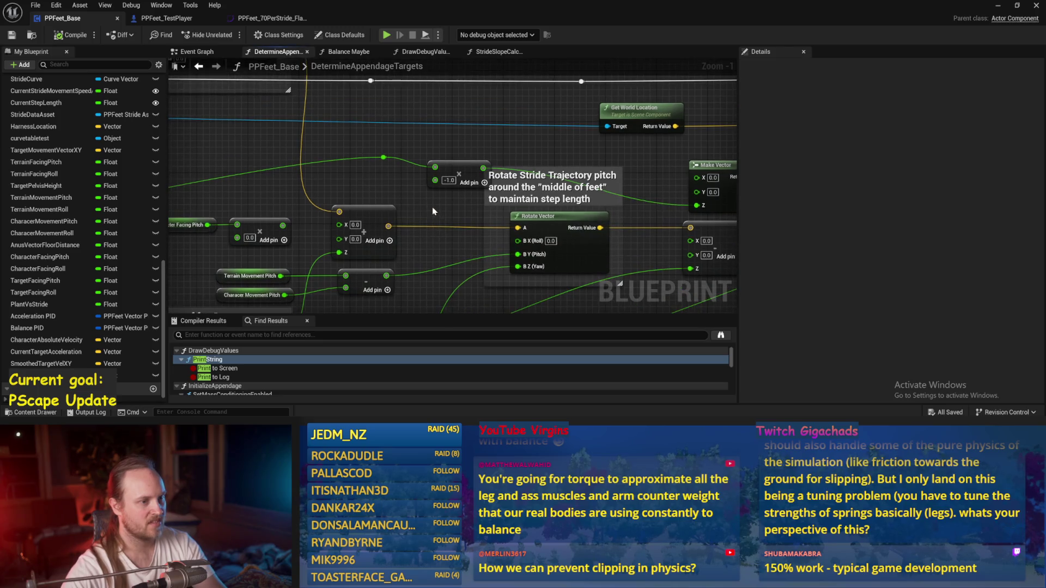
left_click_drag(461, 167, 410, 153)
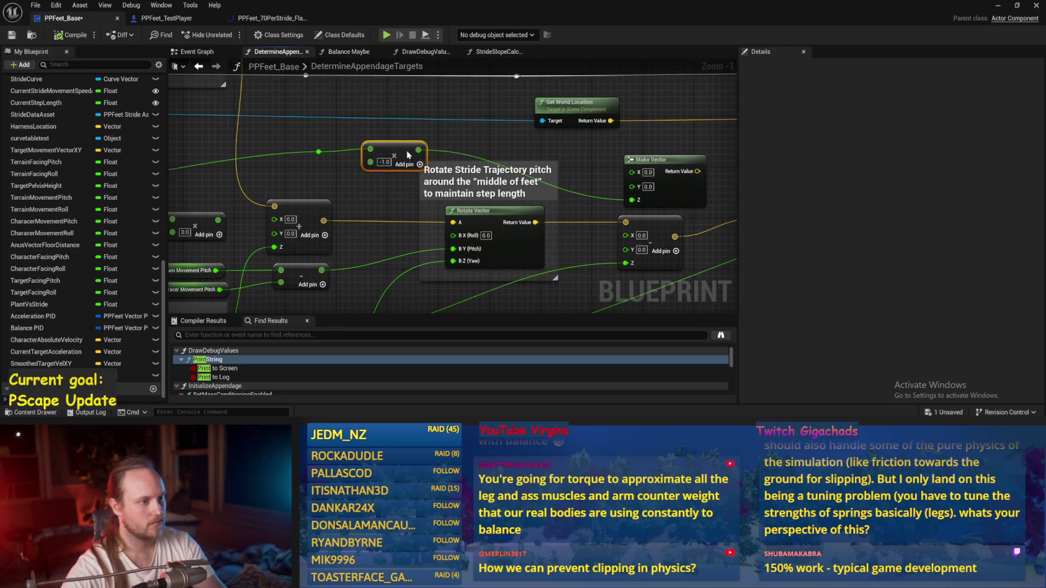
key("ctrl+s")
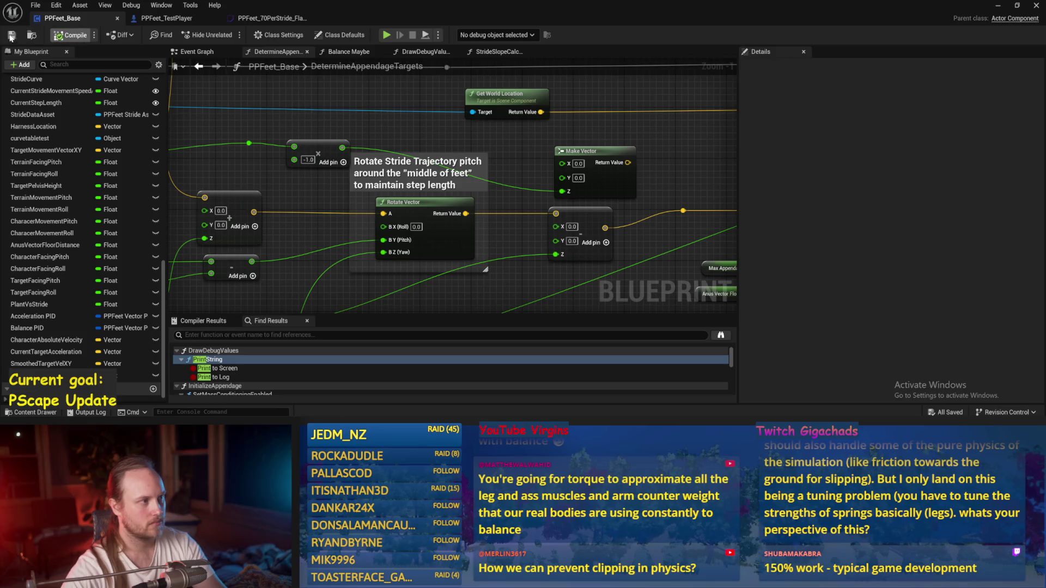
Review the Rotate Vector and Make Vector nodes, then bring up the Balance Maybe function graph.
left_click_drag(348, 69, 375, 119)
mouse_move(404, 154)
left_mouse_down()
mouse_move(425, 158)
mouse_move(387, 174)
left_mouse_up()
scroll(388, 175, "down", 2)
left_click(501, 211)
left_click_drag(502, 211, 419, 228)
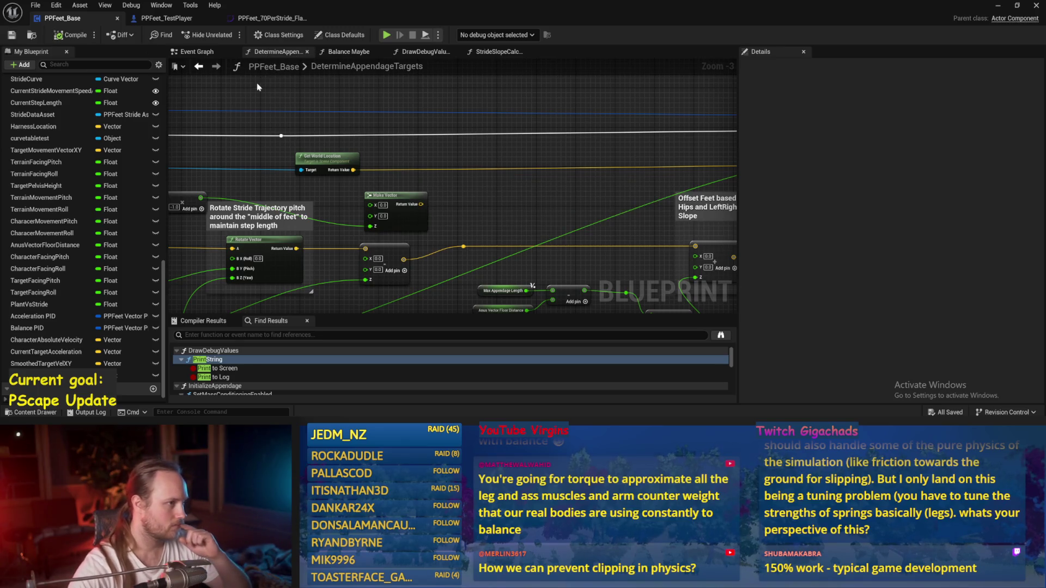
left_click_drag(252, 97, 327, 112)
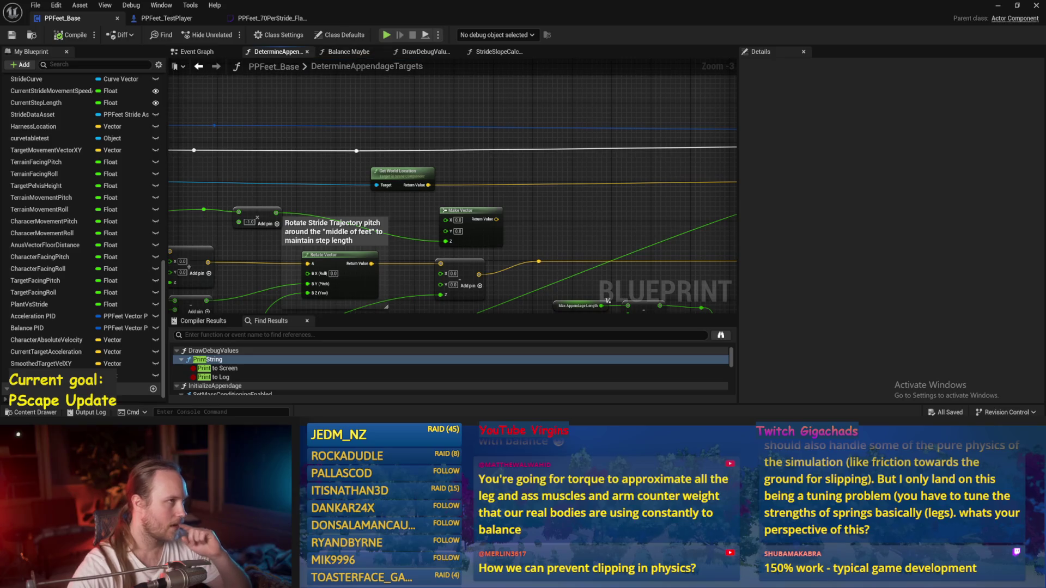
left_click(342, 53)
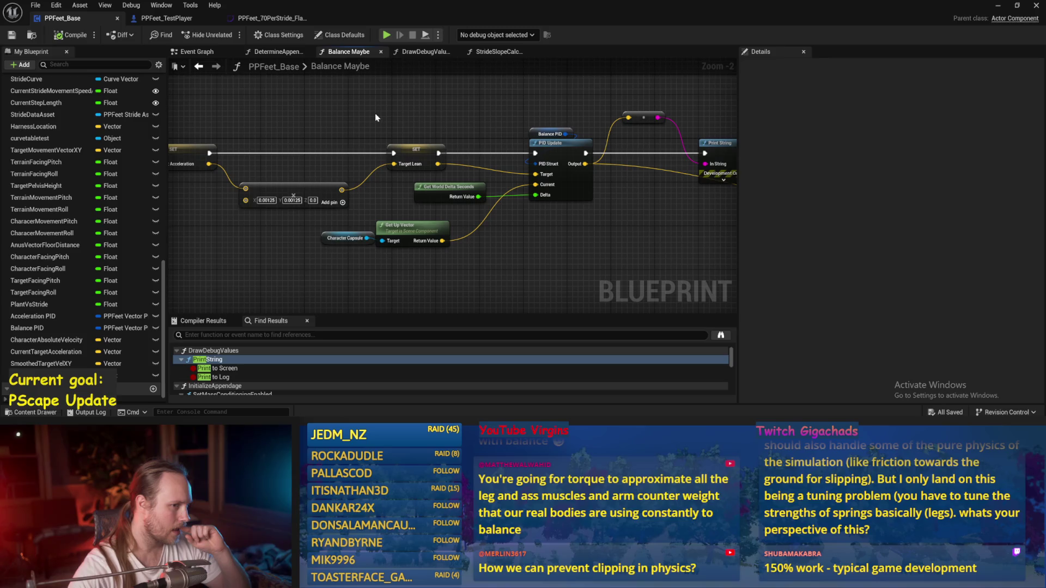
Move the Character Capsule and Get Up Vector nodes down and save the blueprint.
mouse_move(414, 120)
left_mouse_down()
mouse_move(516, 117)
mouse_move(493, 112)
left_mouse_up()
scroll(407, 123, "up", 2)
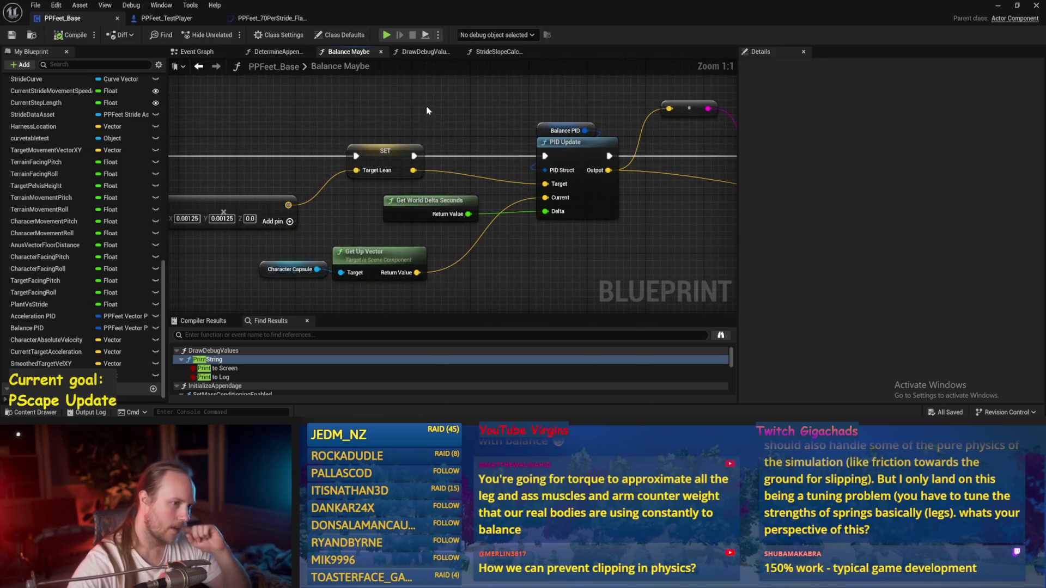
left_click(399, 153)
mouse_move(495, 269)
left_mouse_down()
mouse_move(455, 238)
mouse_move(339, 262)
left_mouse_up()
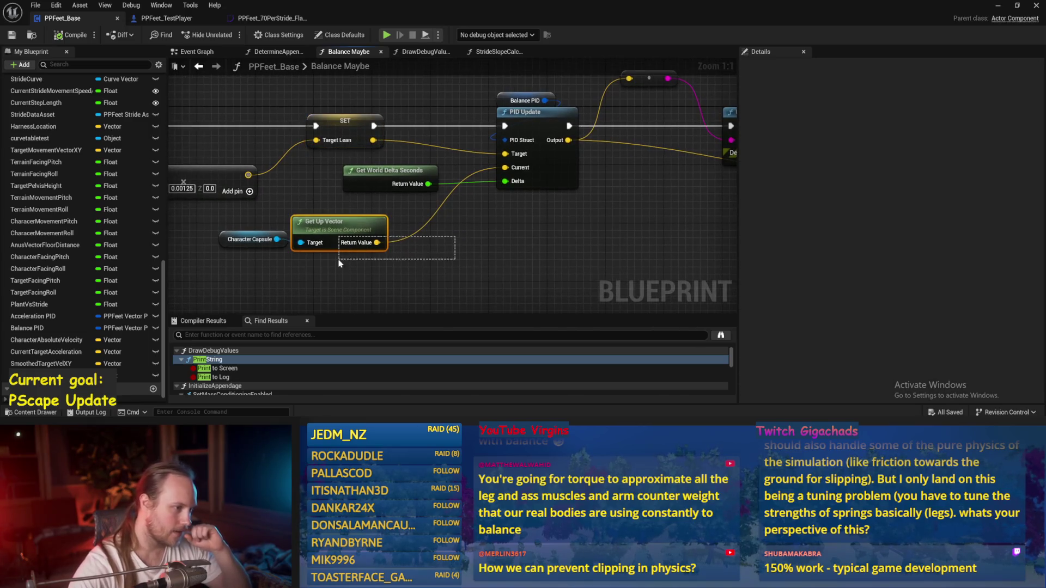
left_click_drag(269, 276, 269, 275)
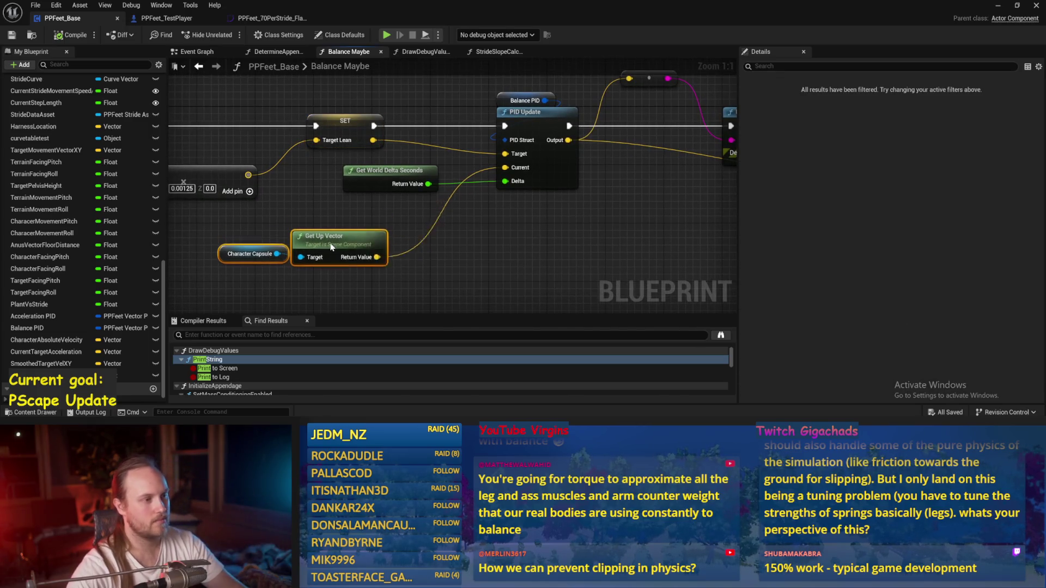
left_click_drag(376, 223, 383, 260)
key("ctrl+s")
left_click(491, 212)
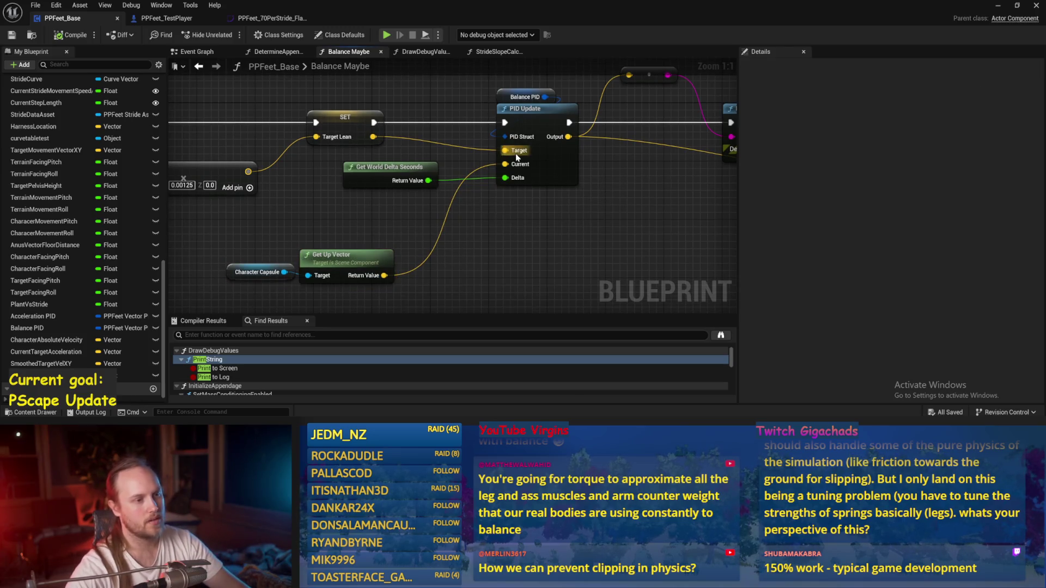
Shift the SET Current Target Acceleration node to the left.
left_click_drag(533, 224, 562, 184)
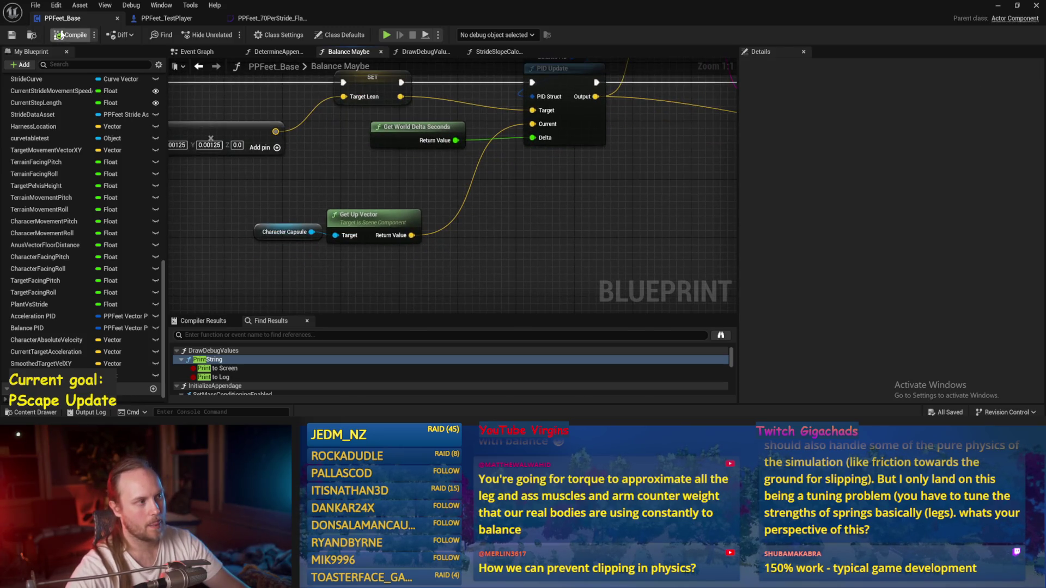
left_click_drag(661, 207, 543, 261)
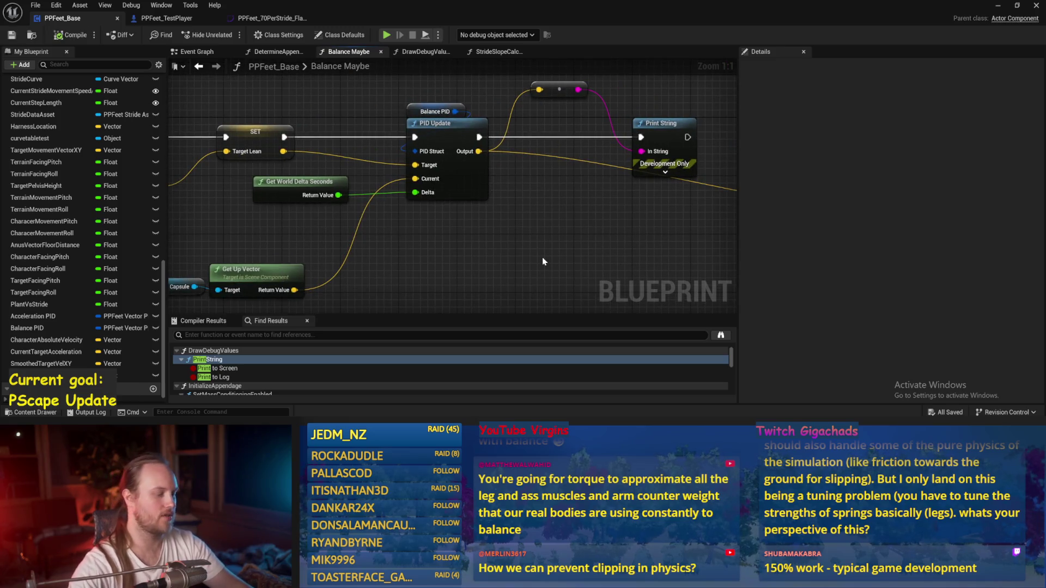
right_click(526, 180)
left_click_drag(405, 250, 530, 218)
mouse_move(414, 131)
left_mouse_down()
mouse_move(458, 188)
mouse_move(566, 196)
left_mouse_up()
scroll(457, 187, "down", 1)
left_click_drag(391, 199, 478, 201)
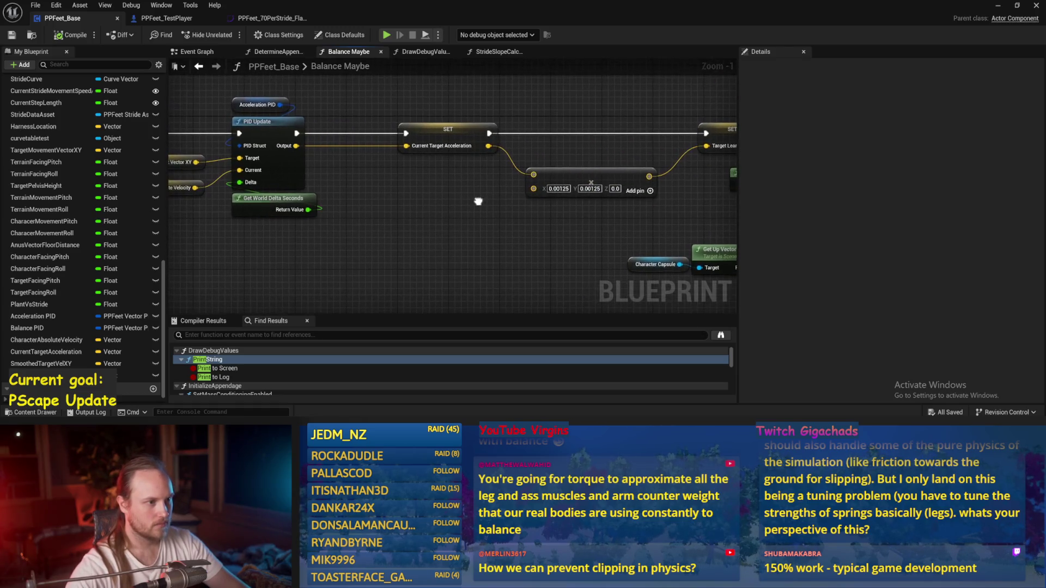
mouse_move(450, 133)
left_mouse_down()
mouse_move(376, 136)
mouse_move(398, 133)
left_mouse_up()
left_click(417, 181)
left_click_drag(417, 181, 325, 166)
Move the SET Target Lean node left, save, and select its variable.
left_click(515, 180)
left_click(365, 125)
left_click(352, 167)
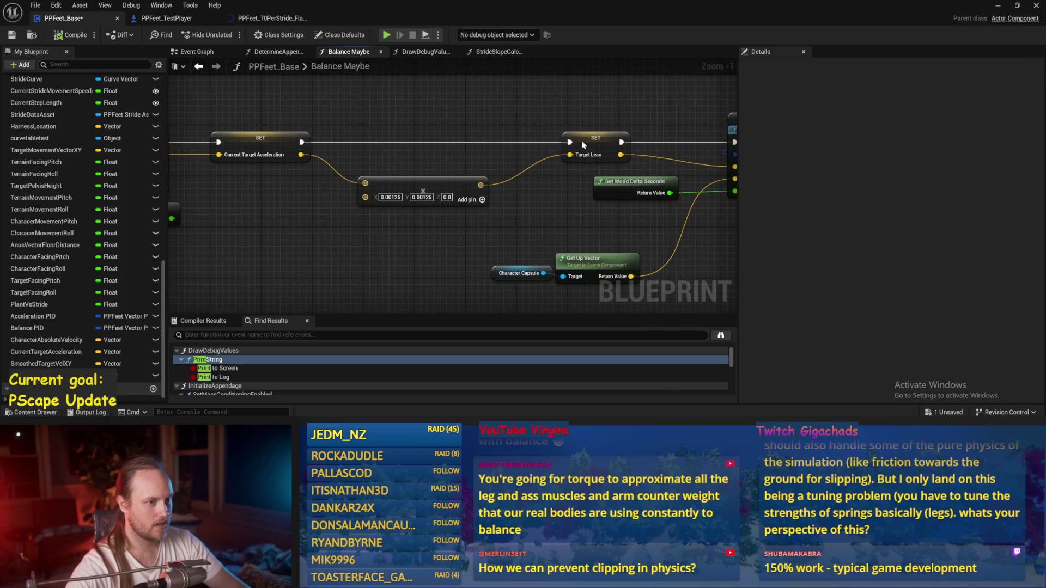
left_click_drag(586, 144, 541, 144)
left_click(540, 229)
left_click_drag(541, 229, 465, 233)
left_click(12, 35)
left_click(482, 152)
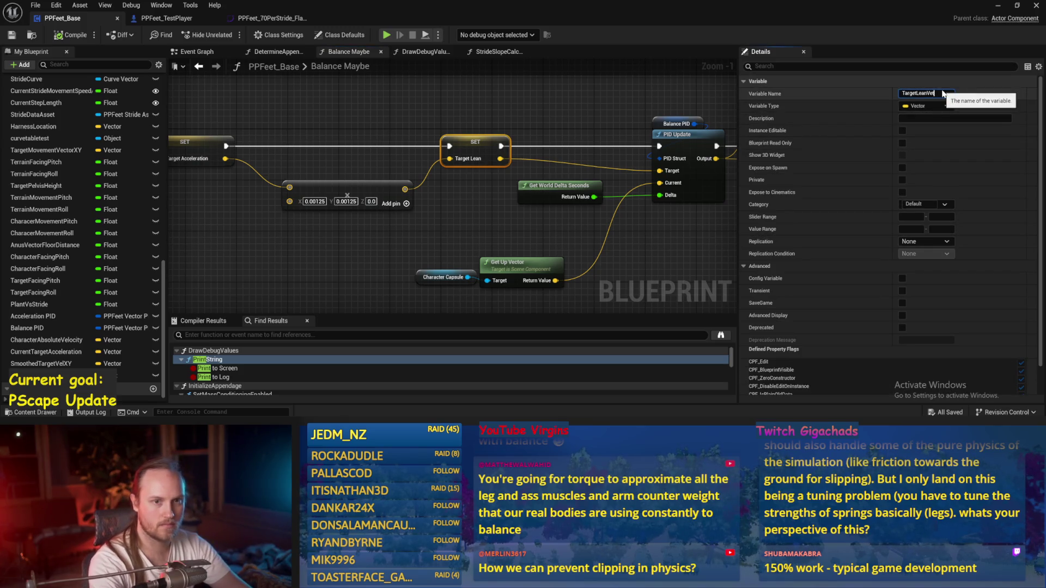
Rename the variable to TargetLeanVector and move the PID Update group right.
type("or")
key("Return")
left_click_drag(385, 95, 449, 120)
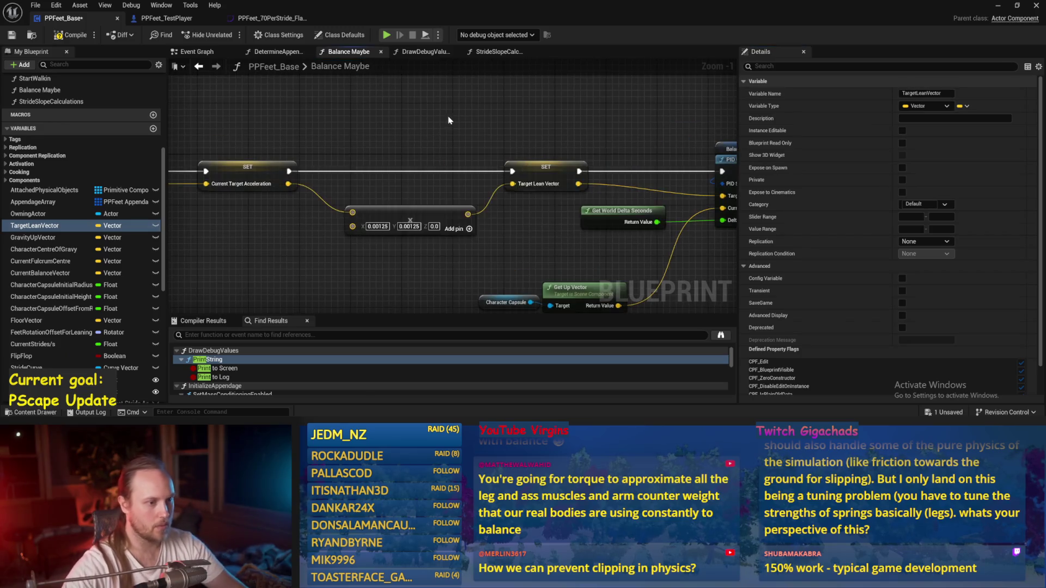
left_click_drag(506, 217, 431, 214)
left_click_drag(542, 114, 283, 158)
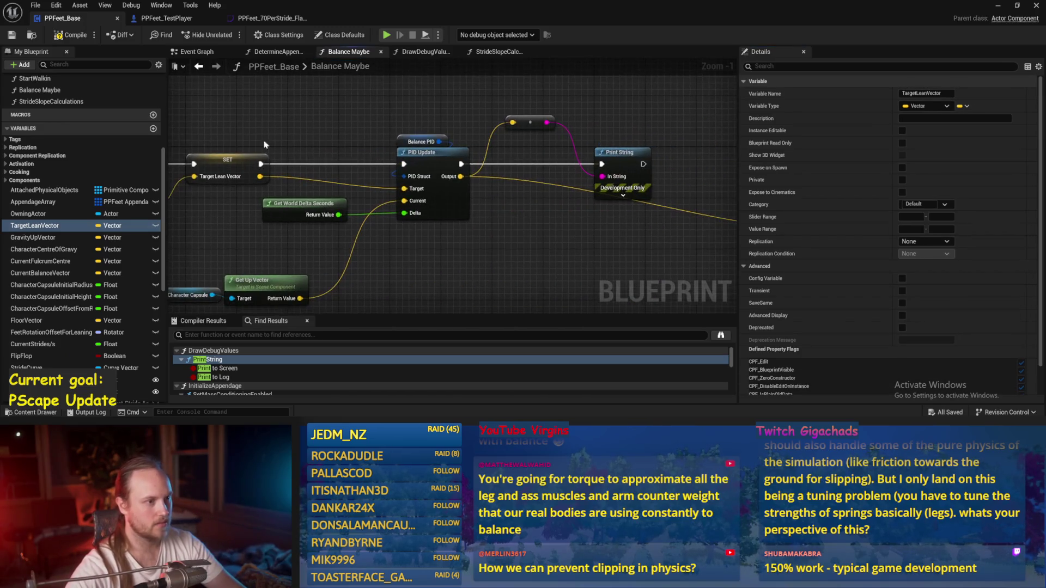
left_click_drag(673, 240, 376, 114)
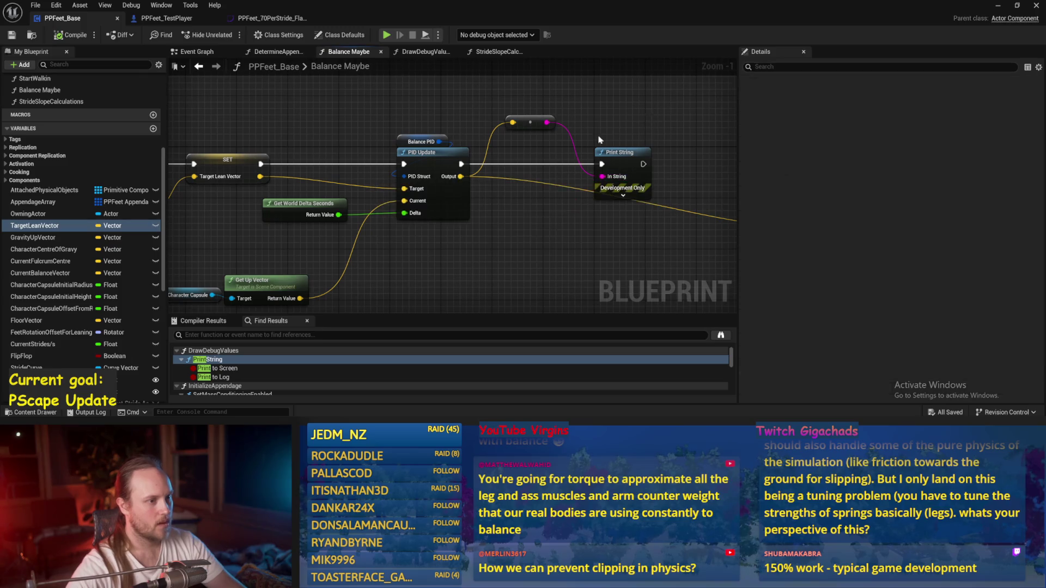
left_click_drag(428, 164, 523, 164)
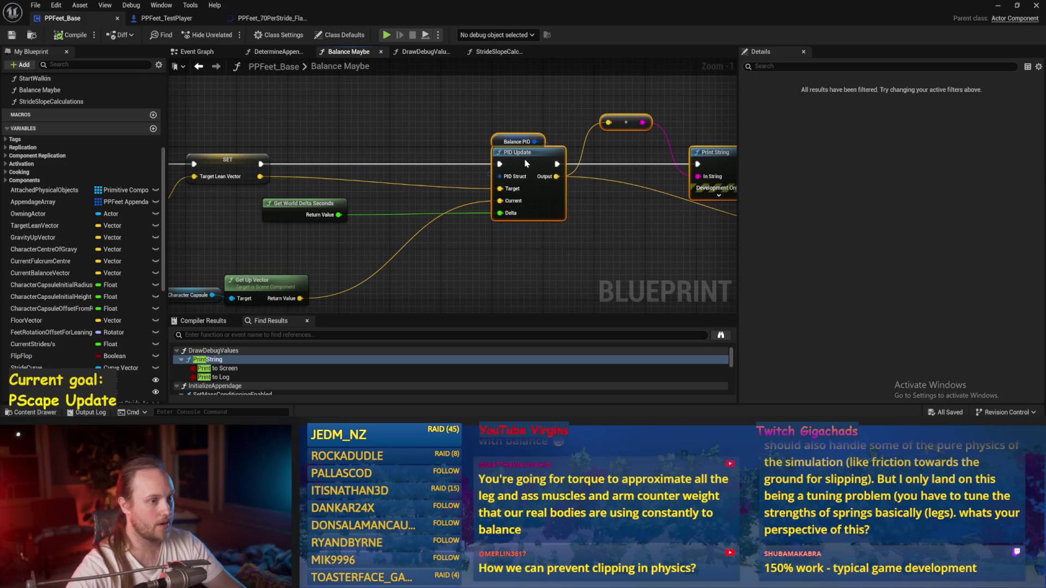
Reposition Get World Delta Seconds, shift the PID Update and Print String nodes left, and save.
mouse_move(314, 217)
left_mouse_down()
mouse_move(382, 182)
mouse_move(527, 247)
left_mouse_up()
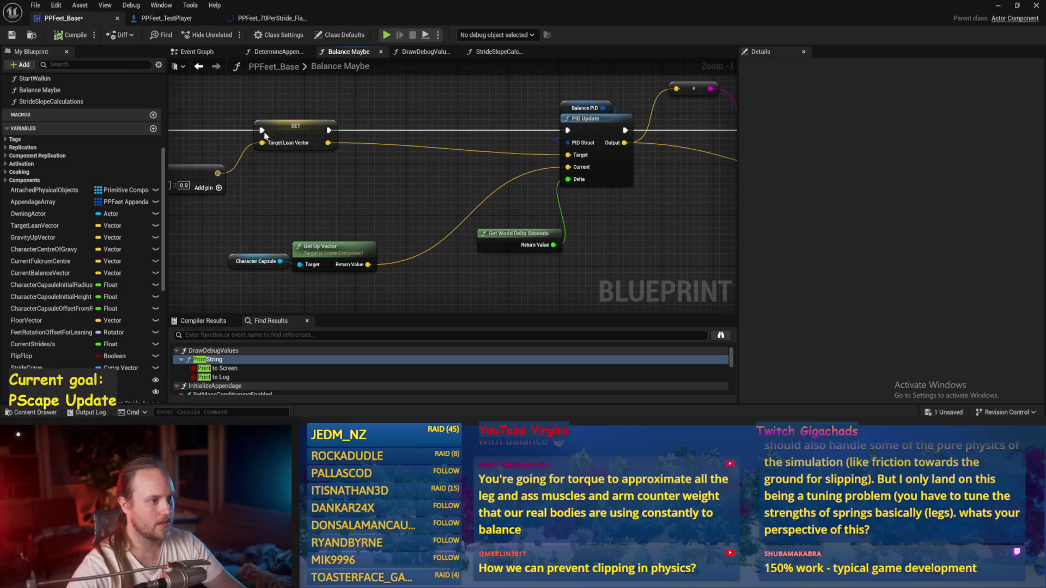
left_click_drag(515, 144, 402, 171)
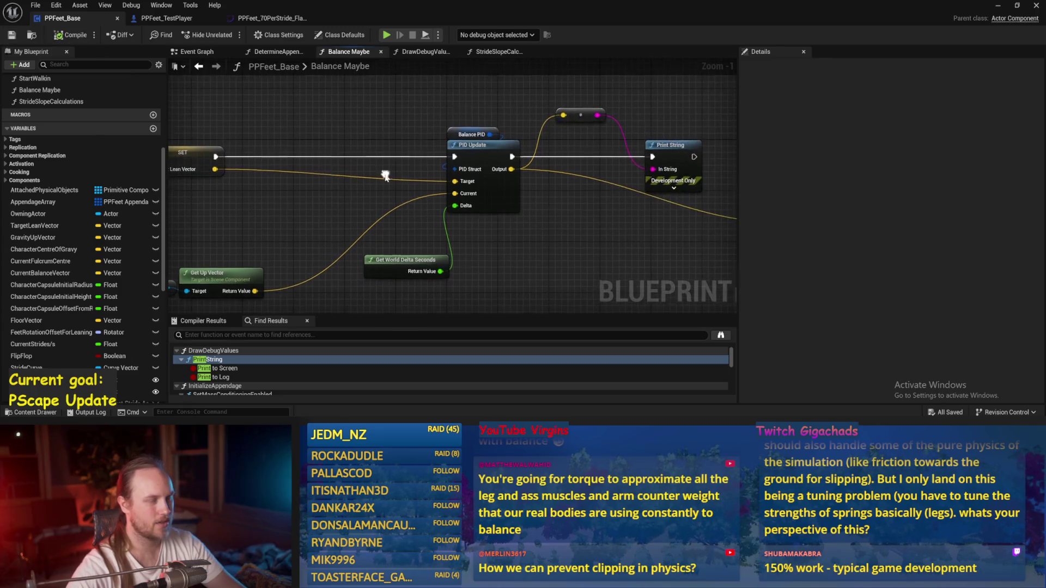
mouse_move(614, 255)
left_mouse_down()
mouse_move(707, 235)
mouse_move(561, 223)
left_mouse_up()
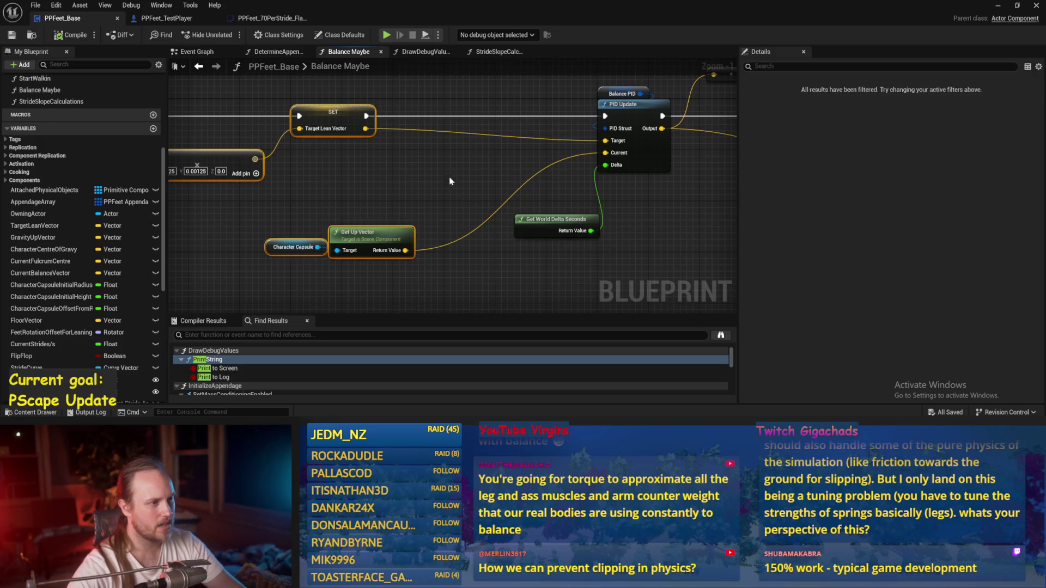
left_click_drag(521, 171, 366, 217)
left_click_drag(648, 108, 443, 221)
left_click_drag(496, 200, 342, 201)
key("ctrl+s")
mouse_move(591, 144)
left_mouse_down()
mouse_move(500, 158)
mouse_move(572, 87)
left_mouse_up()
key("ctrl+s")
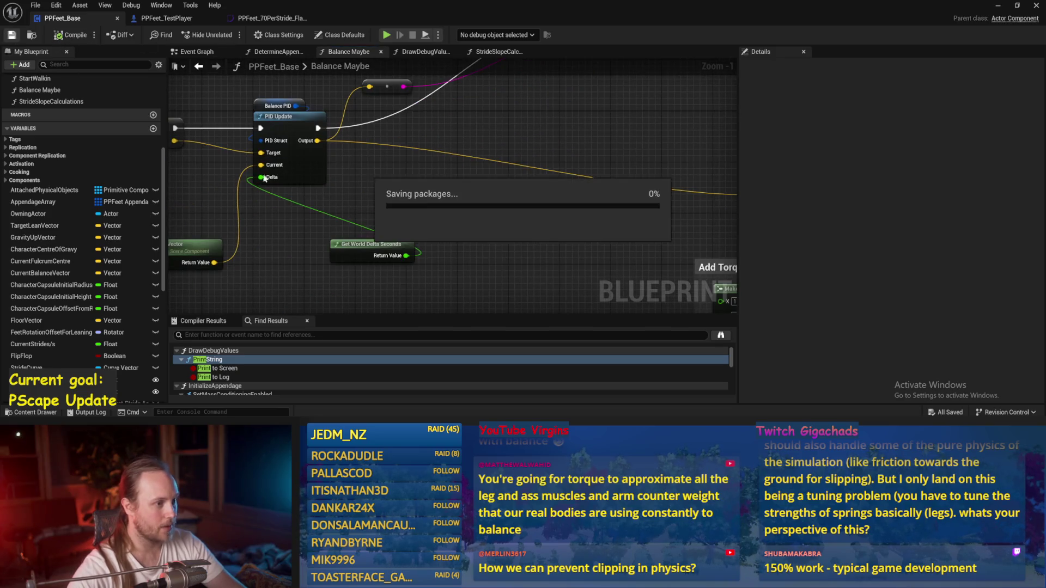
Place Get World Delta Seconds under PID Update and save again.
mouse_move(321, 133)
left_mouse_down()
mouse_move(369, 149)
mouse_move(257, 174)
left_mouse_up()
scroll(365, 155, "down", 1)
key("ctrl+s")
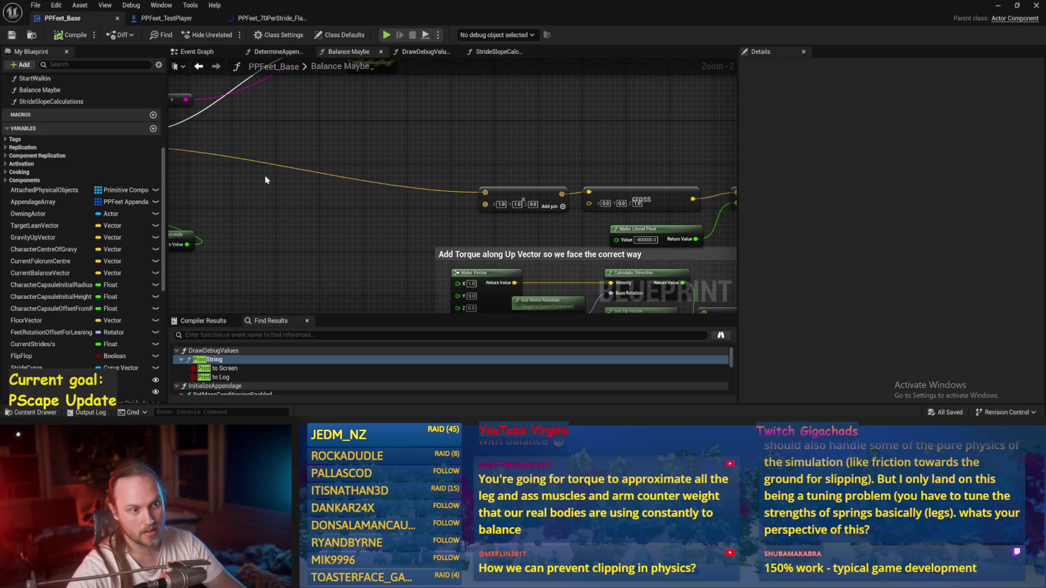
scroll(265, 180, "up", 2)
mouse_move(330, 147)
left_mouse_down()
mouse_move(343, 171)
mouse_move(406, 193)
left_mouse_up()
mouse_move(434, 269)
left_mouse_down()
mouse_move(464, 250)
mouse_move(407, 250)
mouse_move(464, 180)
left_mouse_up()
left_click_drag(384, 228, 295, 184)
left_click_drag(402, 147, 358, 185)
mouse_move(180, 95)
left_mouse_down()
mouse_move(358, 147)
mouse_move(411, 89)
mouse_move(436, 100)
left_mouse_up()
scroll(488, 148, "down", 2)
mouse_move(554, 108)
left_mouse_down()
mouse_move(518, 108)
mouse_move(488, 148)
left_mouse_up()
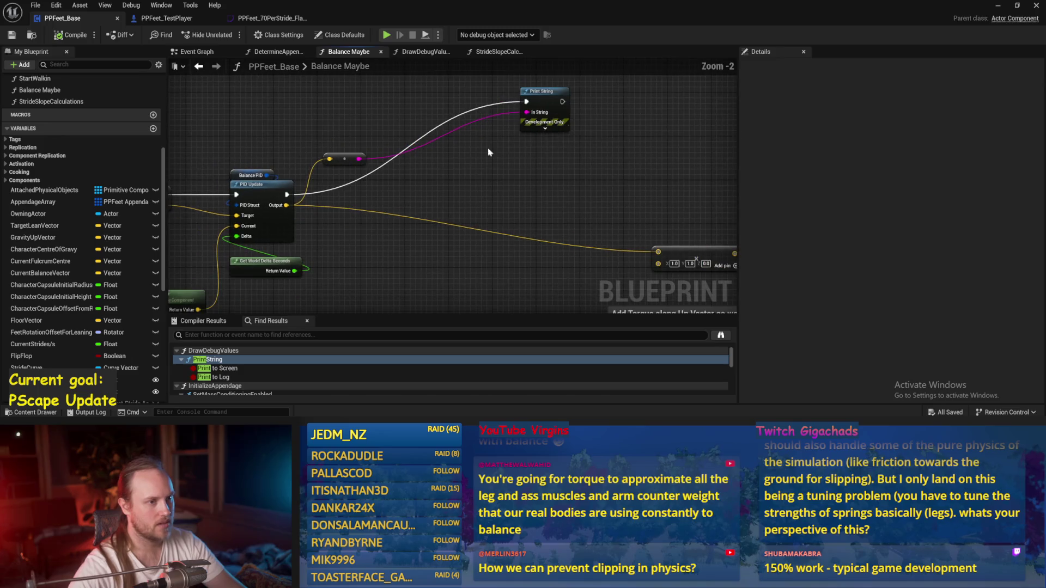
Play-test the level twice, then reopen the PPFeet_Base blueprint.
left_click(996, 7)
left_click(227, 35)
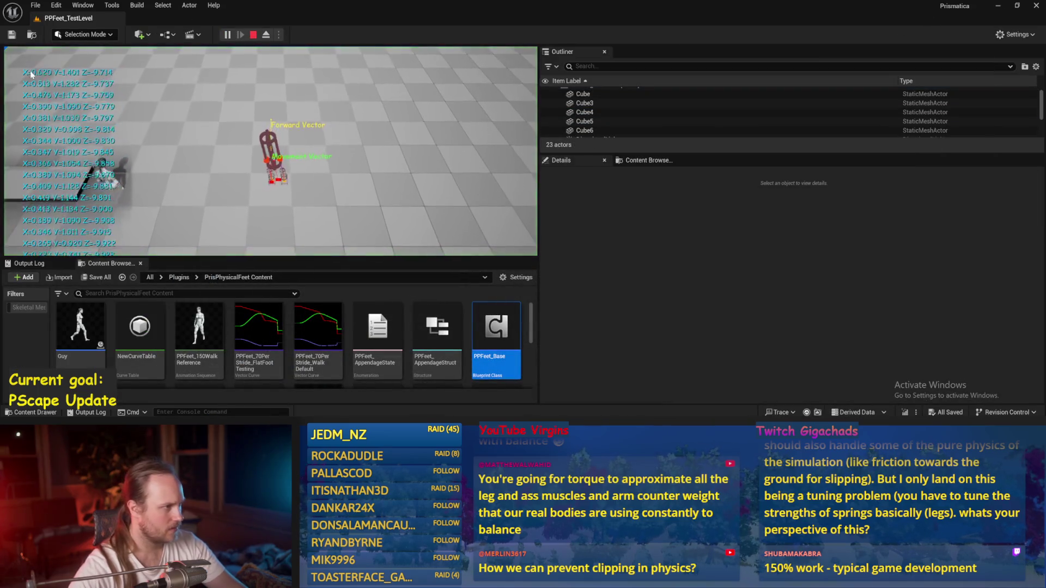
key("Escape")
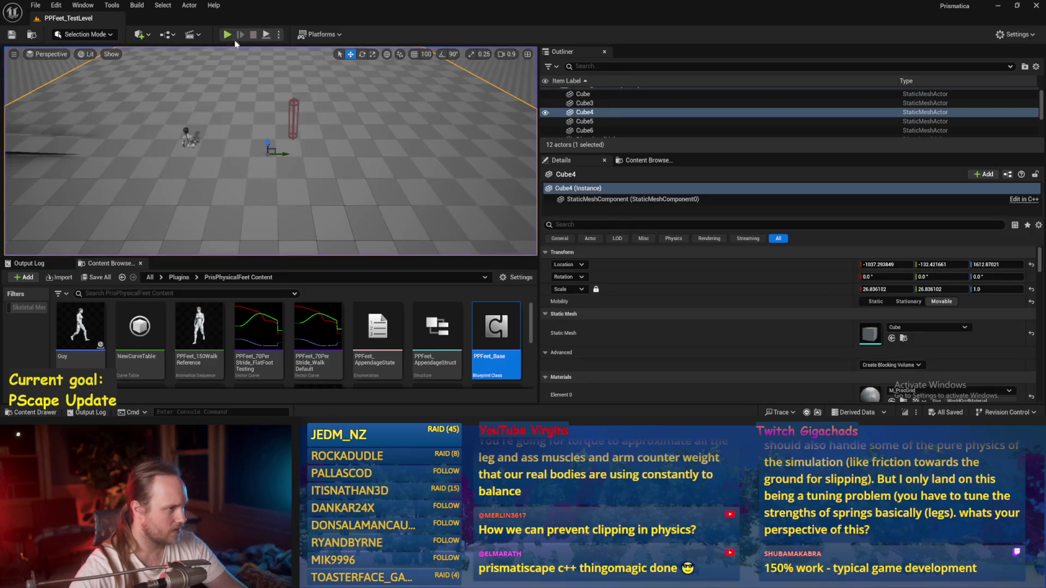
key("alt+p")
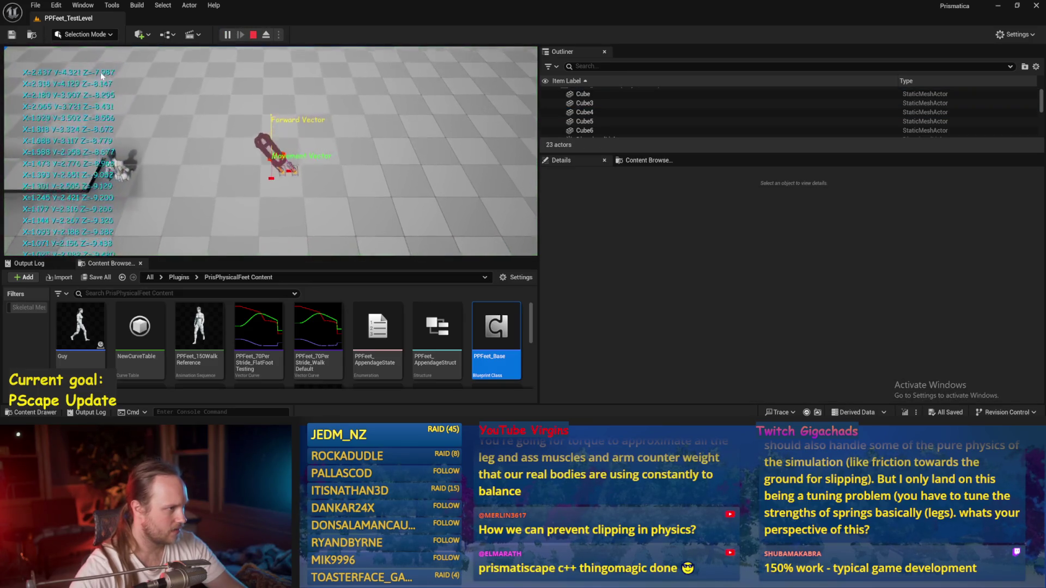
key("Escape")
double_click(497, 327)
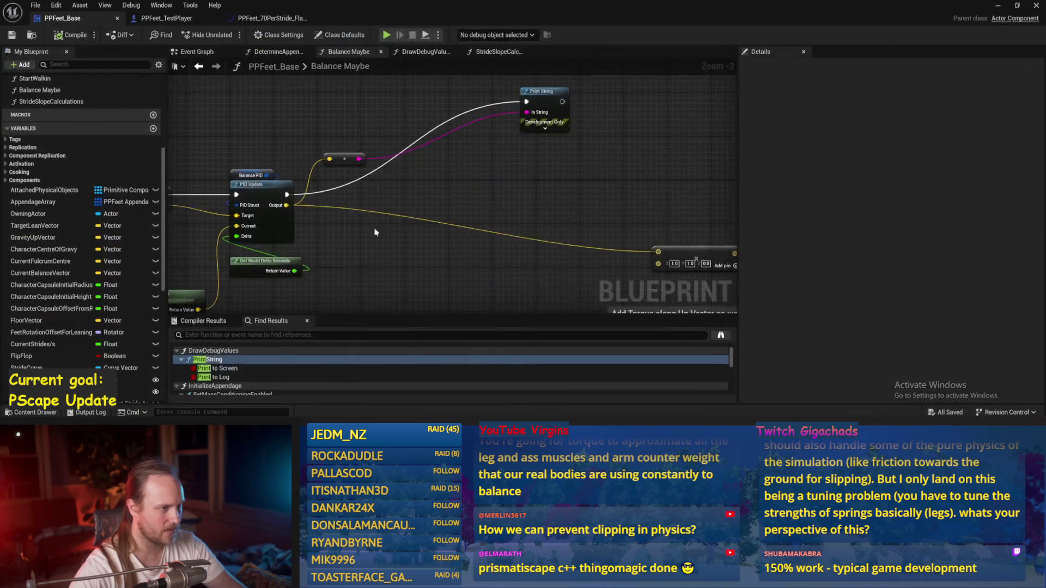
Move the 0.00125, 0.00125, 0.0 vector node down-left and add a vector Add node from its output.
key("ctrl+s")
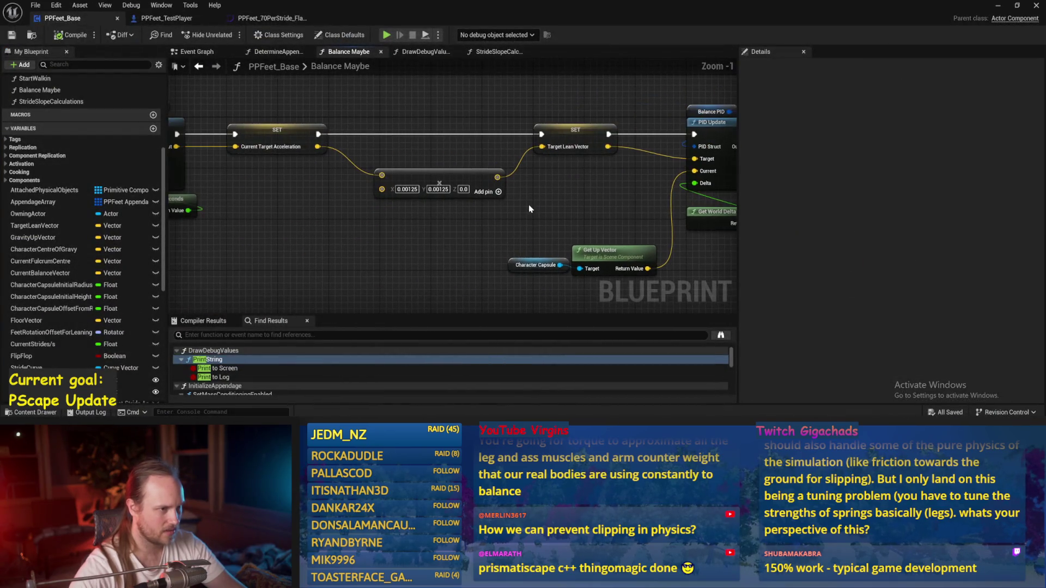
scroll(368, 191, "up", 1)
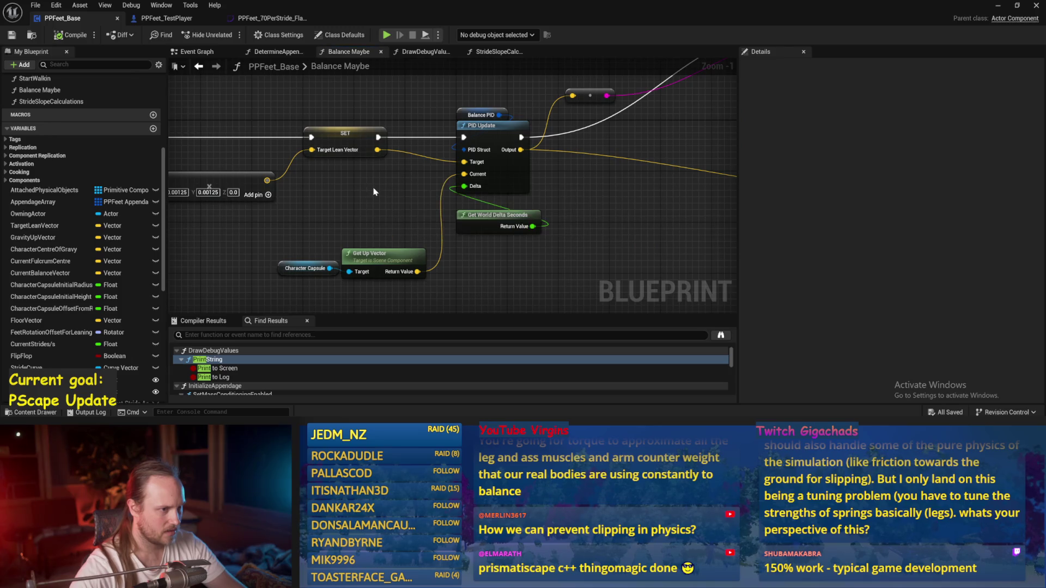
mouse_move(374, 192)
left_mouse_down()
mouse_move(363, 199)
mouse_move(443, 170)
mouse_move(616, 224)
mouse_move(716, 200)
mouse_move(462, 212)
left_mouse_up()
scroll(462, 212, "up", 1)
mouse_move(419, 167)
left_mouse_down()
mouse_move(515, 149)
mouse_move(517, 210)
mouse_move(433, 226)
mouse_move(333, 211)
left_mouse_up()
mouse_move(435, 177)
left_mouse_down()
mouse_move(393, 178)
mouse_move(368, 199)
mouse_move(479, 202)
left_mouse_up()
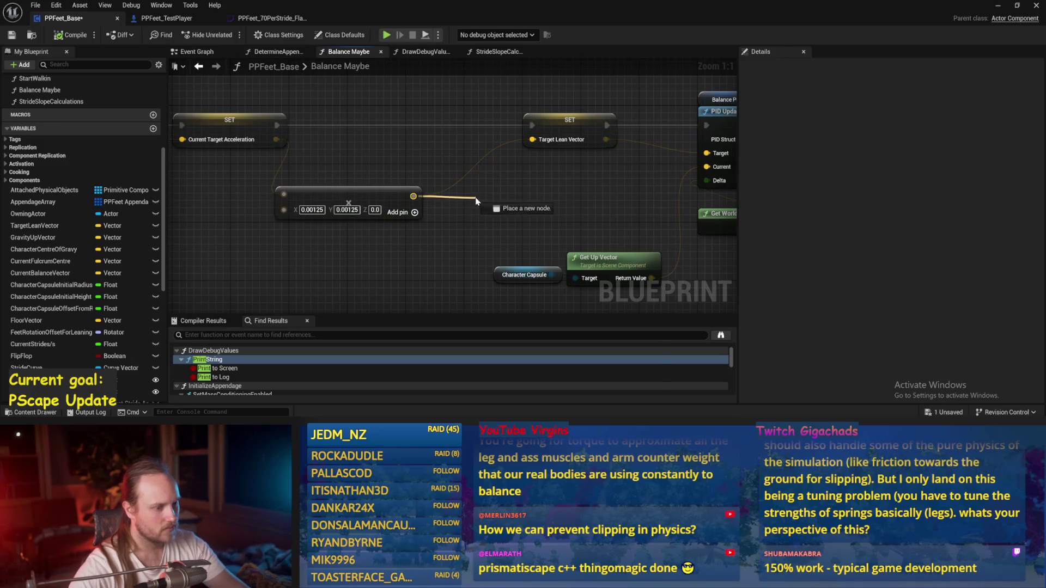
left_click(523, 240)
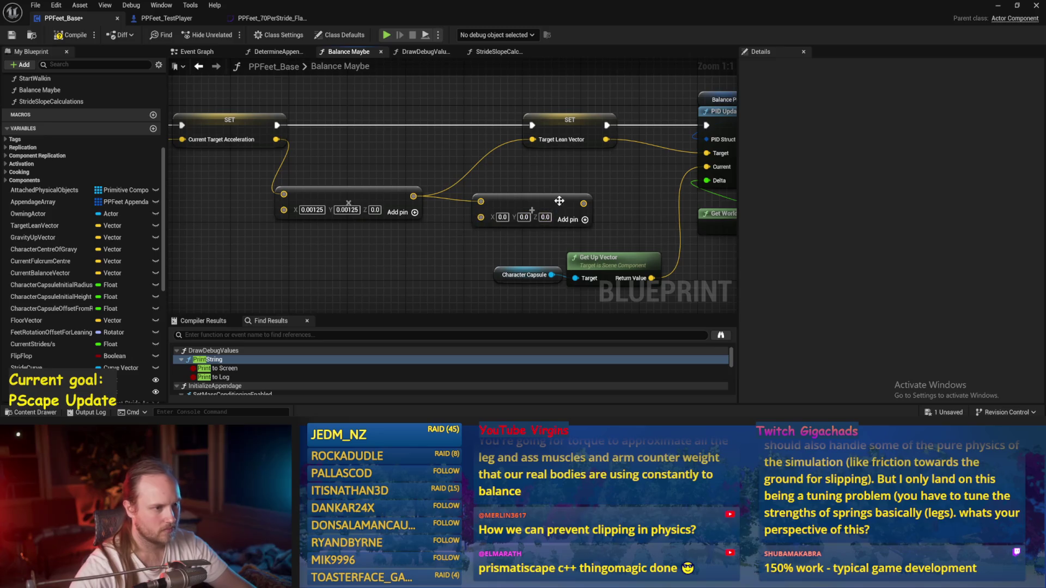
Place the new Add node and attach a Normalize node after it.
left_click_drag(559, 201, 527, 194)
mouse_move(598, 194)
left_mouse_down()
mouse_move(482, 199)
mouse_move(594, 185)
left_mouse_up()
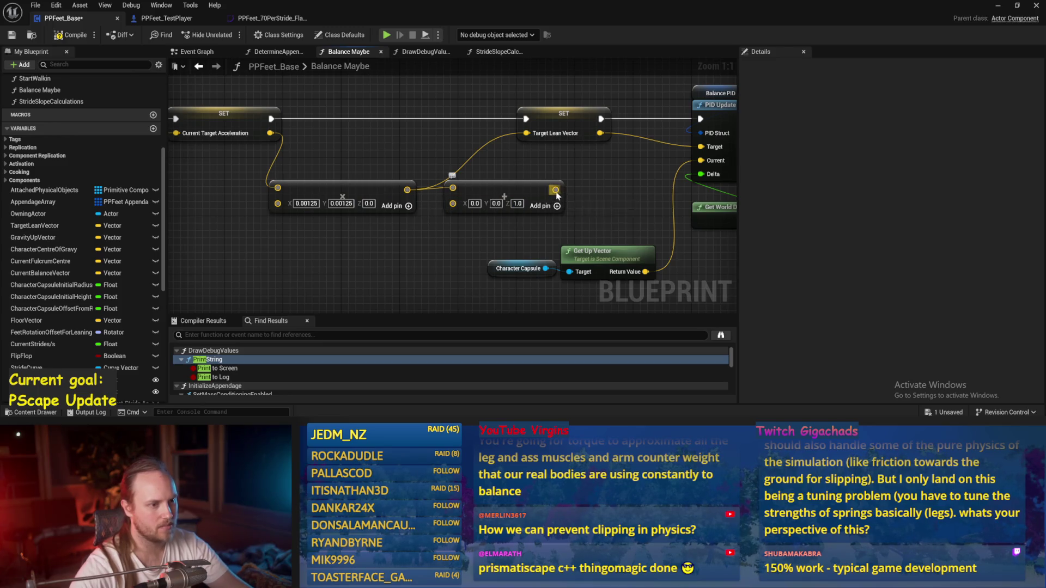
left_click_drag(557, 193, 572, 189)
type("normali")
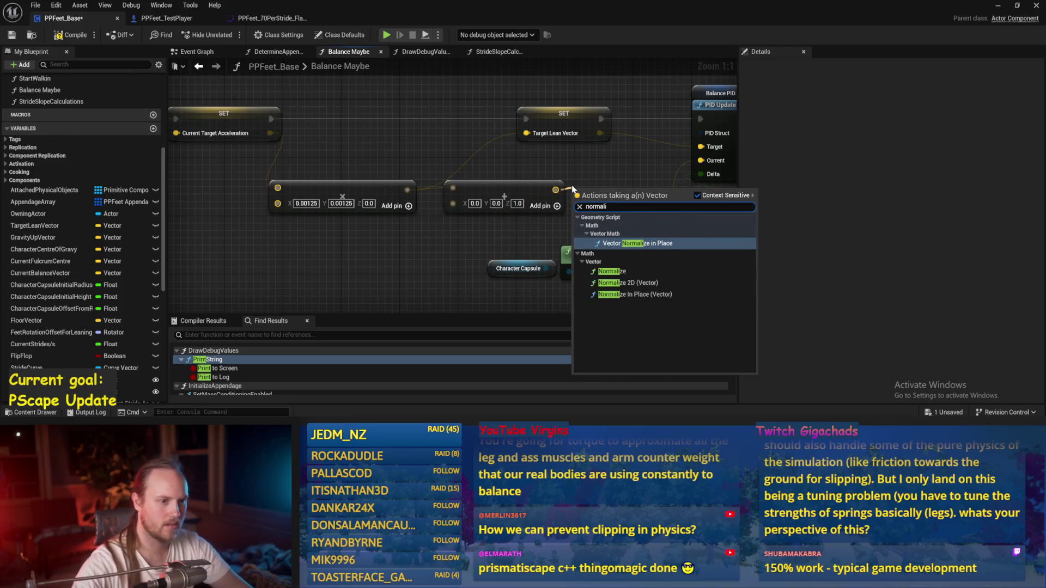
left_click(609, 271)
left_click_drag(599, 195, 599, 189)
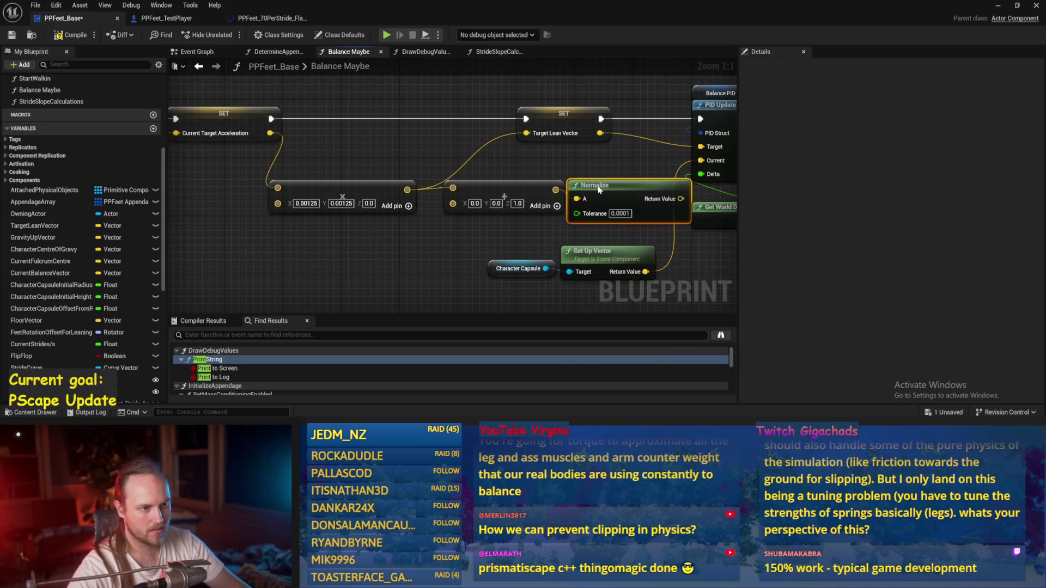
Shift the Add and Normalize nodes left to tidy the chain and save.
left_click_drag(505, 194, 476, 193)
mouse_move(607, 168)
left_mouse_down()
mouse_move(319, 215)
mouse_move(226, 188)
left_mouse_up()
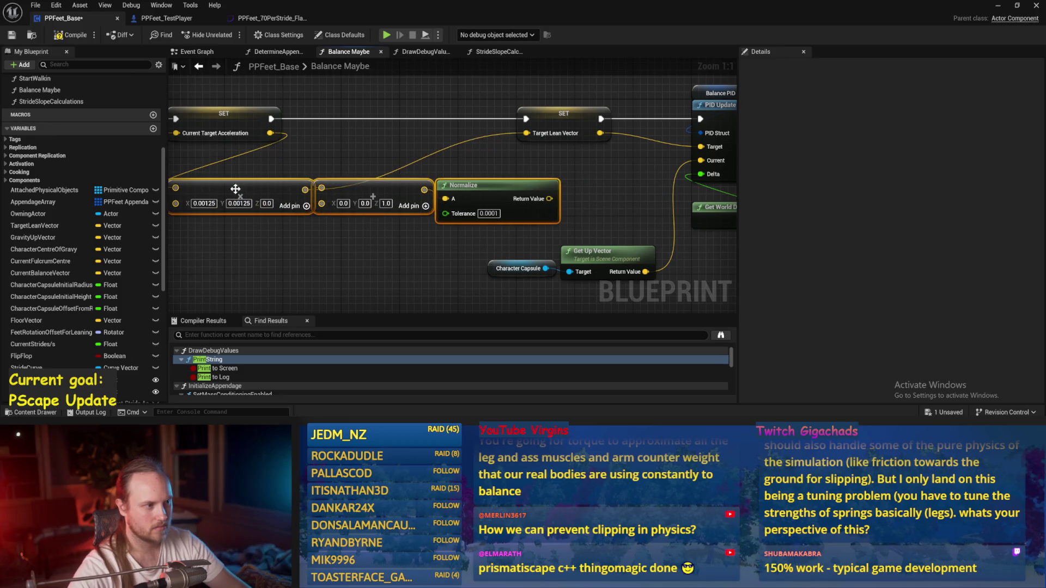
left_click(355, 153)
left_click_drag(355, 153, 418, 163)
key("ctrl+s")
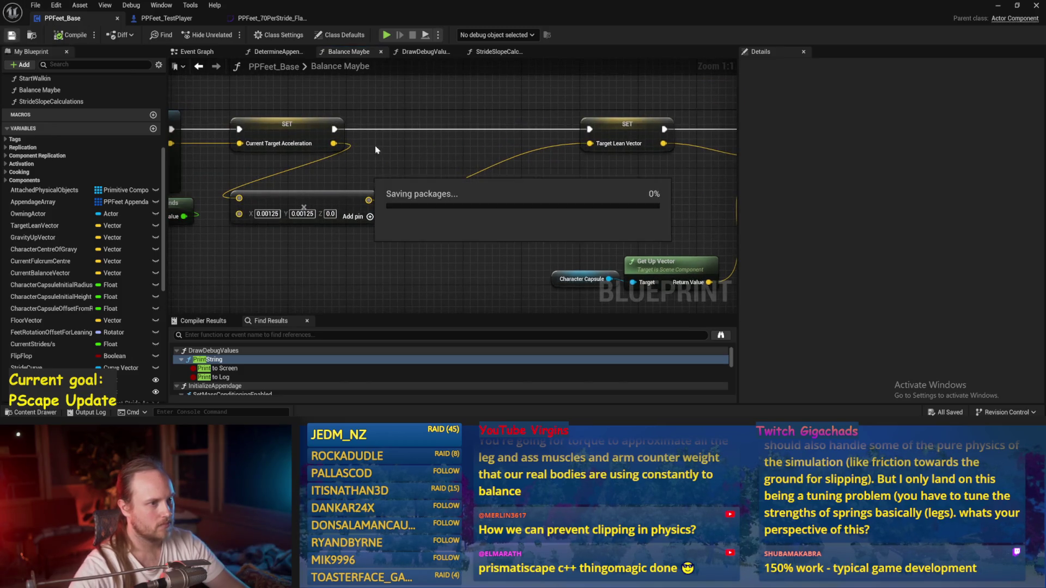
Wire Normalize's Return Value into SET Target Lean Vector and compile the blueprint.
left_click_drag(469, 197, 347, 198)
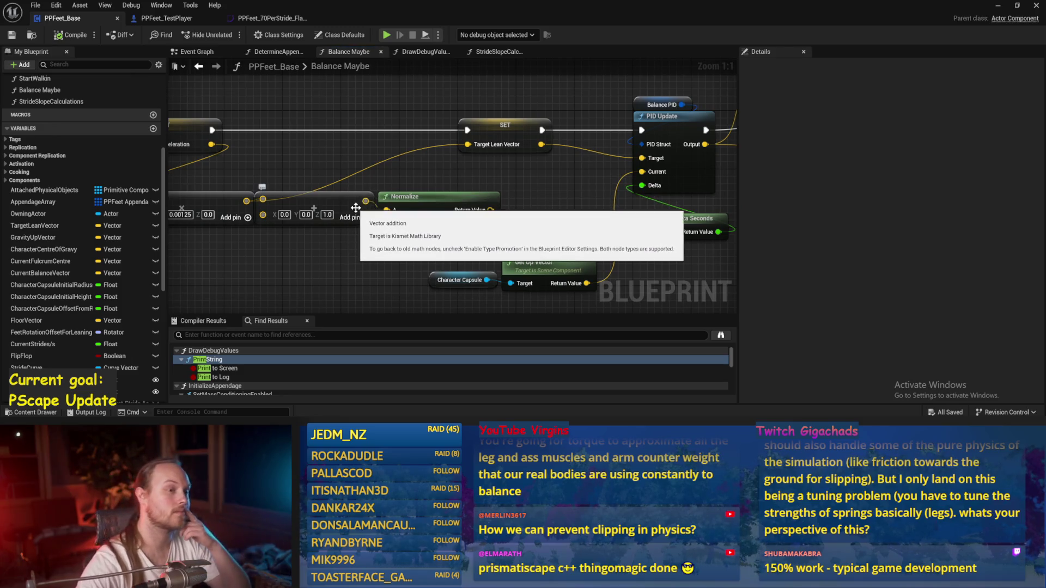
scroll(457, 209, "down", 1)
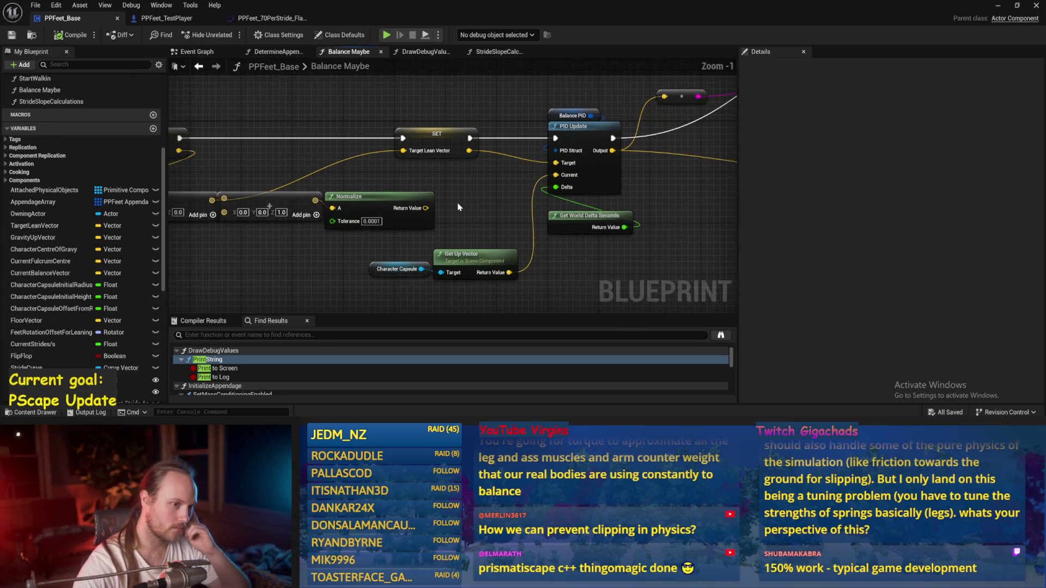
left_click_drag(421, 205, 403, 150)
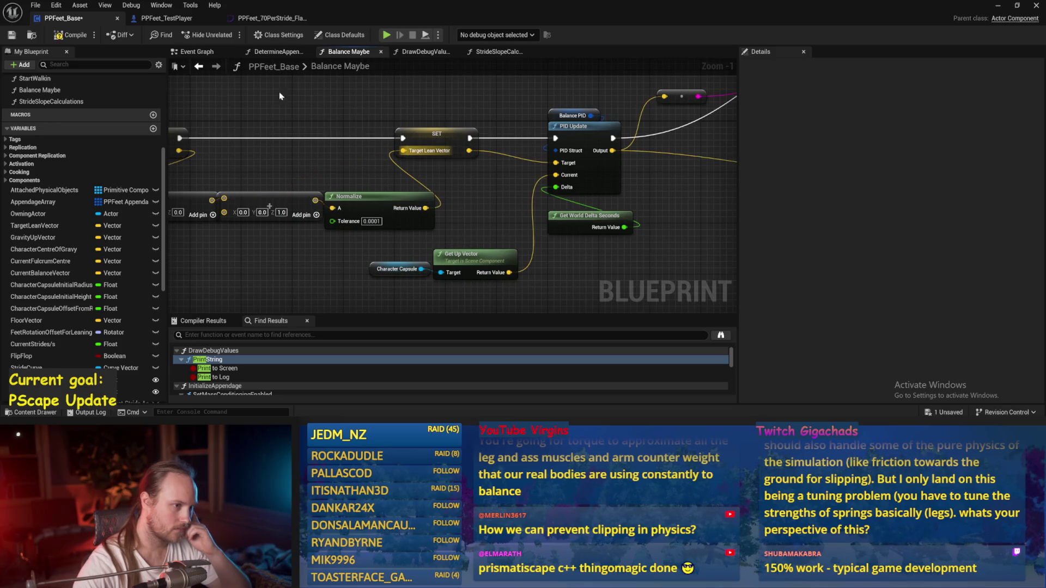
left_click(13, 36)
left_click_drag(349, 212, 725, 208)
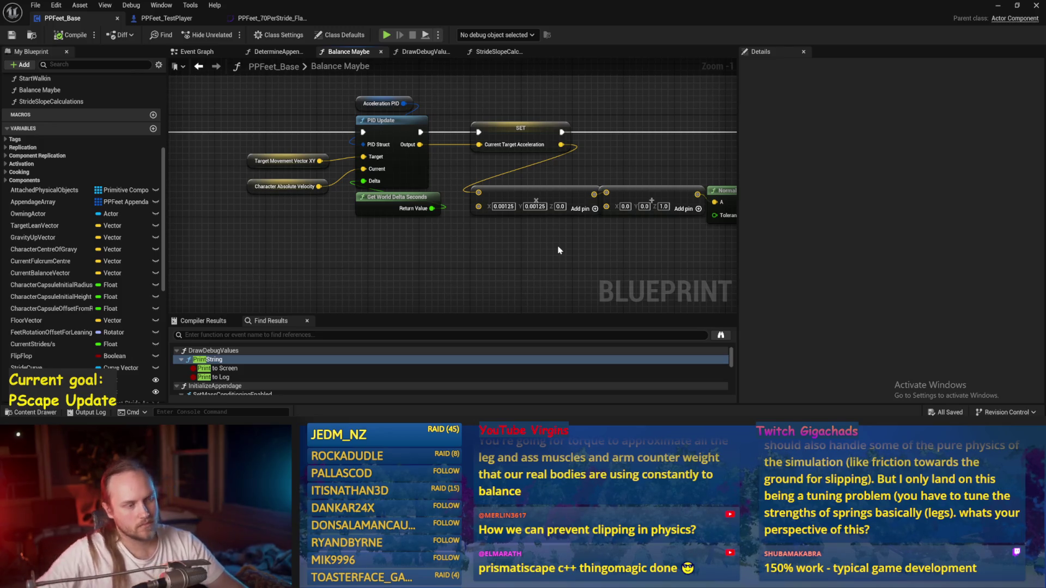
left_click_drag(603, 152, 528, 124)
left_click_drag(480, 235, 401, 243)
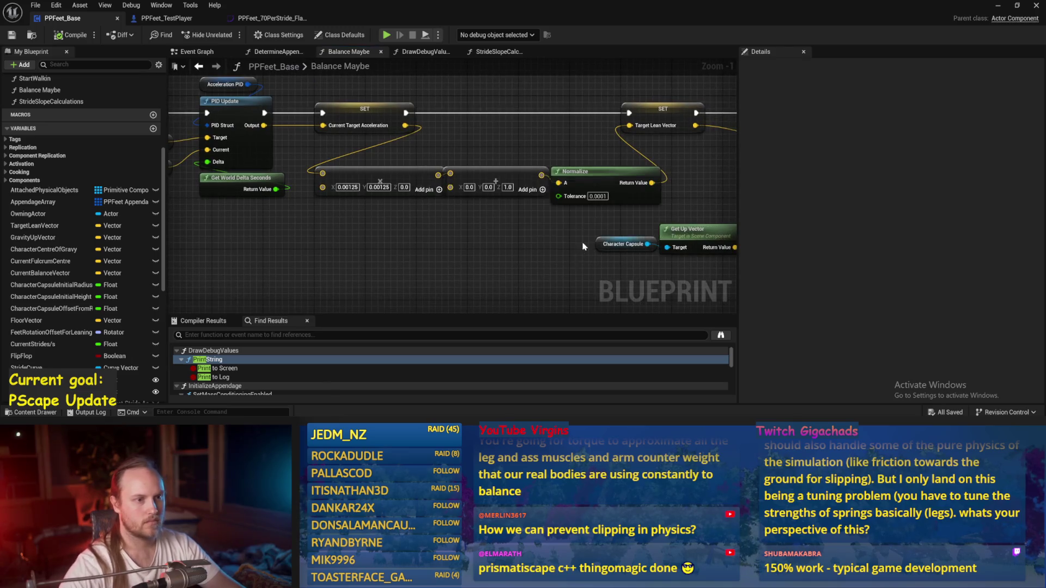
left_click_drag(580, 251, 489, 184)
Play-test the level from the level editor, then stop it.
left_click(998, 6)
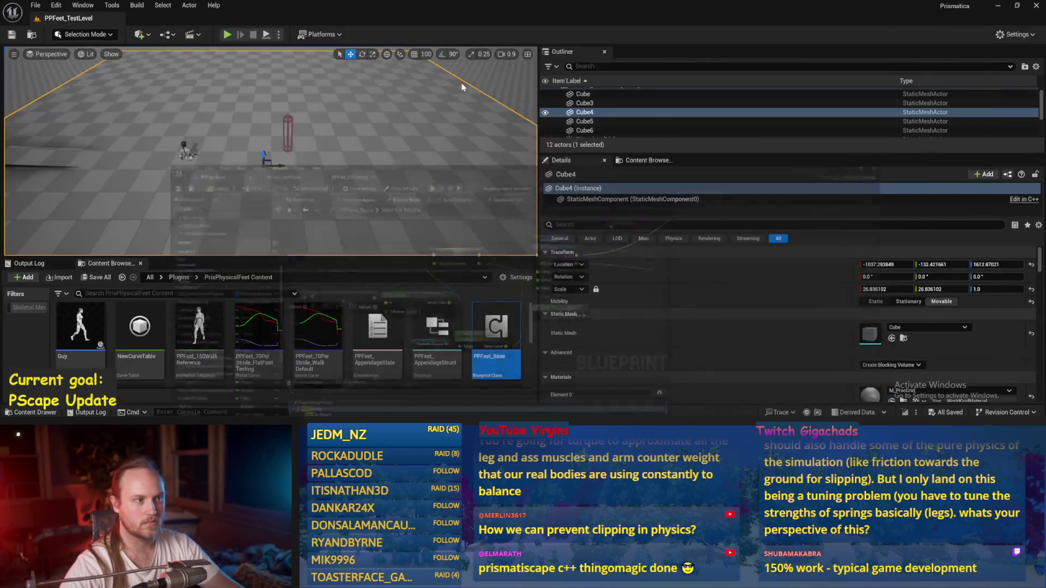
left_click(228, 35)
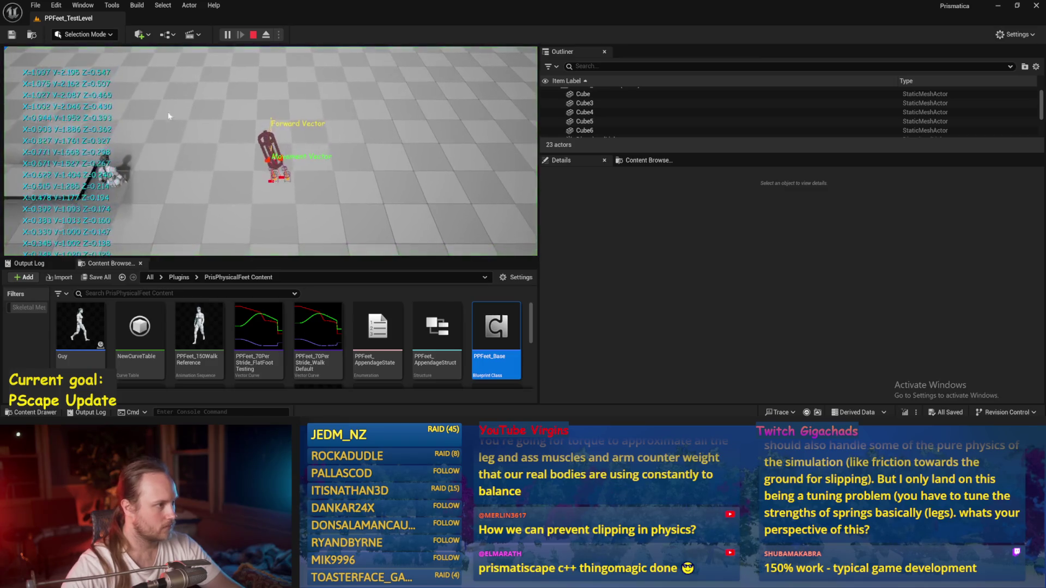
key("Escape")
left_click(227, 35)
key("Escape")
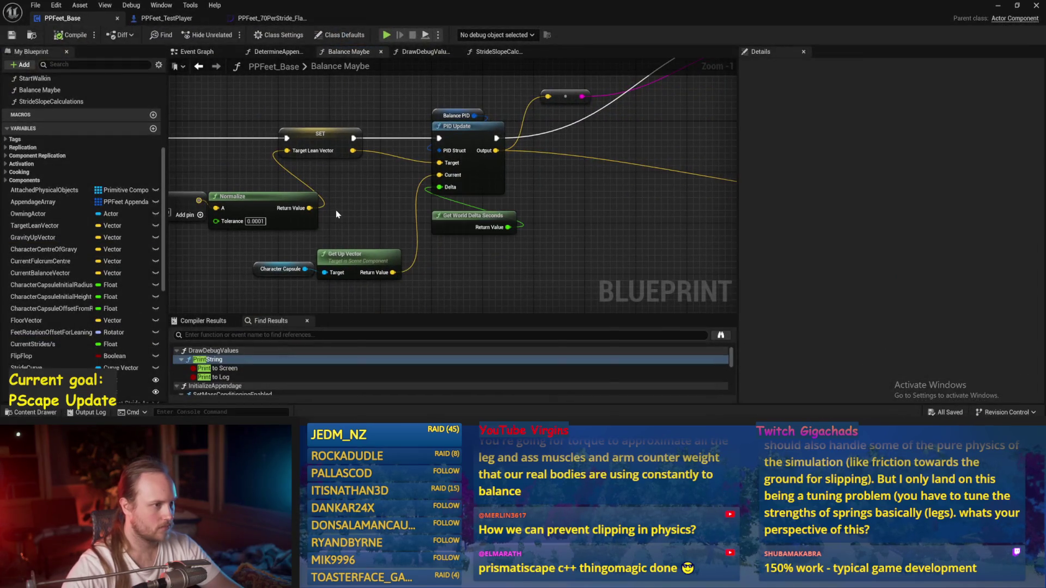
Delete the Normalize node and move Get Up Vector and Character Capsule up.
left_click_drag(336, 214, 517, 210)
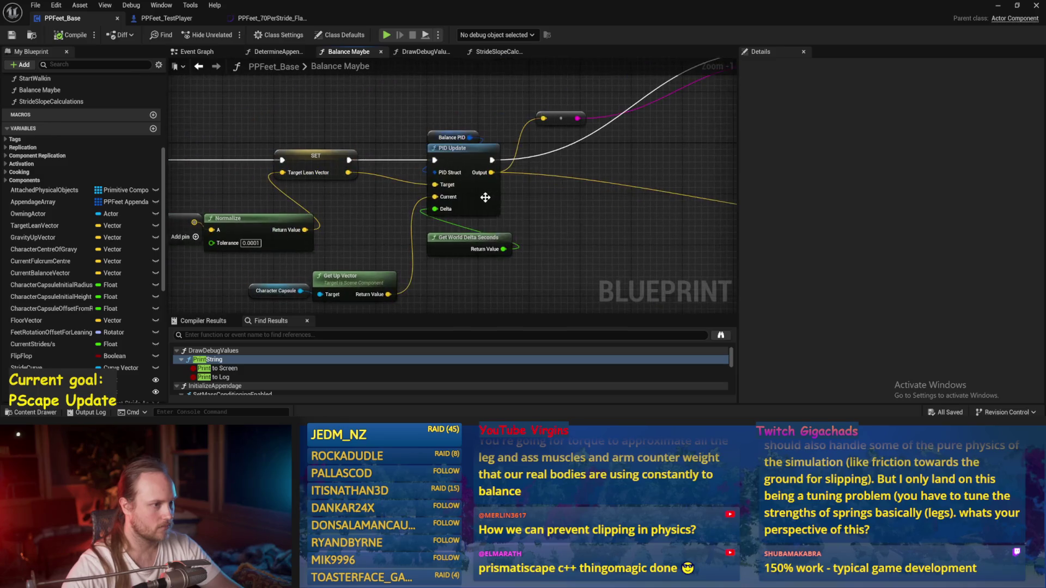
left_click_drag(358, 228, 515, 185)
mouse_move(249, 180)
left_mouse_down()
mouse_move(447, 135)
mouse_move(368, 149)
left_mouse_up()
left_click_drag(446, 192, 270, 192)
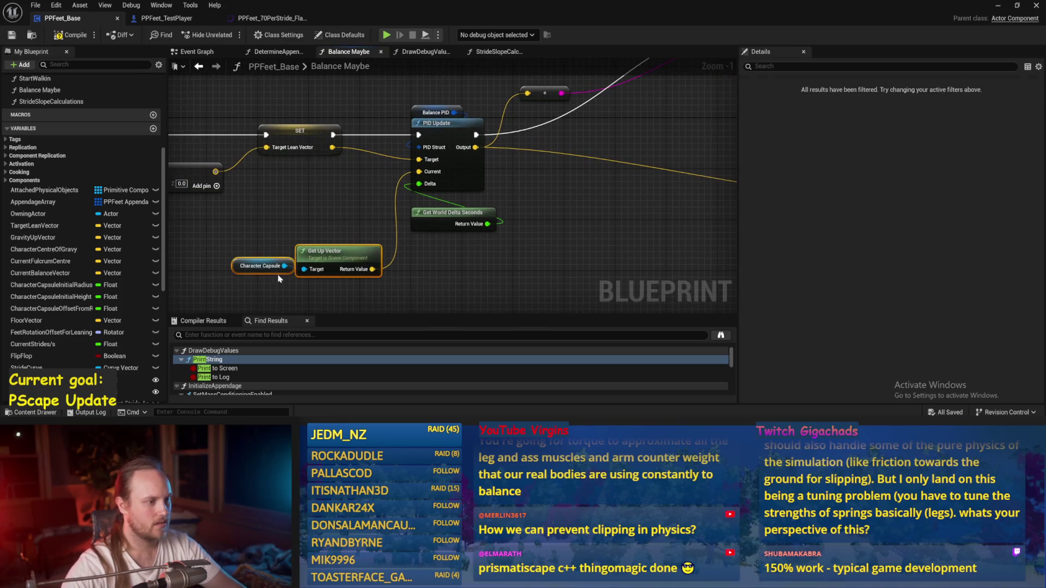
left_click_drag(277, 276, 226, 218)
left_click_drag(322, 218, 316, 187)
mouse_move(322, 159)
left_mouse_down()
mouse_move(217, 184)
mouse_move(359, 158)
left_mouse_up()
mouse_move(305, 212)
left_mouse_down()
mouse_move(283, 223)
mouse_move(431, 201)
left_mouse_up()
Duplicate the 0.00125 Add node and set the copy's X and Y to 1.0.
left_click_drag(308, 124, 284, 171)
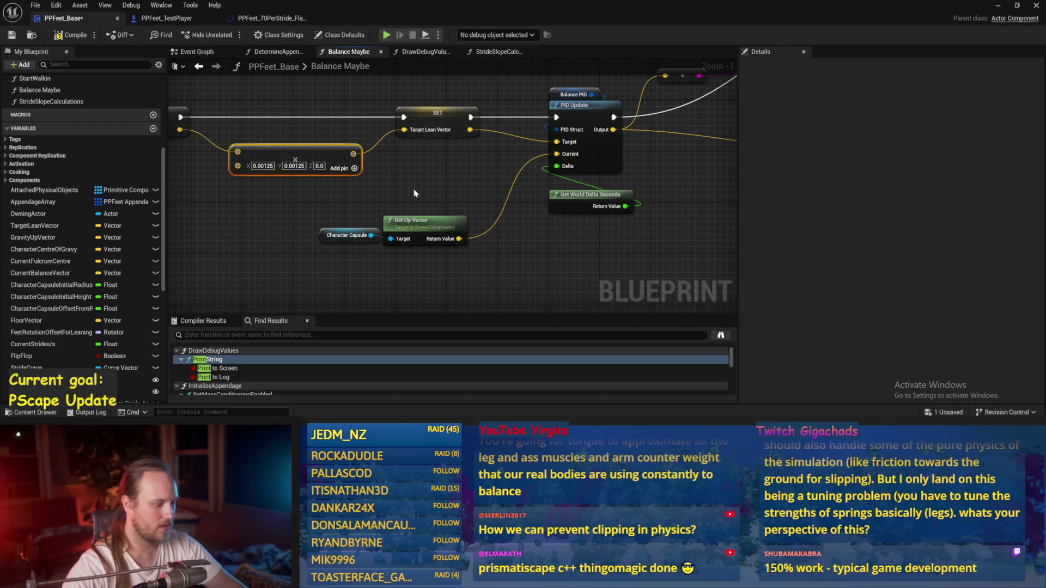
key("ctrl+v")
left_click(495, 231)
scroll(496, 231, "up", 1)
left_click(453, 195)
type("1")
left_click(475, 195)
type("1")
Wire Get Up Vector into the copy and its result into PID Update's Current, then save.
left_click_drag(425, 252, 432, 177)
left_click_drag(534, 178, 571, 154)
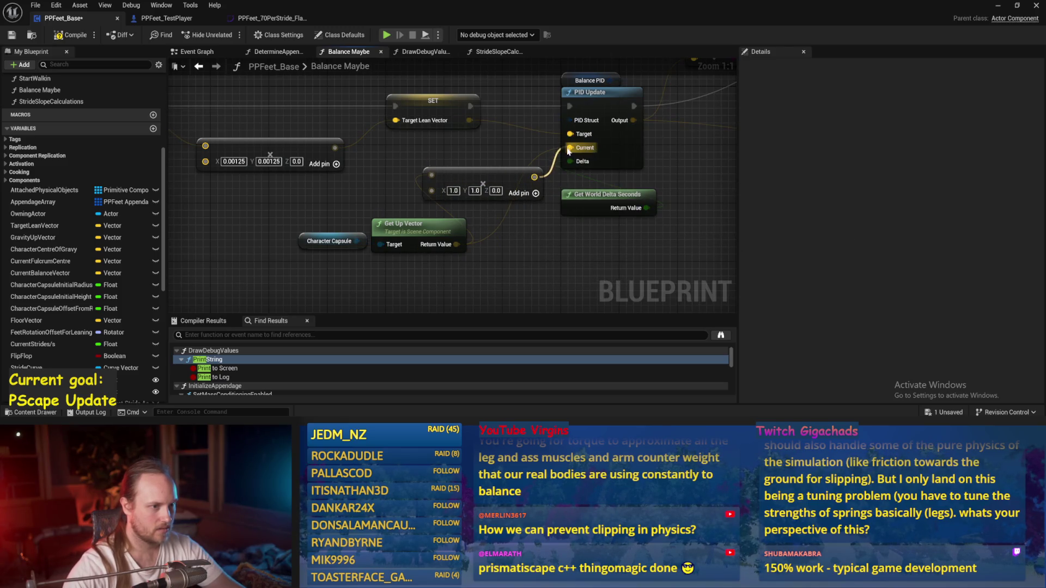
left_click_drag(452, 179, 412, 157)
left_click_drag(474, 254, 266, 211)
left_click_drag(416, 223, 424, 198)
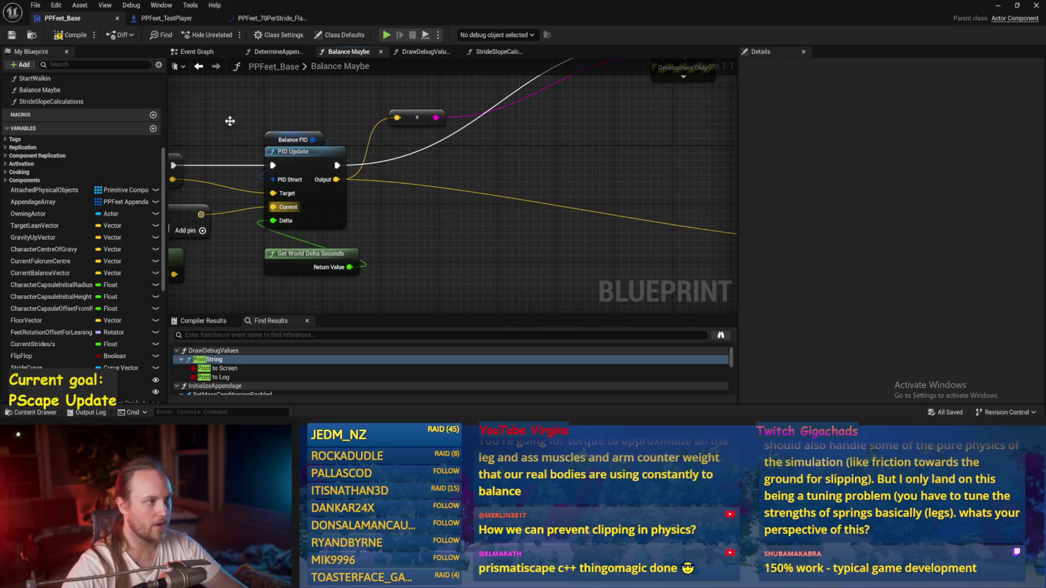
key("ctrl+s")
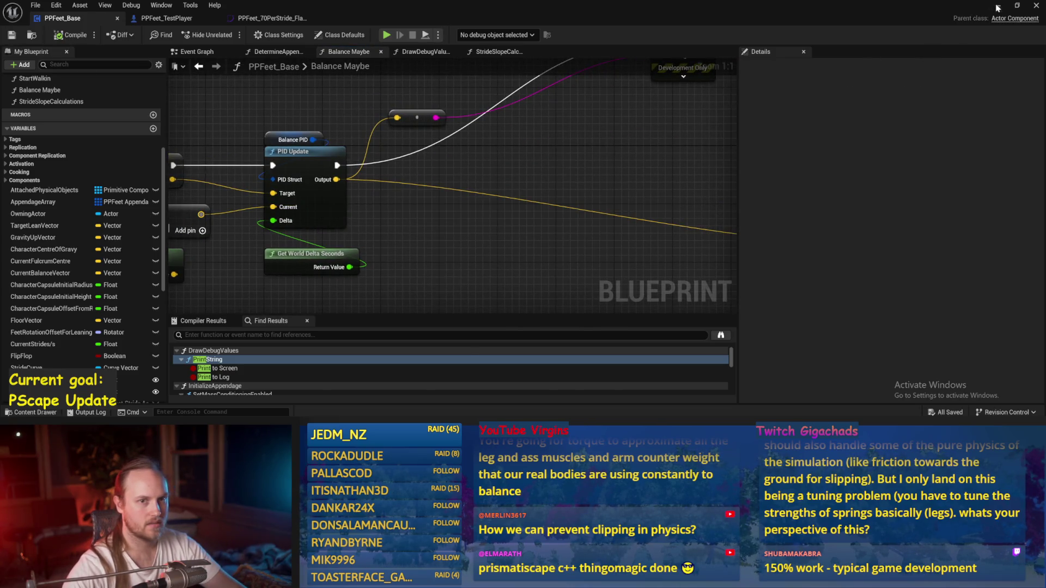
Play-test the level, reopen PPFeet_Base and save all assets.
left_click(998, 8)
left_click(228, 35)
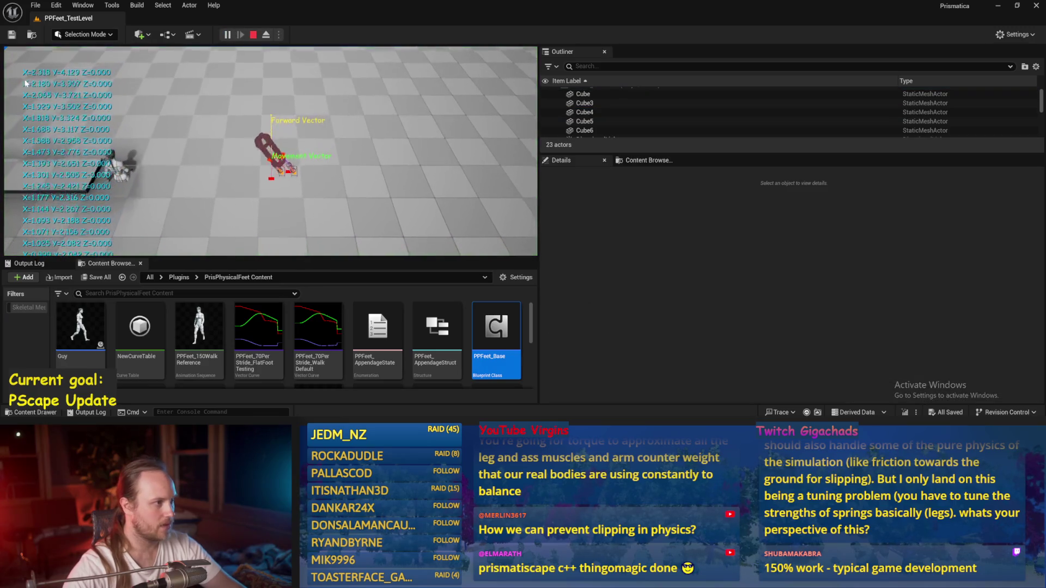
key("Escape")
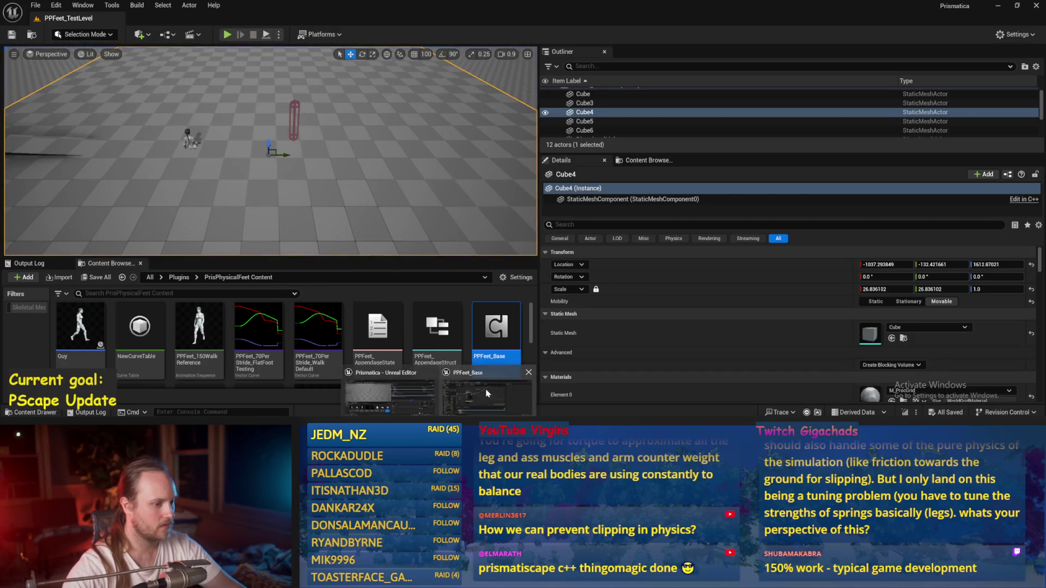
double_click(488, 354)
key("ctrl+s")
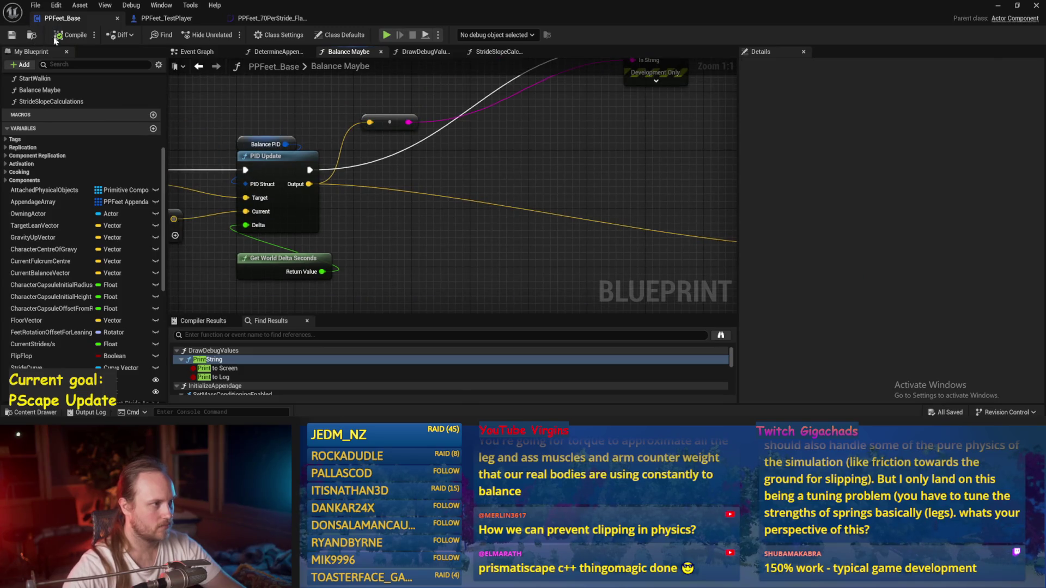
scroll(394, 230, "down", 2)
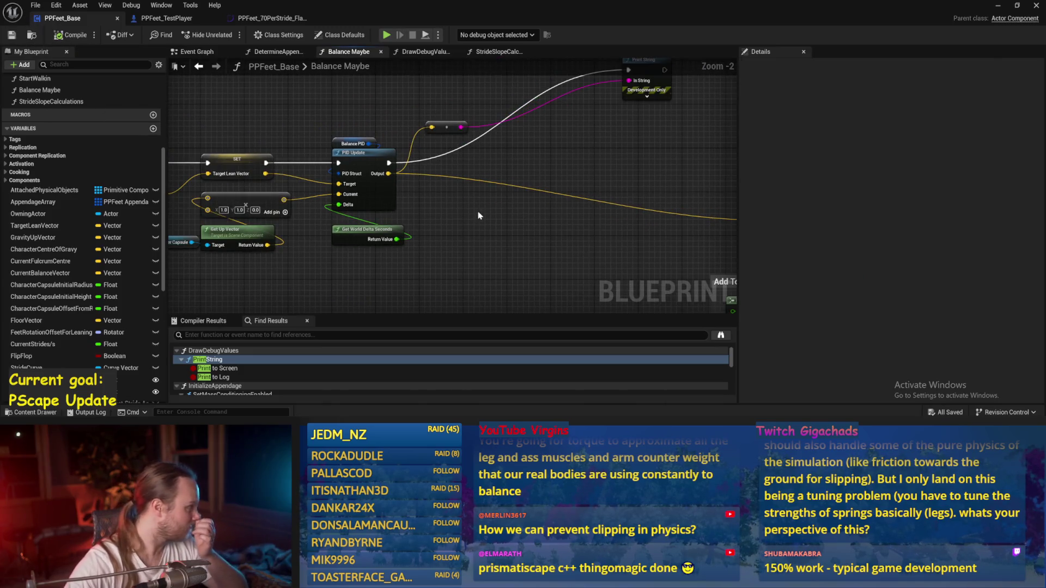
mouse_move(464, 220)
left_mouse_down()
mouse_move(304, 233)
mouse_move(428, 206)
mouse_move(424, 161)
left_mouse_up()
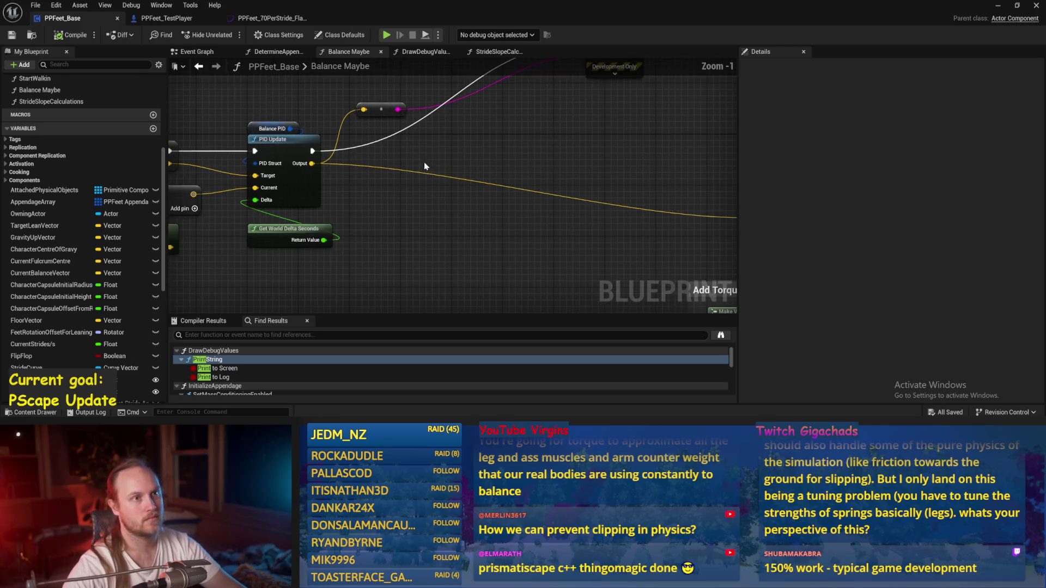
scroll(423, 162, "up", 1)
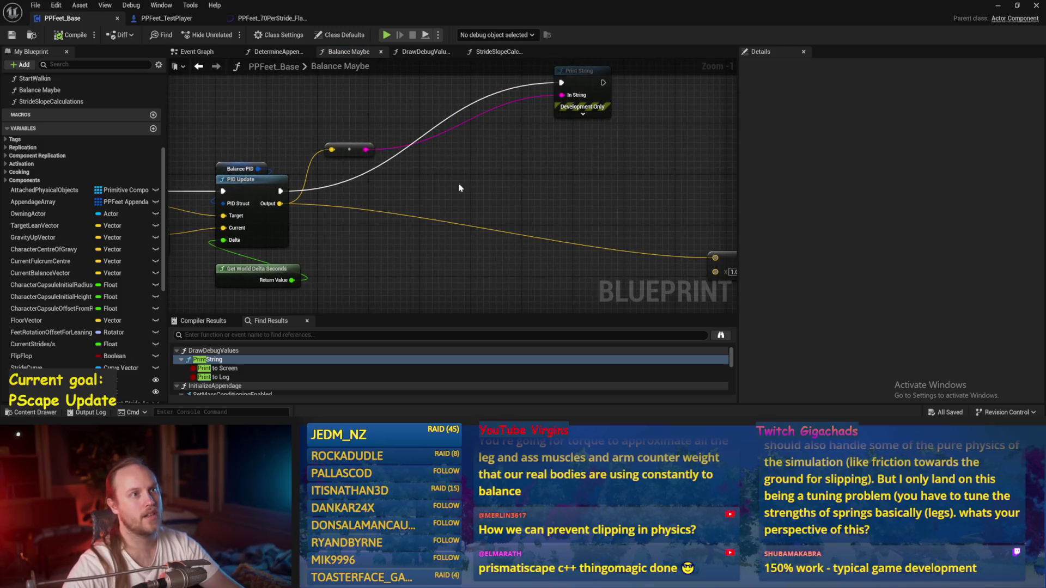
left_click_drag(481, 184, 511, 133)
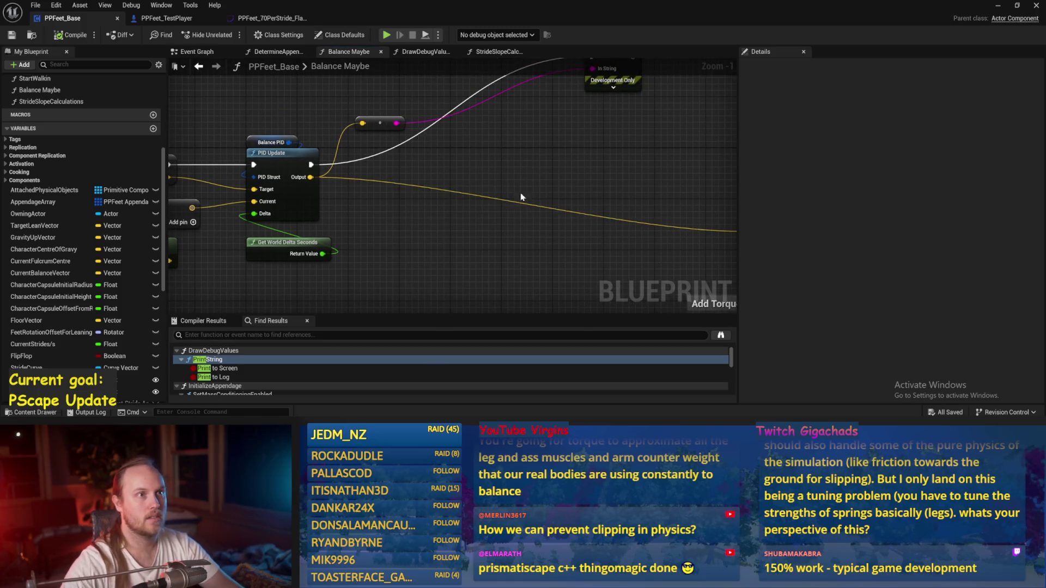
scroll(252, 145, "up", 1)
mouse_move(443, 190)
left_mouse_down()
mouse_move(253, 145)
mouse_move(195, 186)
left_mouse_up()
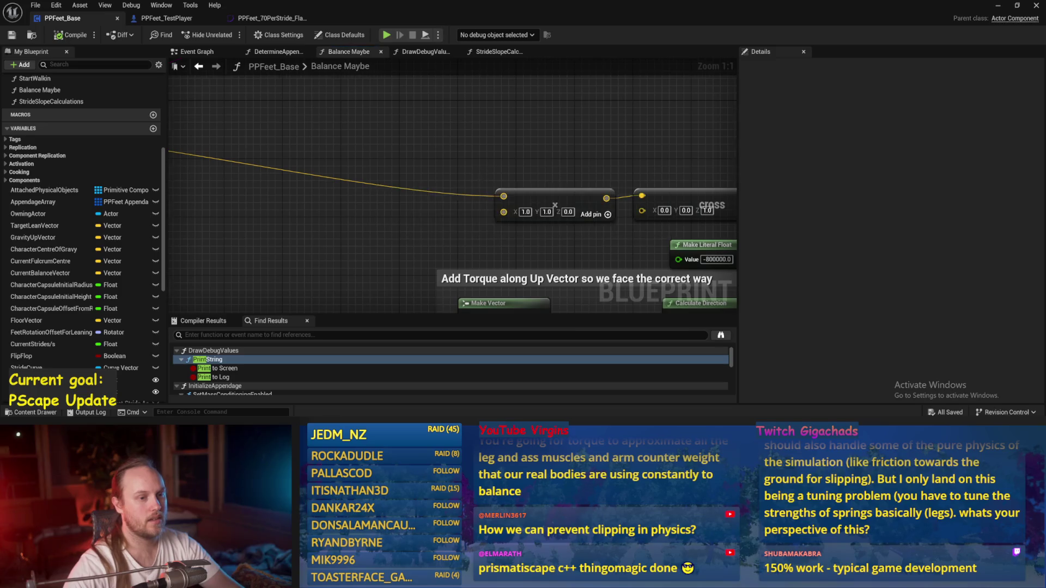
scroll(299, 165, "down", 2)
mouse_move(300, 166)
left_mouse_down()
mouse_move(391, 162)
mouse_move(493, 179)
mouse_move(477, 188)
left_mouse_up()
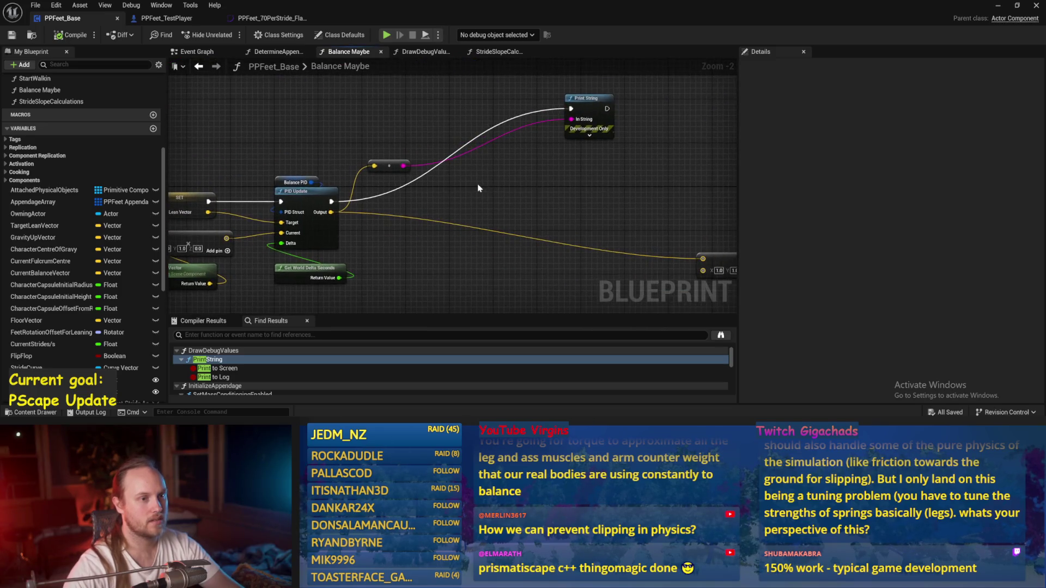
scroll(541, 170, "up", 2)
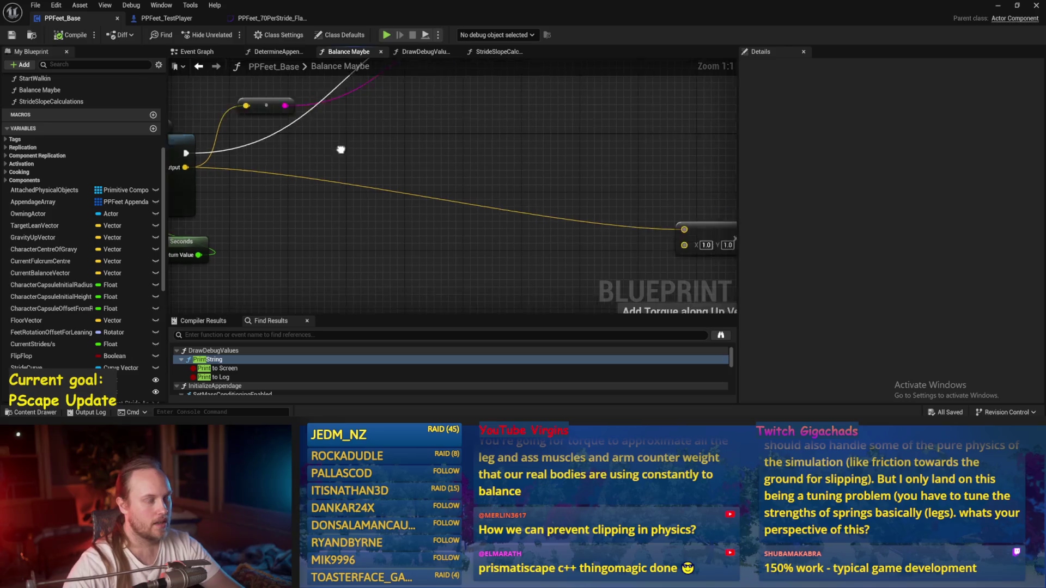
scroll(278, 163, "down", 1)
left_click_drag(278, 163, 368, 160)
mouse_move(270, 162)
left_mouse_down()
mouse_move(483, 156)
mouse_move(492, 167)
mouse_move(452, 167)
left_mouse_up()
scroll(405, 149, "up", 1)
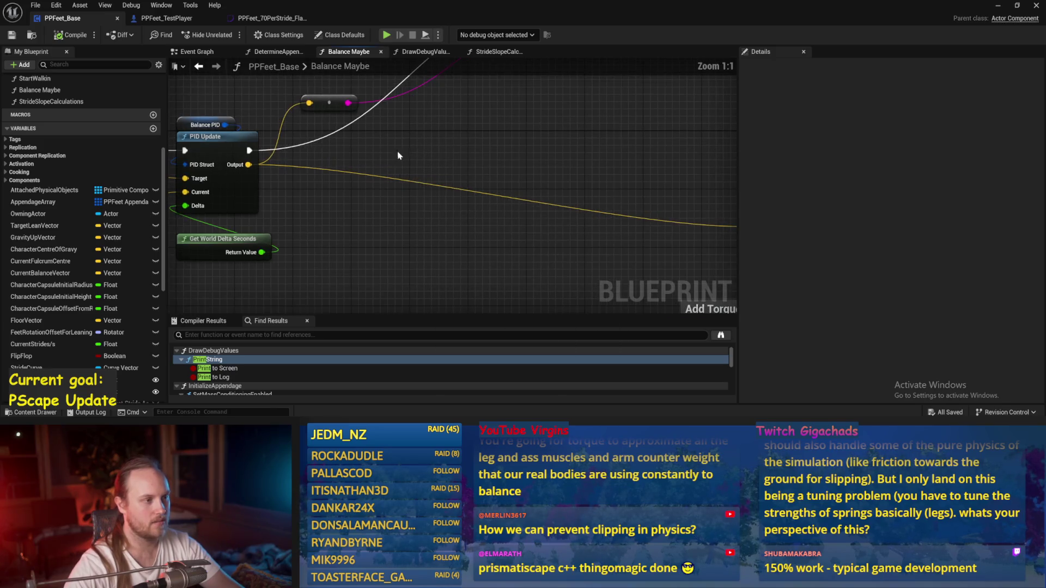
mouse_move(332, 143)
left_mouse_down()
mouse_move(425, 188)
mouse_move(349, 149)
mouse_move(496, 157)
mouse_move(579, 145)
mouse_move(560, 167)
left_mouse_up()
key("Escape")
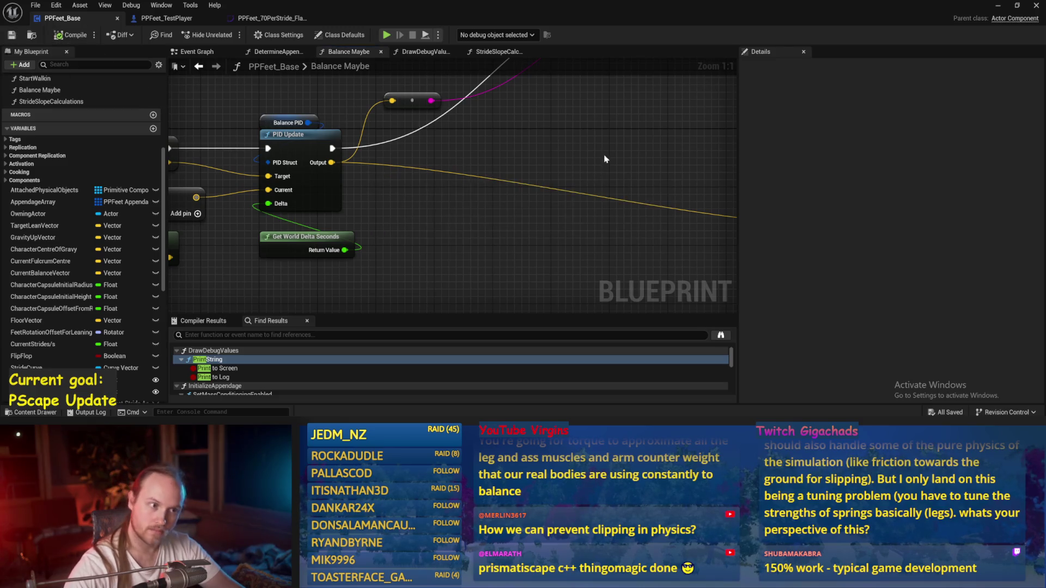
left_click_drag(590, 168, 572, 185)
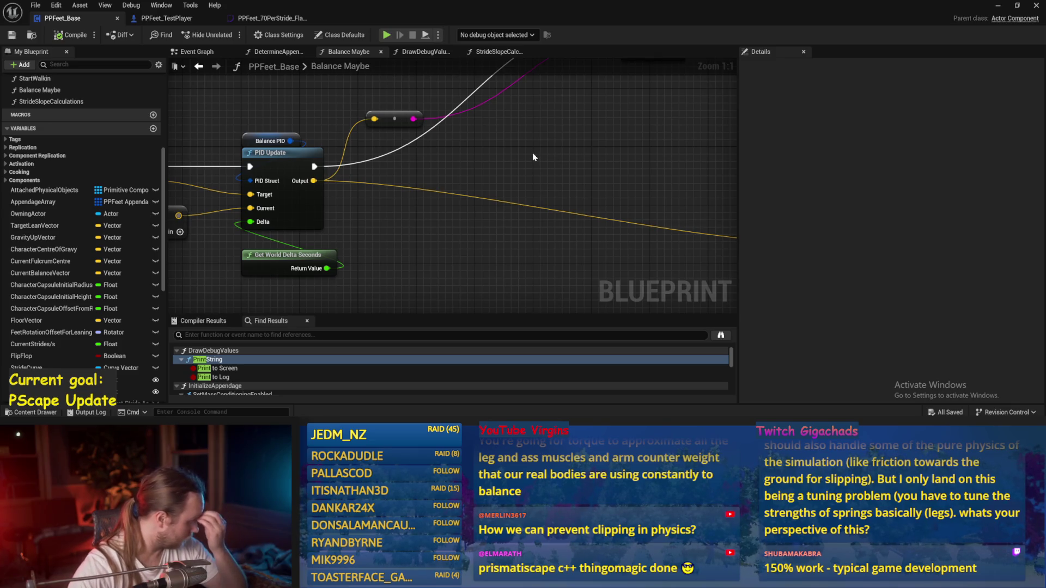
left_click_drag(450, 250, 516, 220)
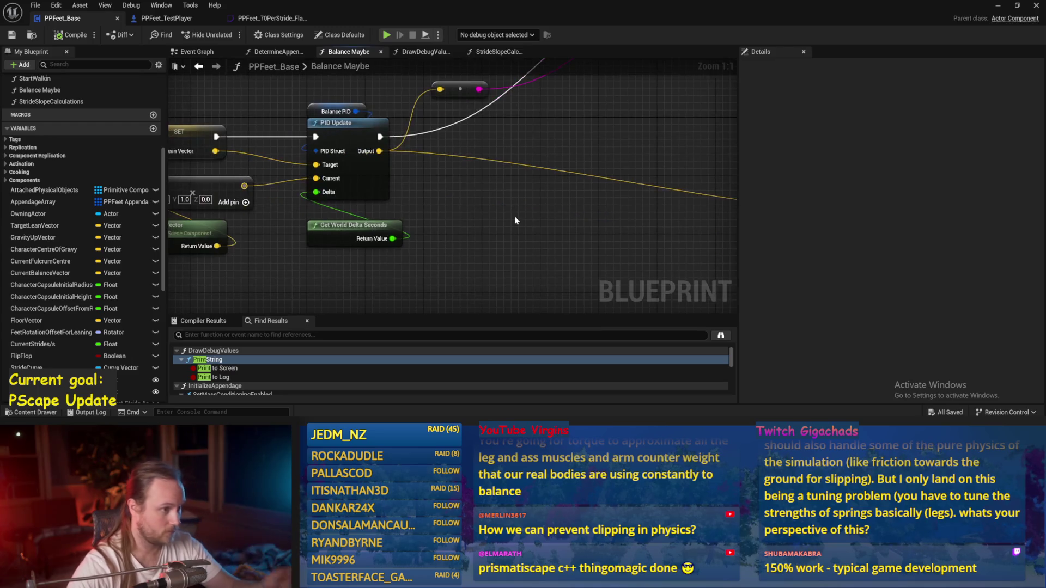
Add a vector4 node to the Balance Maybe graph from the action search.
right_click(473, 201)
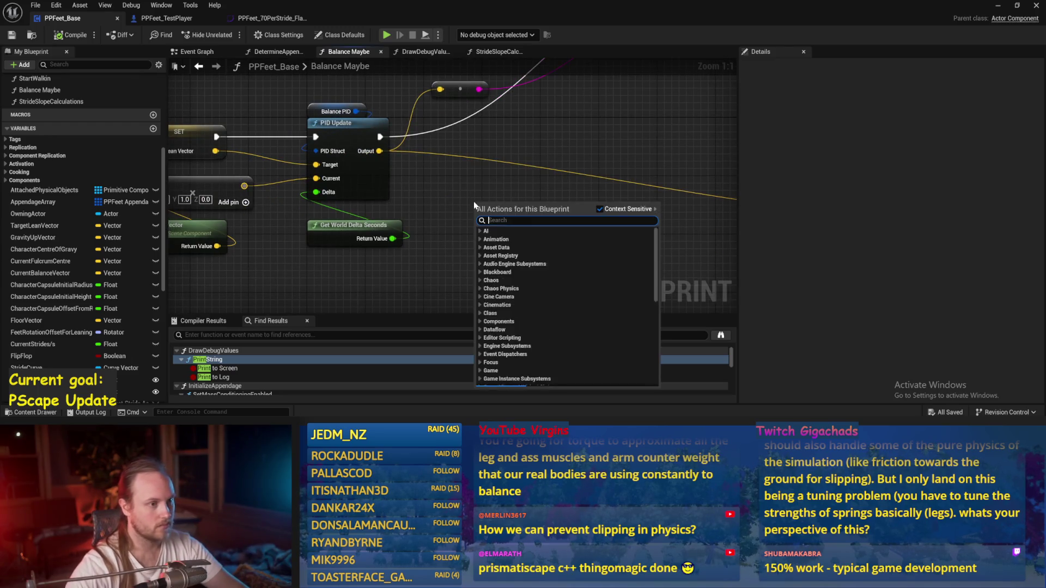
type("vector4")
key("Return")
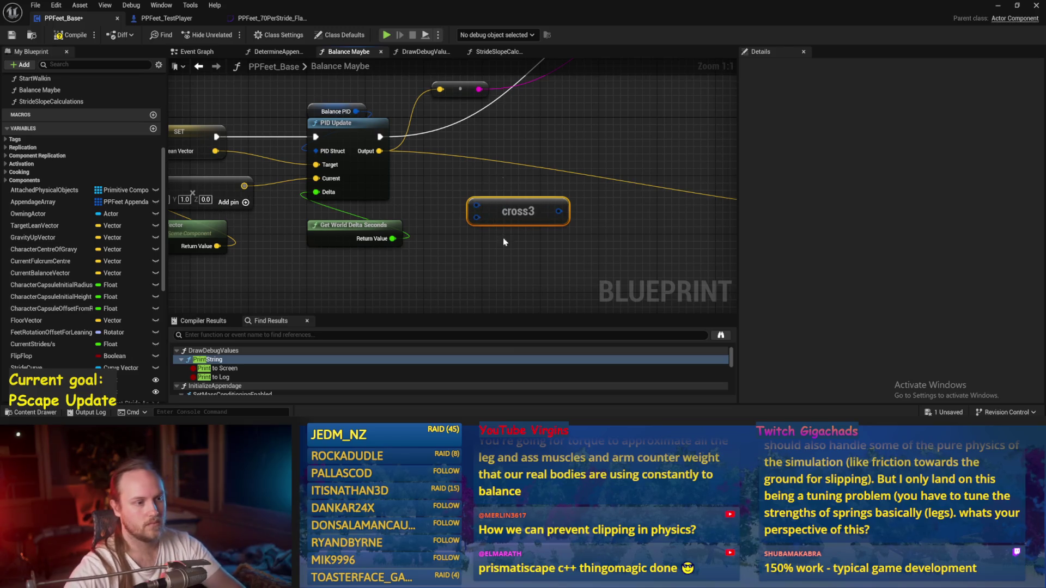
Add a Cross Product node with a Break Vector wired to its output.
right_click(512, 213)
type("cross")
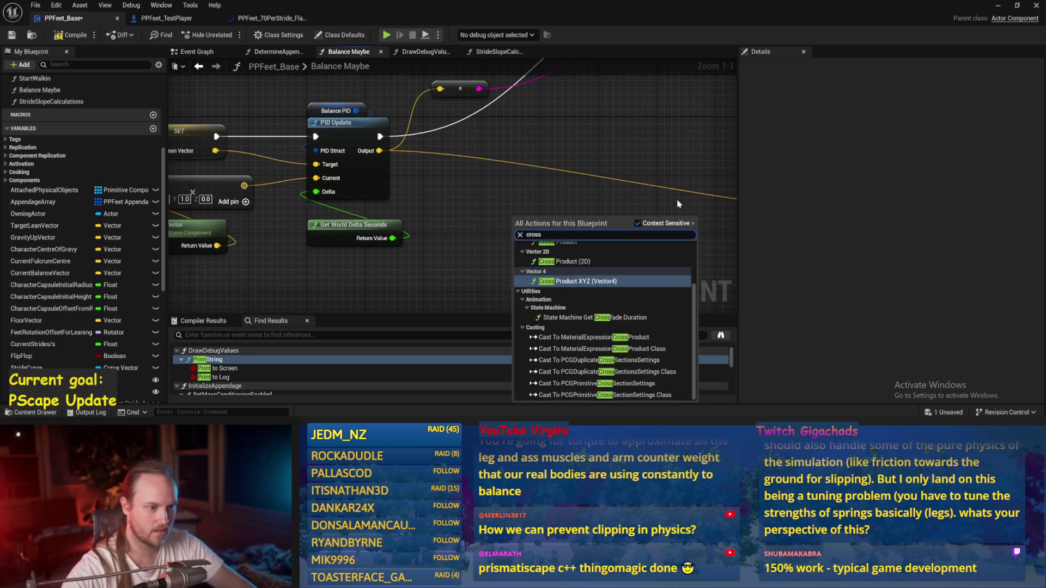
scroll(661, 263, "up", 2)
left_click(594, 302)
mouse_move(610, 229)
left_mouse_down()
mouse_move(468, 195)
mouse_move(537, 205)
left_mouse_up()
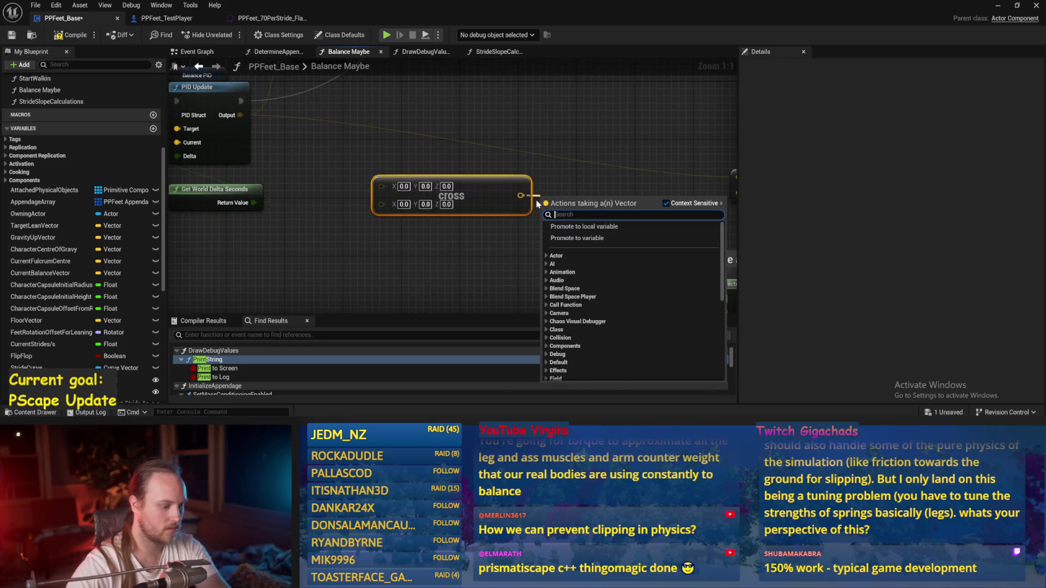
type("break")
key("Return")
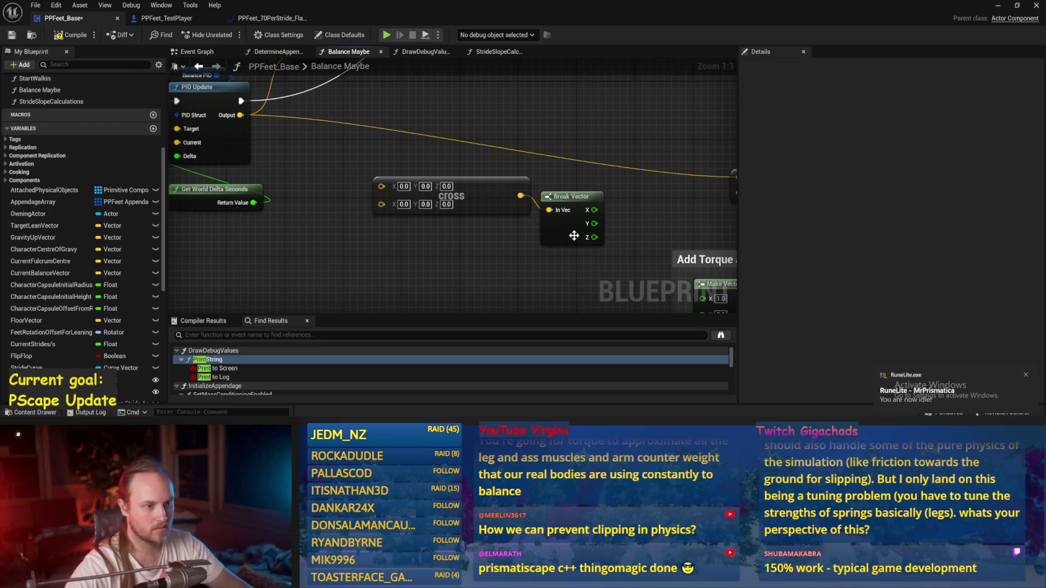
Drive a new ASINd node from Break Vector's Z and save the blueprint.
left_click_drag(587, 222, 606, 226)
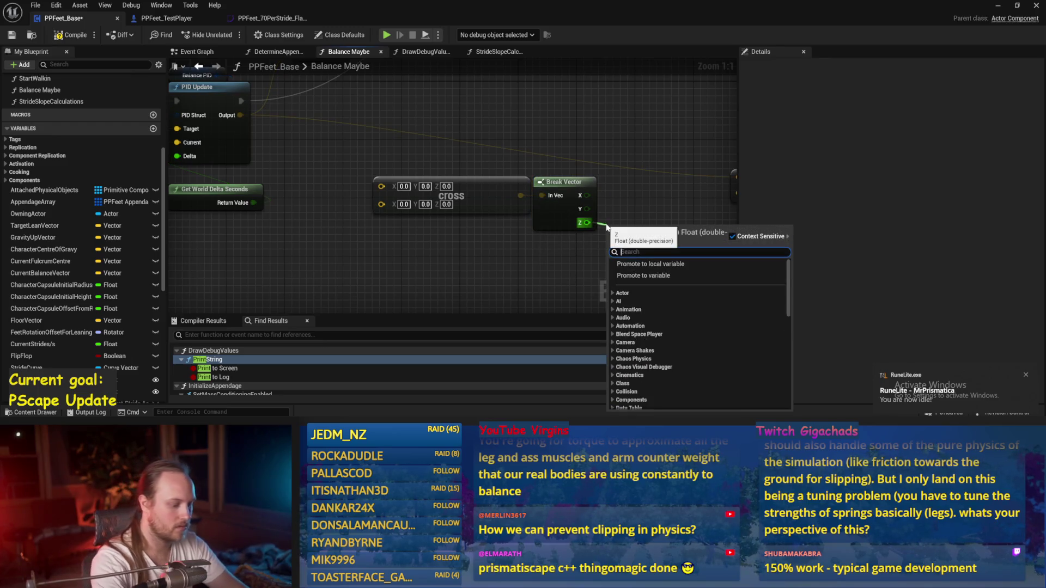
type("abs")
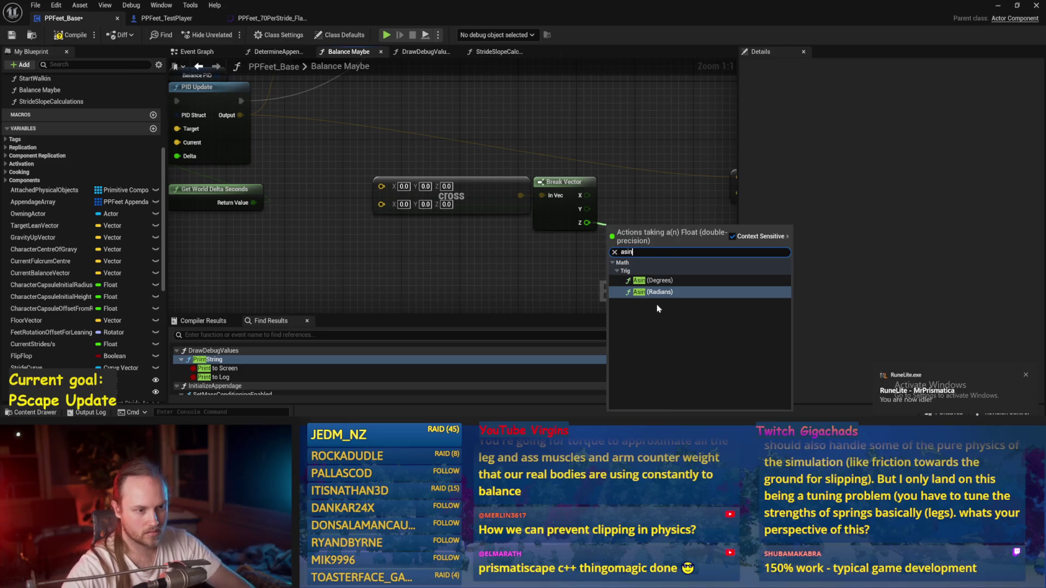
left_click(648, 280)
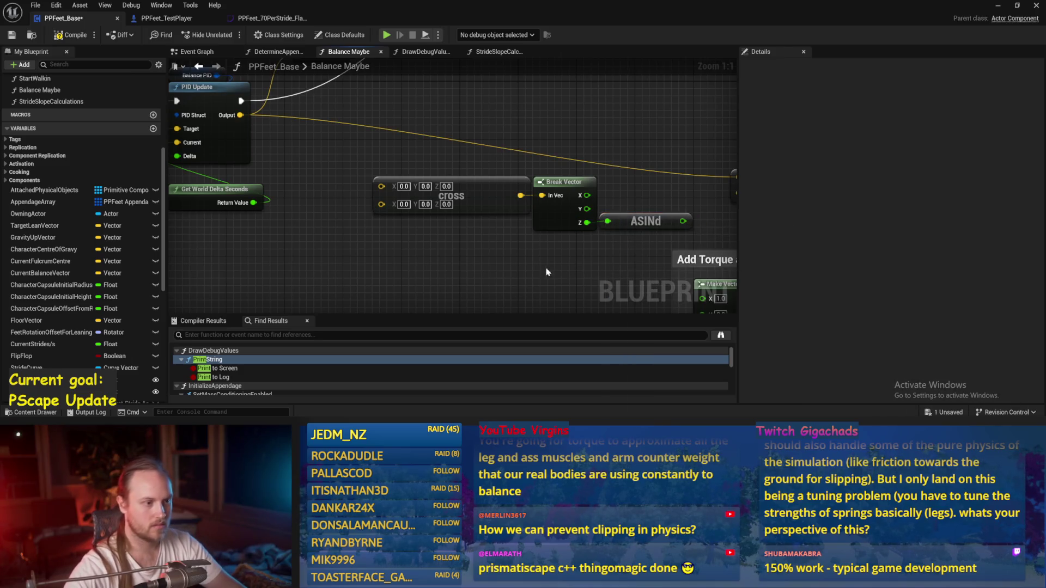
scroll(547, 273, "down", 1)
key("ctrl+s")
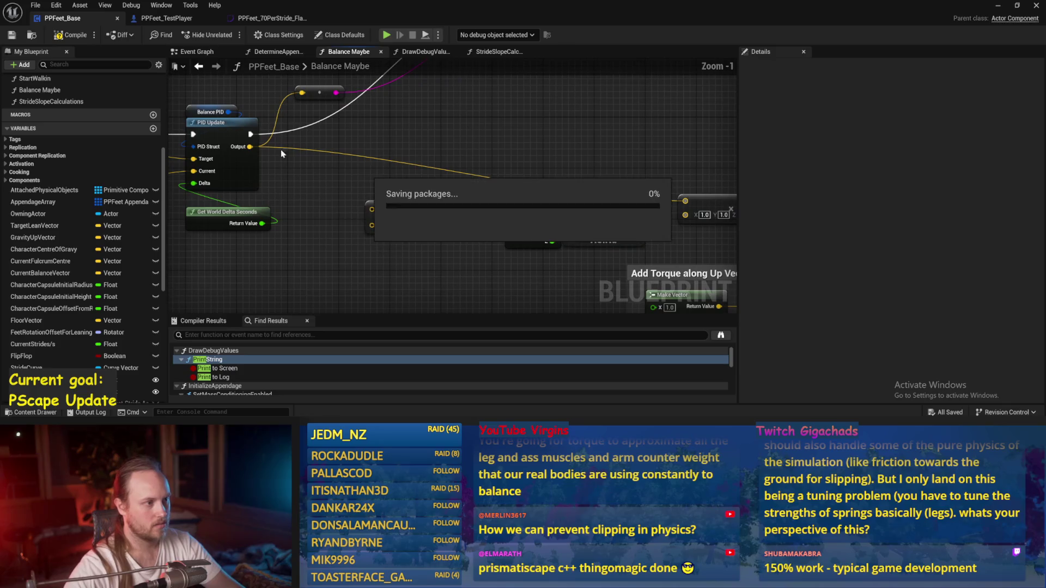
Look over the multiply and cross nodes and trace the graph toward Add Torque.
left_click_drag(363, 185, 419, 197)
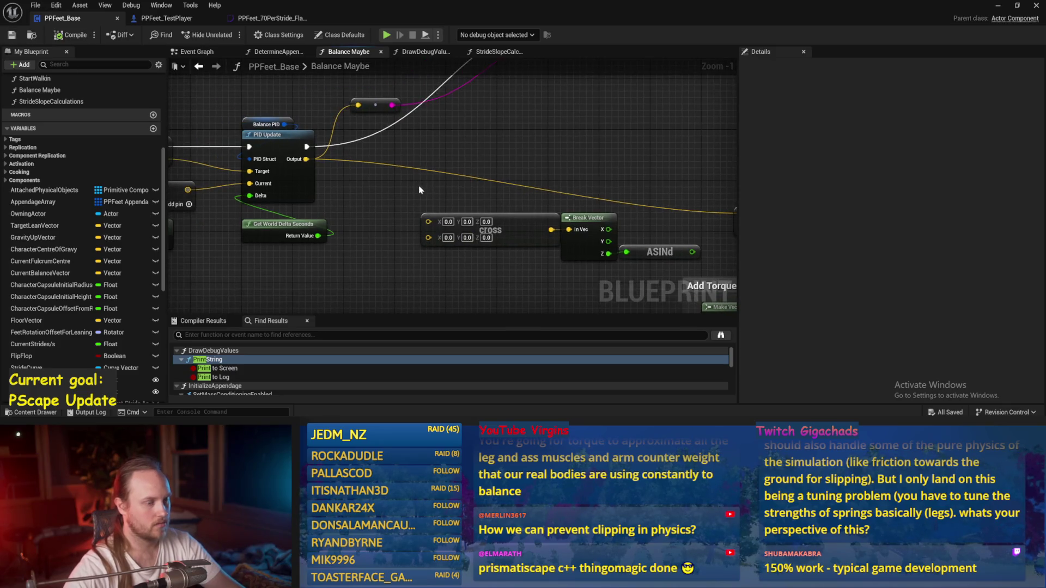
left_click_drag(524, 217, 340, 151)
key("ctrl+s")
left_click(539, 212)
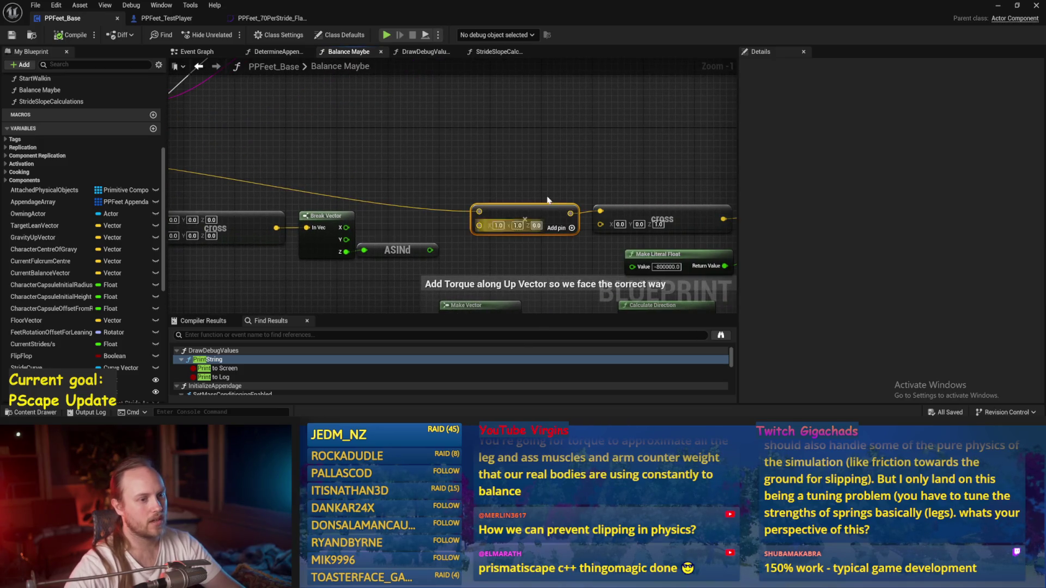
left_click(643, 213)
left_click_drag(590, 165, 258, 141)
mouse_move(388, 156)
left_mouse_down()
mouse_move(479, 164)
mouse_move(307, 166)
left_mouse_up()
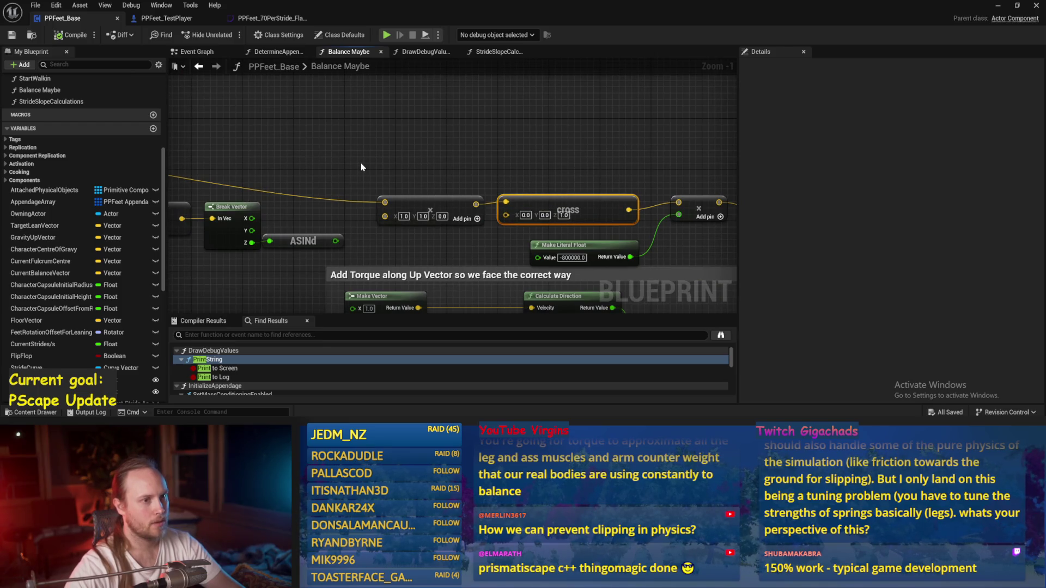
left_click_drag(360, 162, 248, 179)
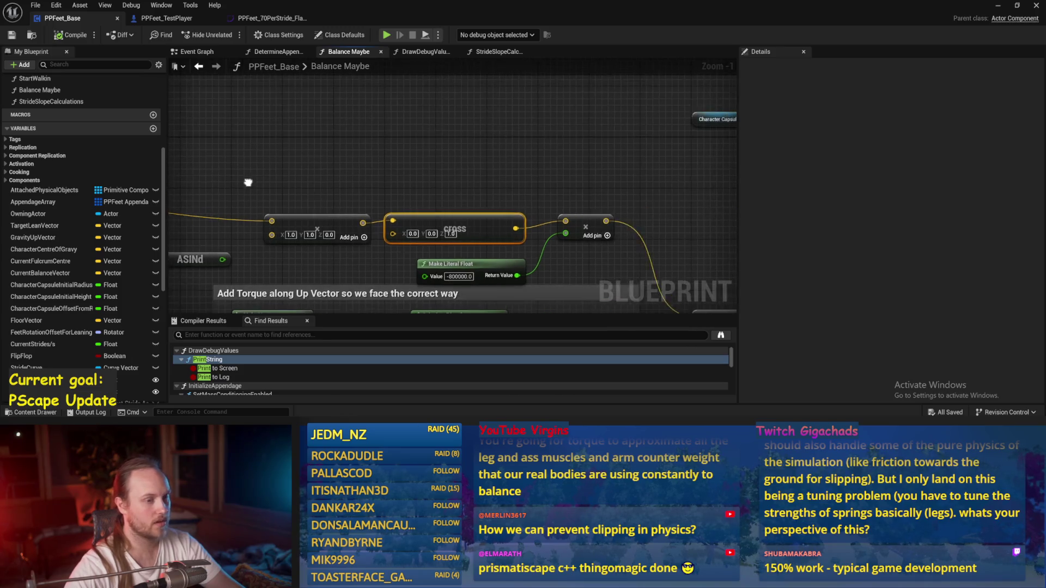
left_click_drag(681, 180, 433, 158)
mouse_move(557, 172)
left_mouse_down()
mouse_move(280, 135)
mouse_move(442, 110)
left_mouse_up()
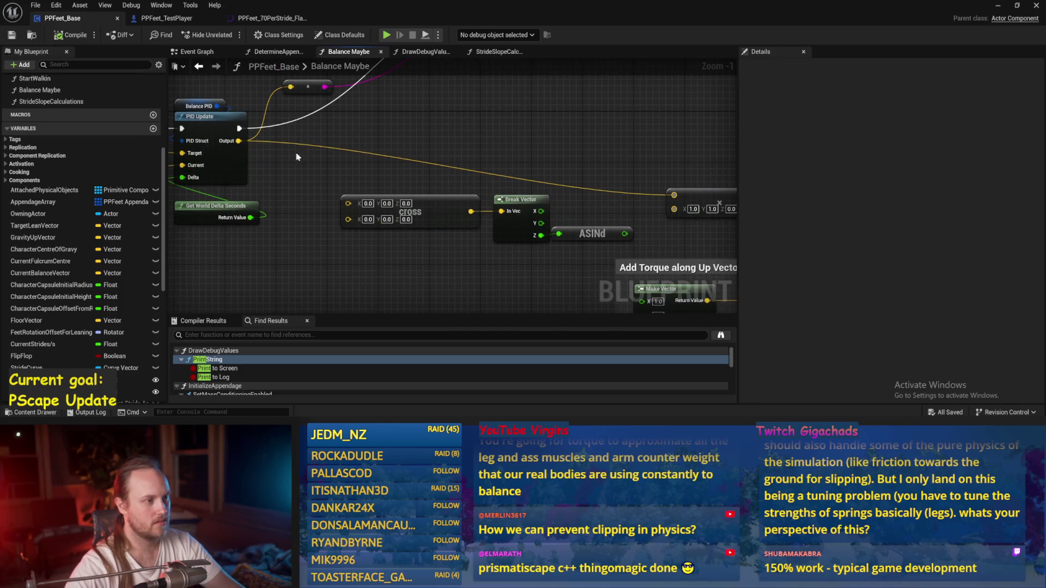
Feed PID Update's Output into Cross A, set Cross B's Z to 1, and regroup the nodes.
left_click_drag(238, 141, 348, 203)
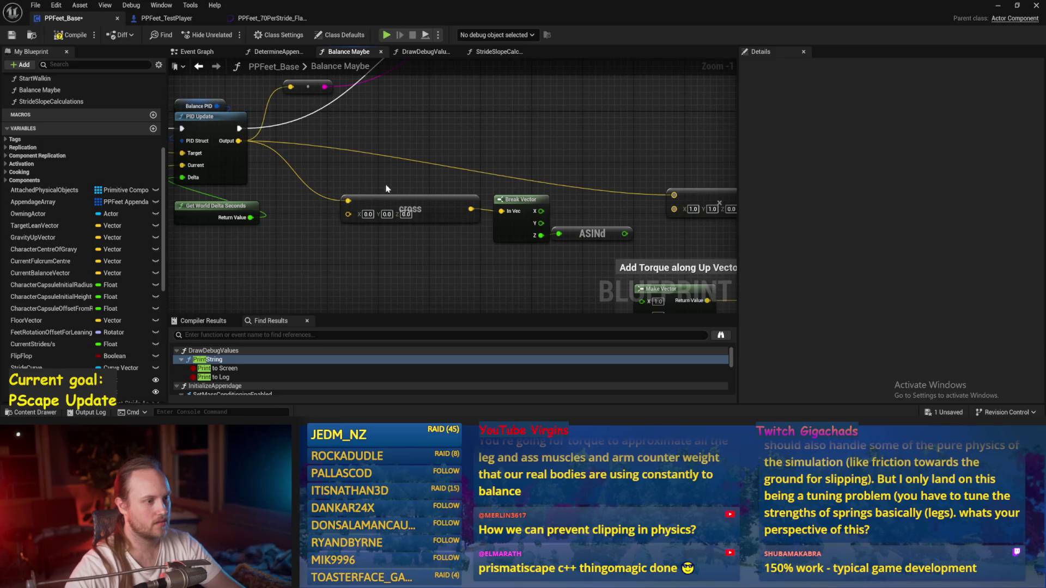
scroll(390, 215, "up", 1)
type("1")
left_click_drag(548, 208, 470, 206)
left_click_drag(245, 179, 471, 206)
key("ctrl+s")
Wire the ASINd result into Print String's In String and save.
scroll(471, 205, "down", 3)
left_click(442, 174)
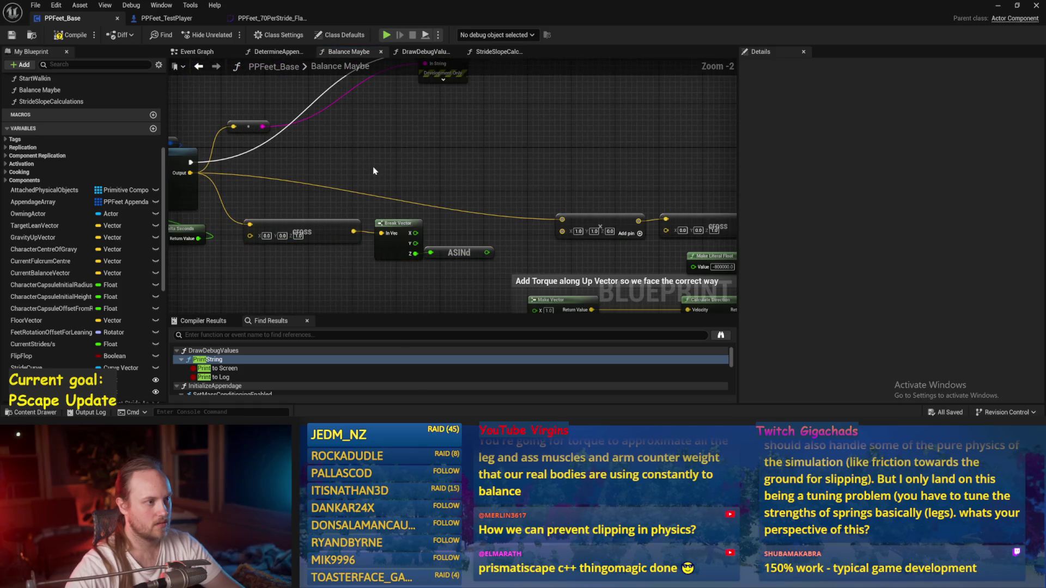
mouse_move(485, 253)
left_mouse_down()
mouse_move(497, 154)
mouse_move(426, 131)
left_mouse_up()
key("ctrl+s")
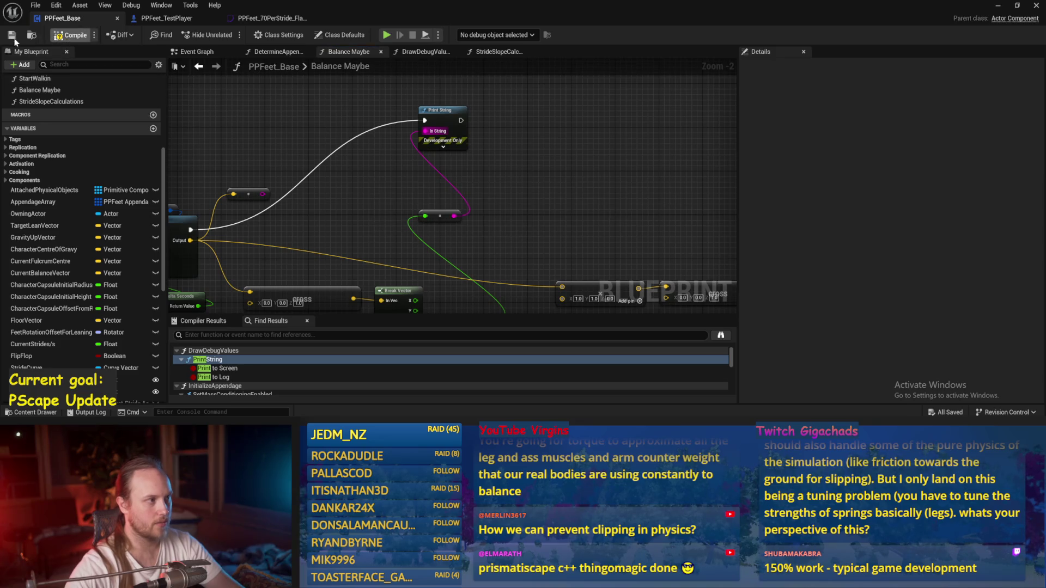
Play-test PPFeet_TestLevel briefly, stop it, and reopen the PPFeet_Base blueprint.
left_click(998, 6)
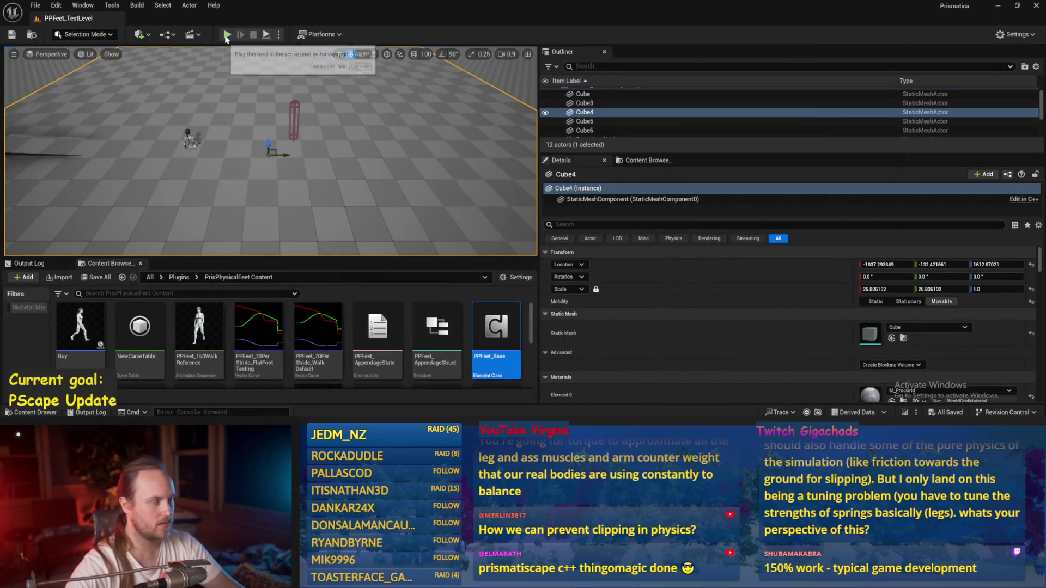
left_click(226, 36)
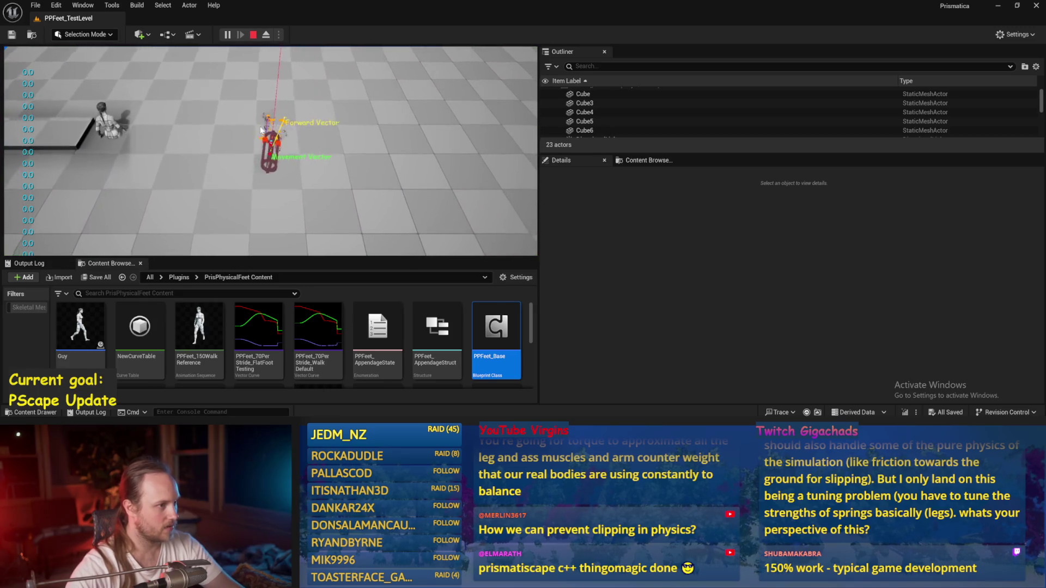
key("Escape")
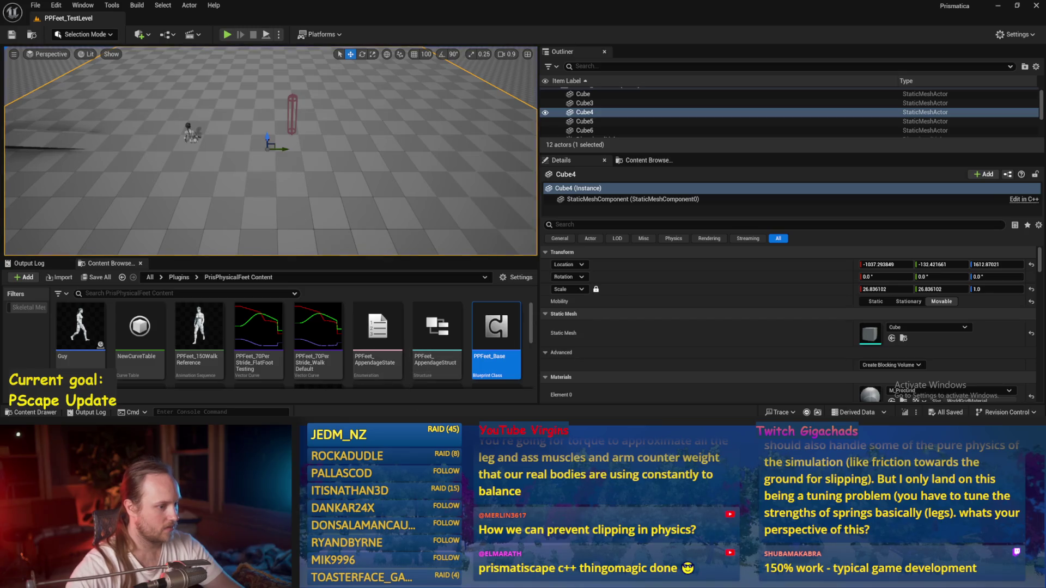
double_click(496, 329)
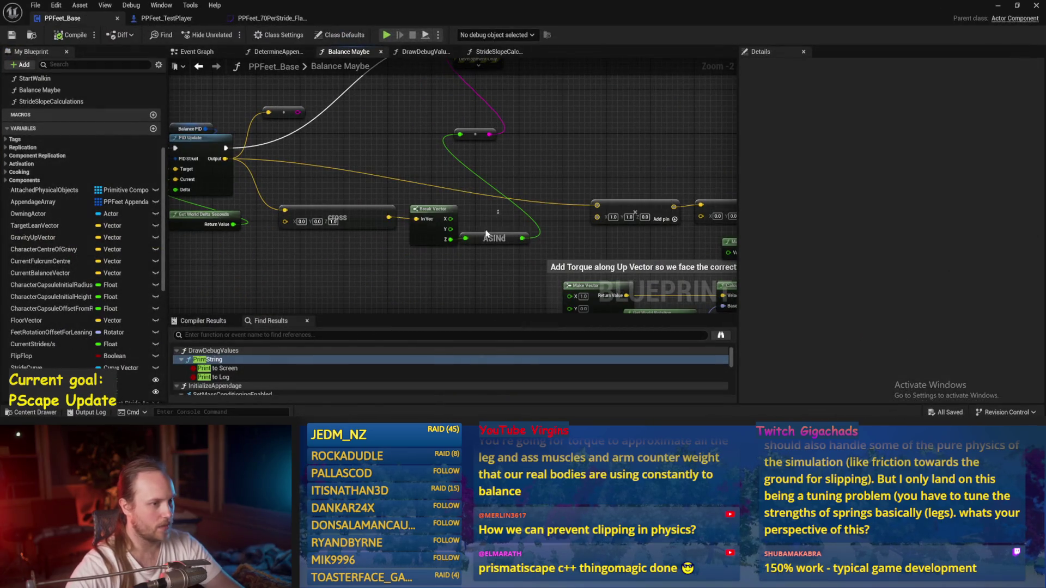
Tuck the ASINd node beside Break Vector, then save and compile PPFeet_Base.
left_click_drag(493, 240, 500, 234)
scroll(490, 240, "up", 2)
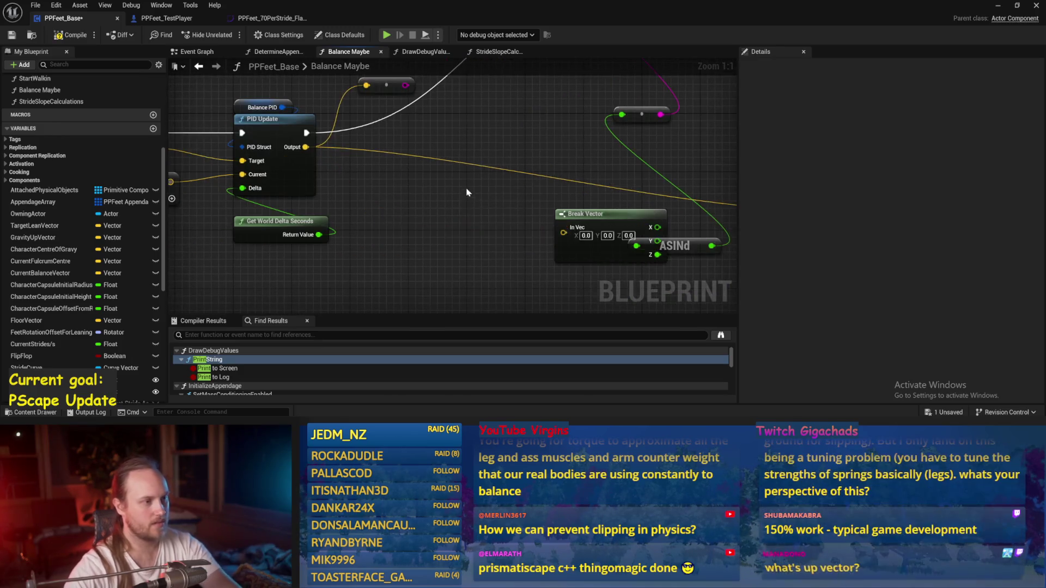
key("ctrl+s")
left_click(64, 33)
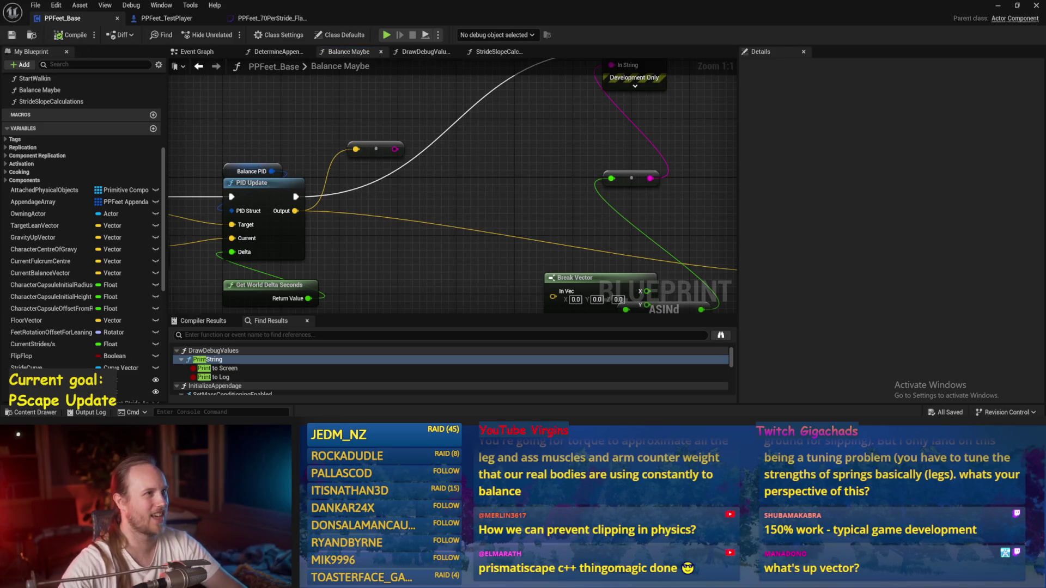